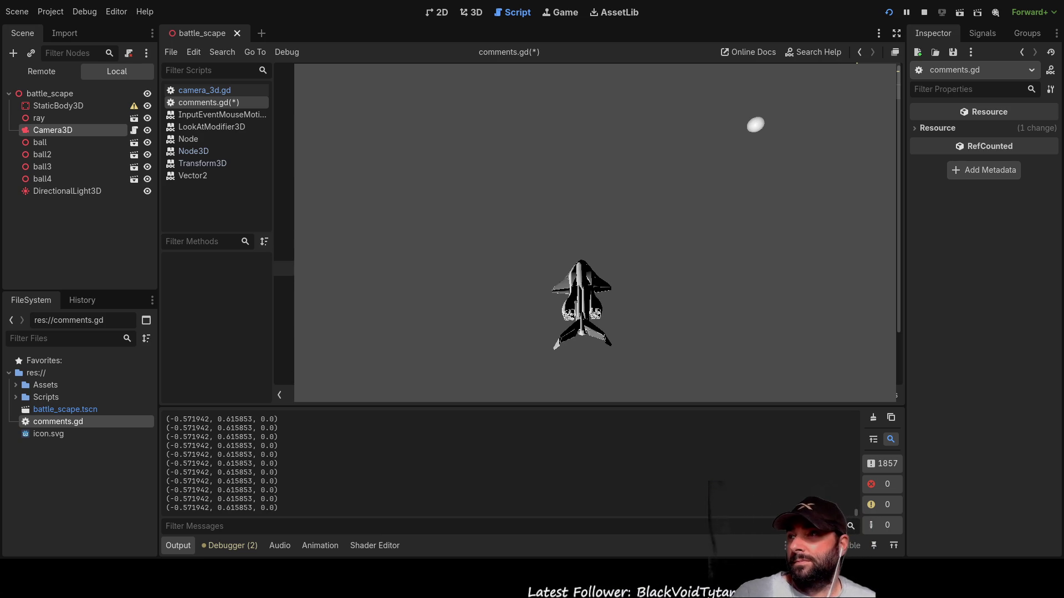
Select the battle_scape root node, then open camera_3d.gd in the script editor
{"action": "left_click", "coordinate": [59, 94]}
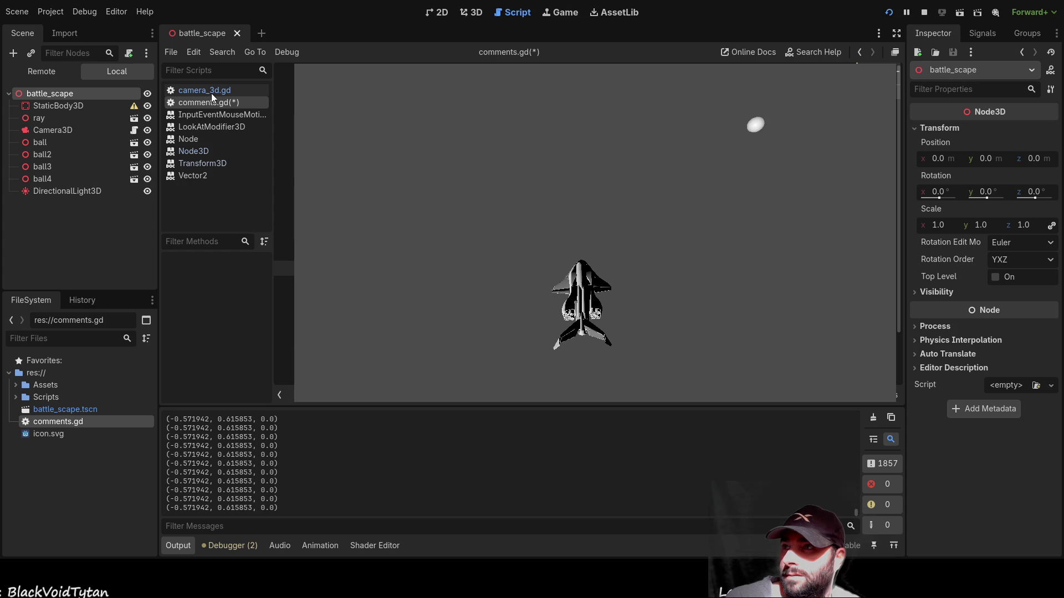
{"action": "left_click", "coordinate": [186, 90]}
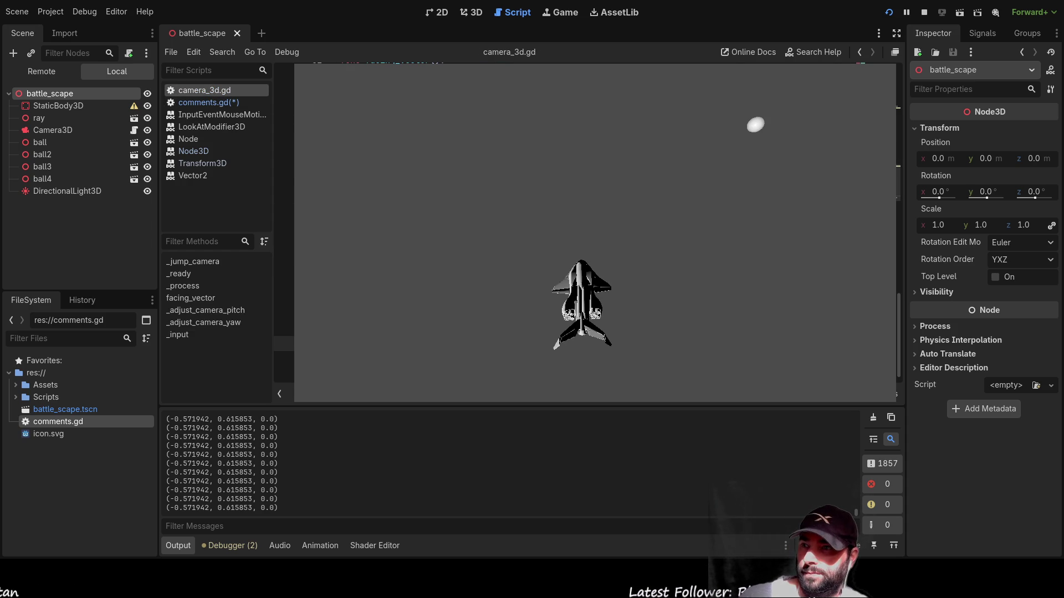
Add a new line in camera_3d.gd and bring up the LookAtModifier3D help page
{"action": "key", "text": "Return"}
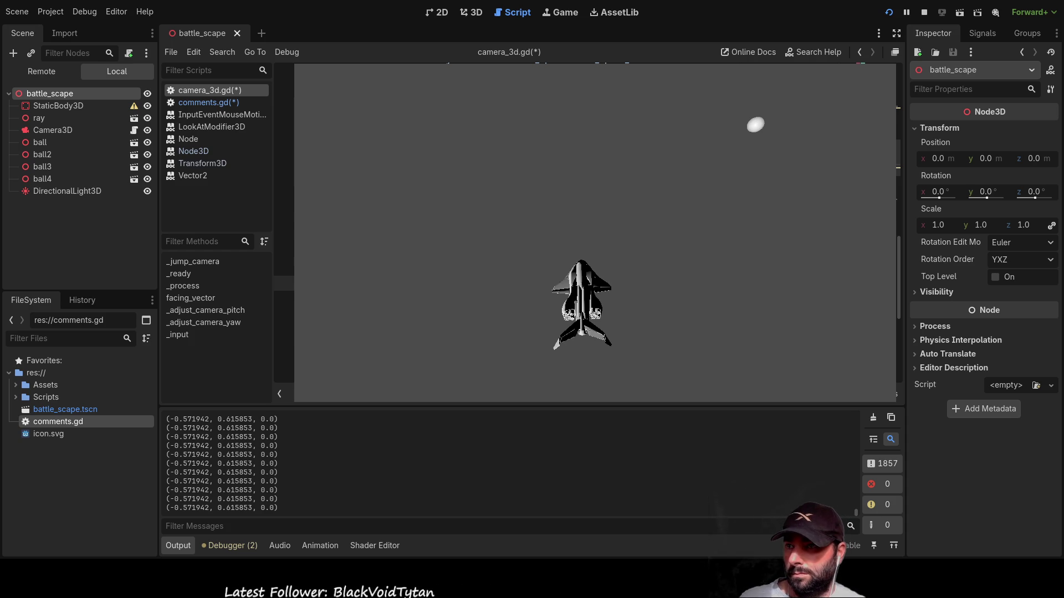
{"action": "left_click", "coordinate": [211, 126]}
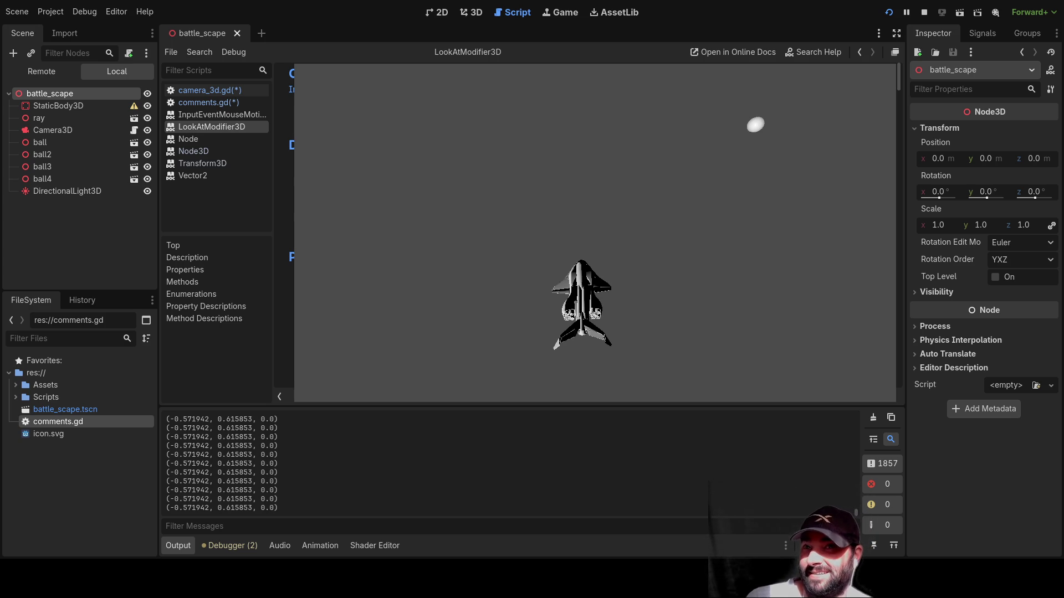
Return to camera_3d.gd, then stop and relaunch the running game
{"action": "left_click", "coordinate": [216, 92]}
{"action": "left_click", "coordinate": [925, 12]}
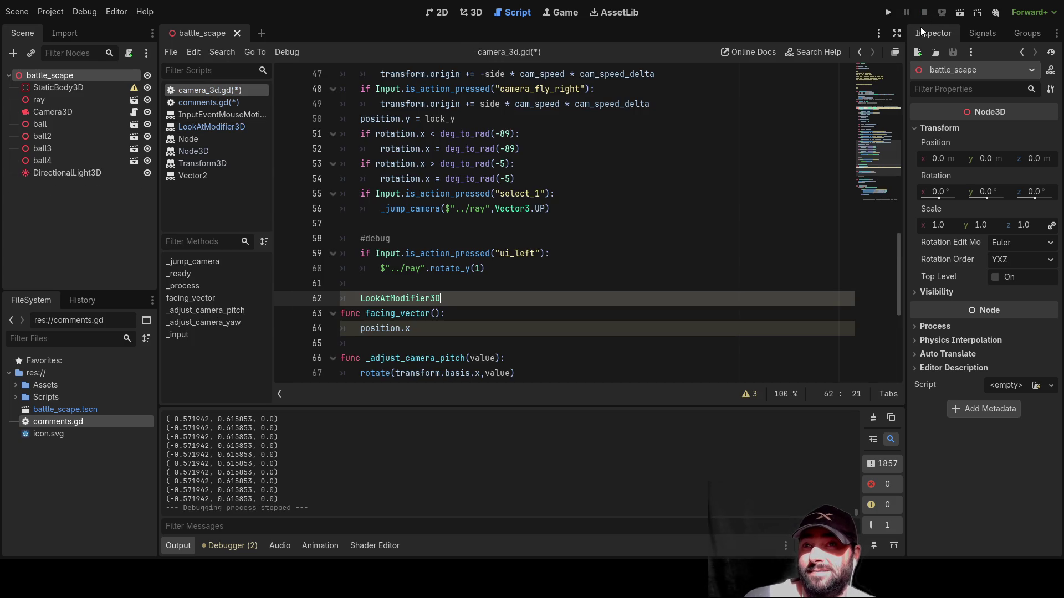
{"action": "left_click", "coordinate": [889, 13]}
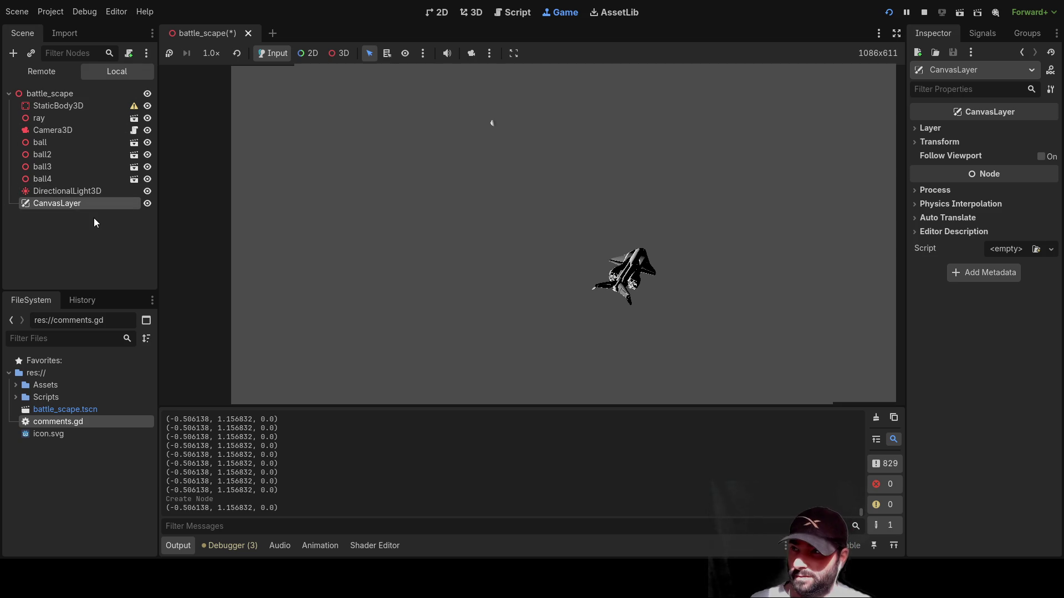
Rename the CanvasLayer node to 'UI', then stop the game with F8
{"action": "key", "text": "F2"}
{"action": "type", "text": "UI"}
{"action": "key", "text": "Return"}
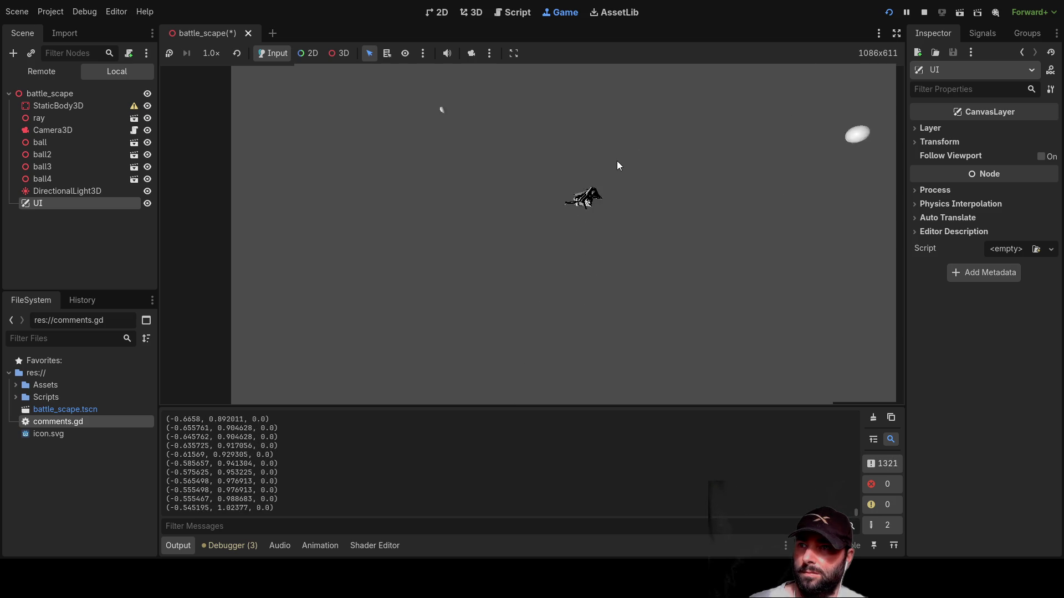
{"action": "key", "text": "F8"}
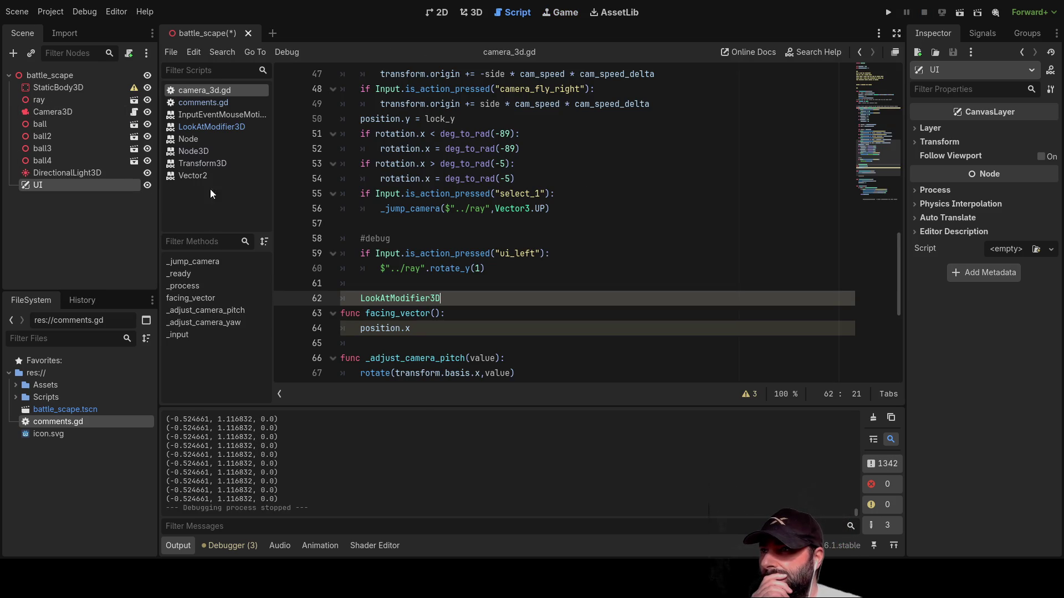
Open comments.gd and add indented blank lines after line 14
{"action": "left_click", "coordinate": [206, 104]}
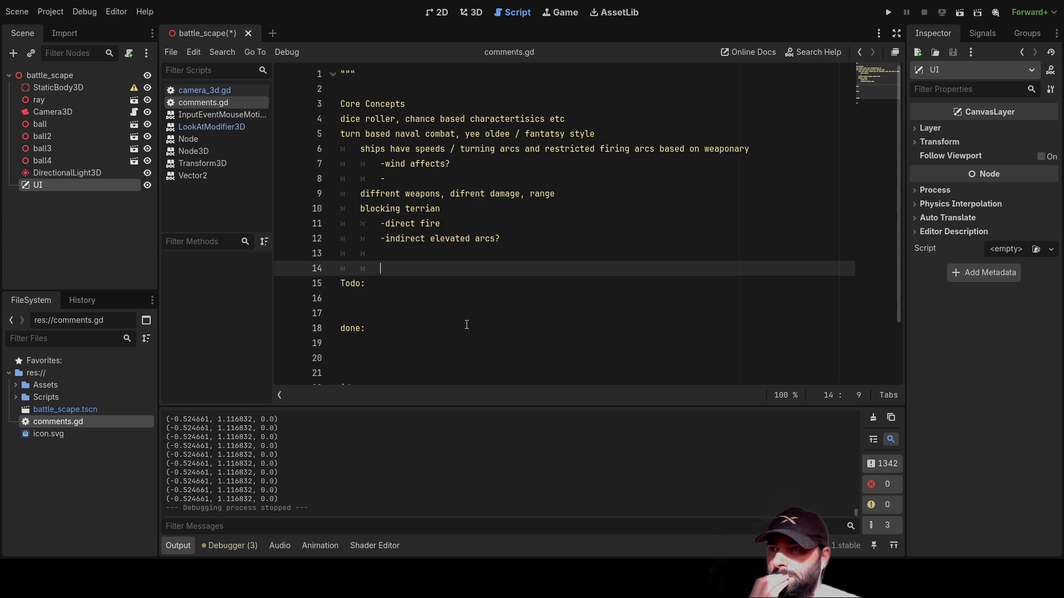
{"action": "key", "text": "Return"}
{"action": "key", "text": "Return"}
{"action": "key", "text": "Return"}
{"action": "key", "text": "Up"}
{"action": "key", "text": "Up"}
{"action": "key", "text": "Up"}
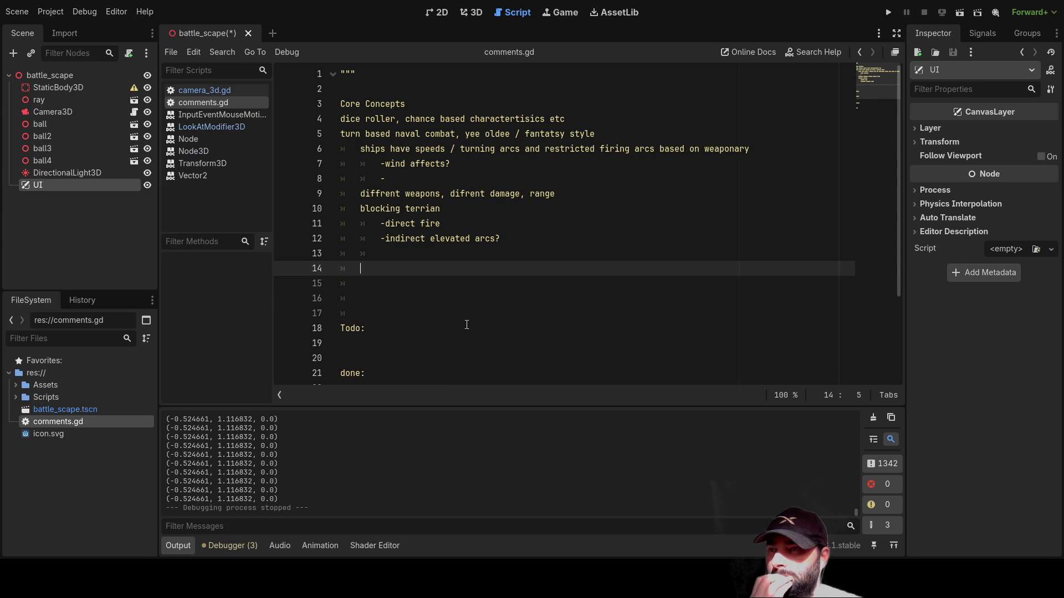
Move through the notes around lines 4–6 and the naval combat line, then switch to Paint.NET
{"action": "key", "text": "Up"}
{"action": "key", "text": "Up"}
{"action": "key", "text": "Up"}
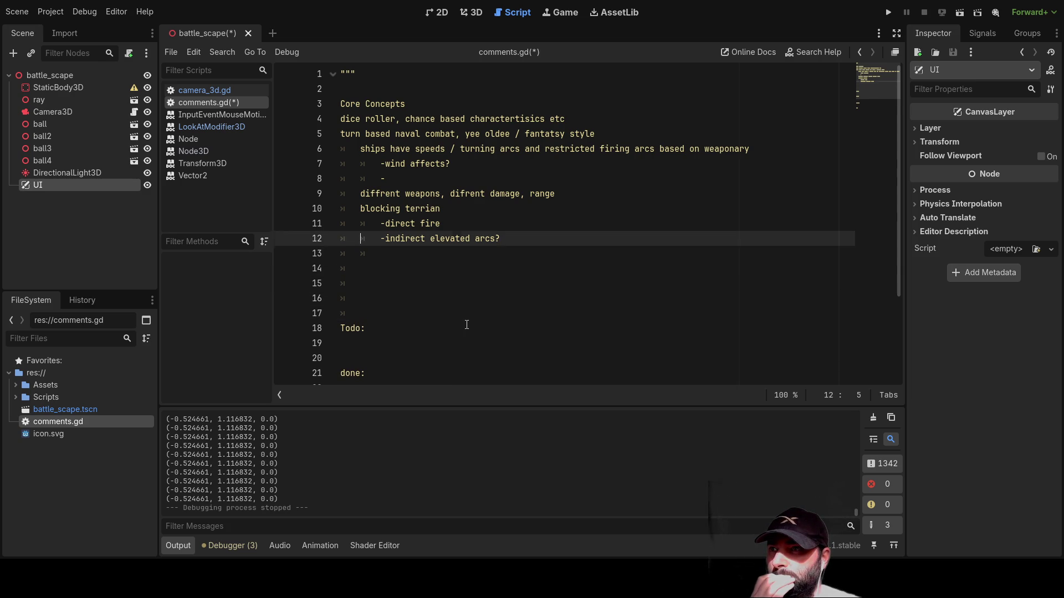
{"action": "key", "text": "Down"}
{"action": "key", "text": "Down"}
{"action": "key", "text": "Up"}
{"action": "key", "text": "Down"}
{"action": "key", "text": "Up"}
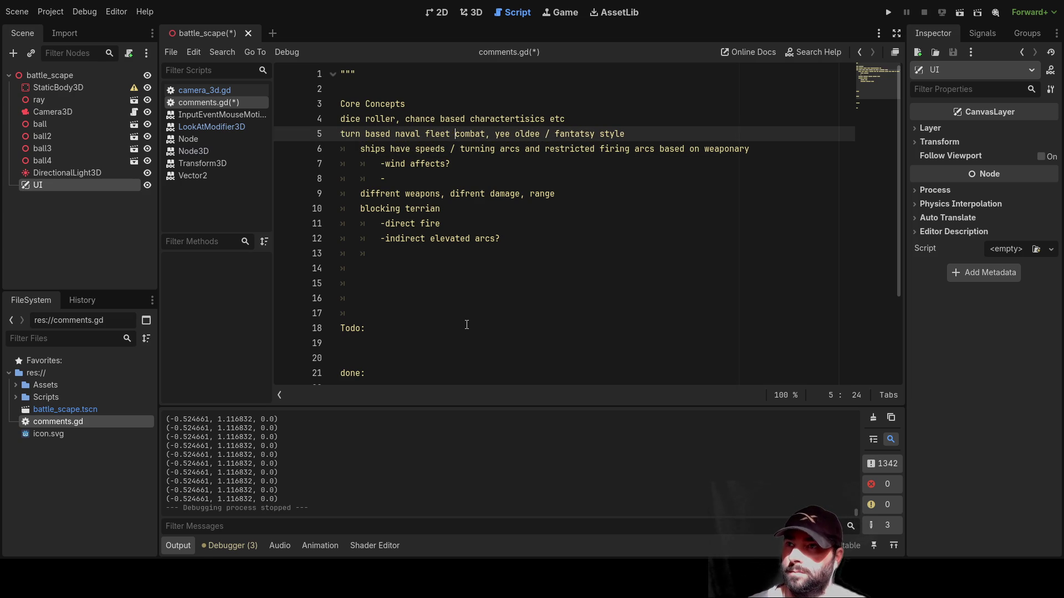
{"action": "key", "text": "Down"}
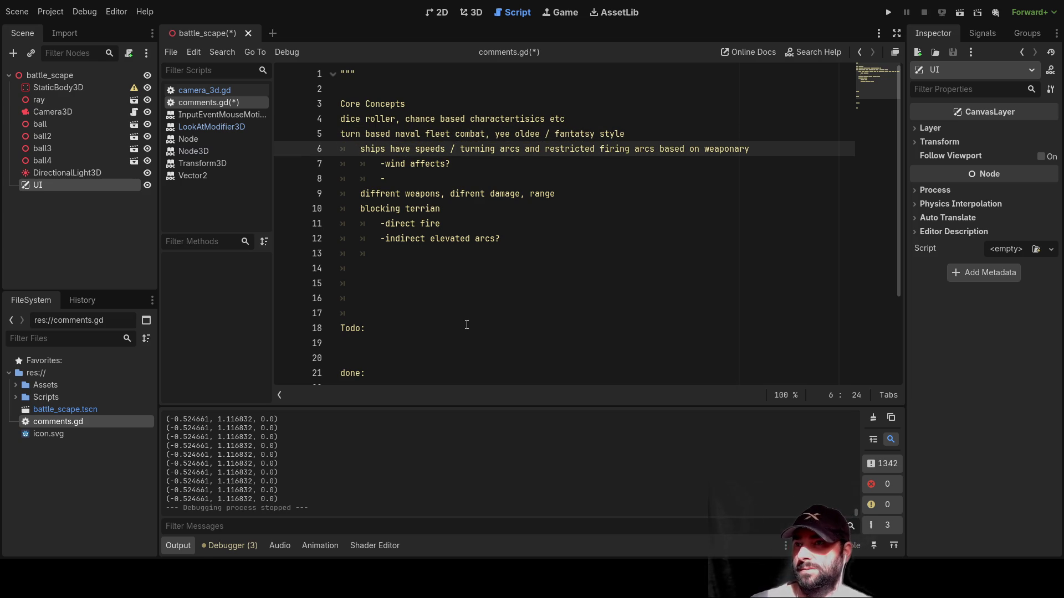
{"action": "key", "text": "Down"}
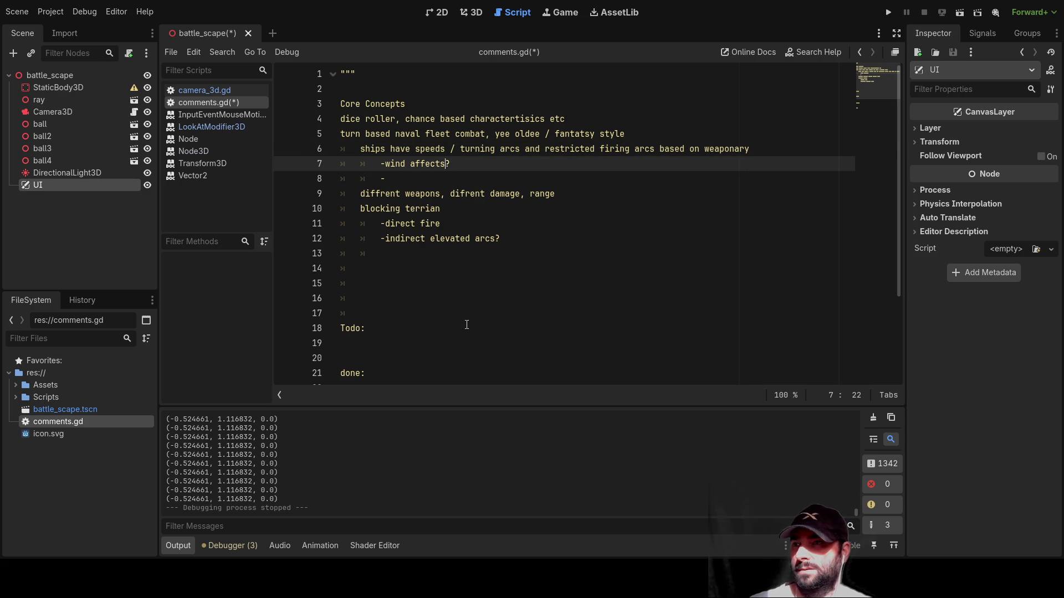
{"action": "key", "text": "Up"}
{"action": "key", "text": "Down"}
{"action": "key", "text": "Down"}
{"action": "key", "text": "Down"}
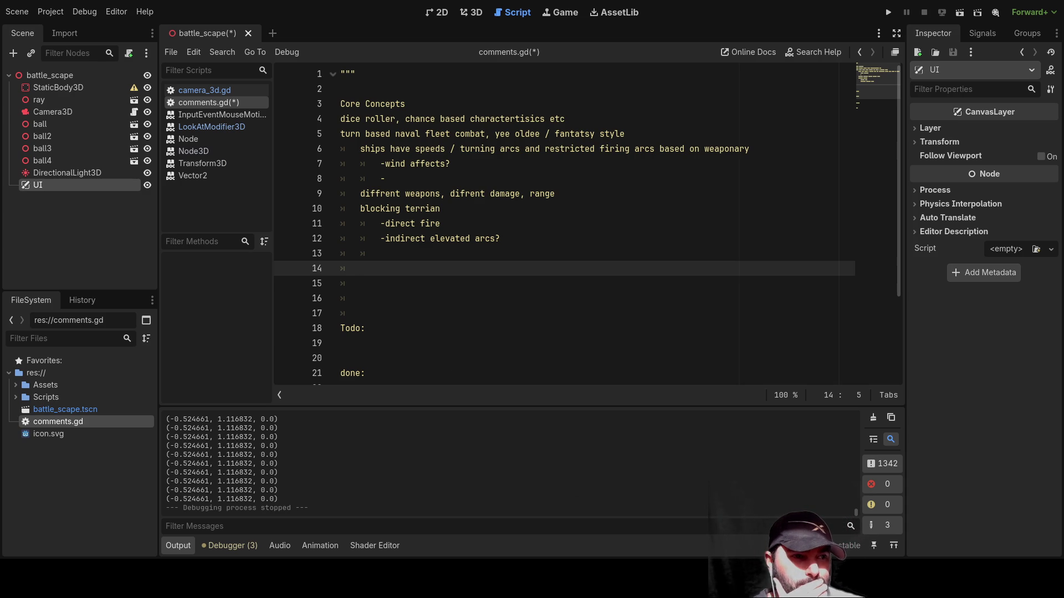
{"action": "key", "text": "alt+Tab"}
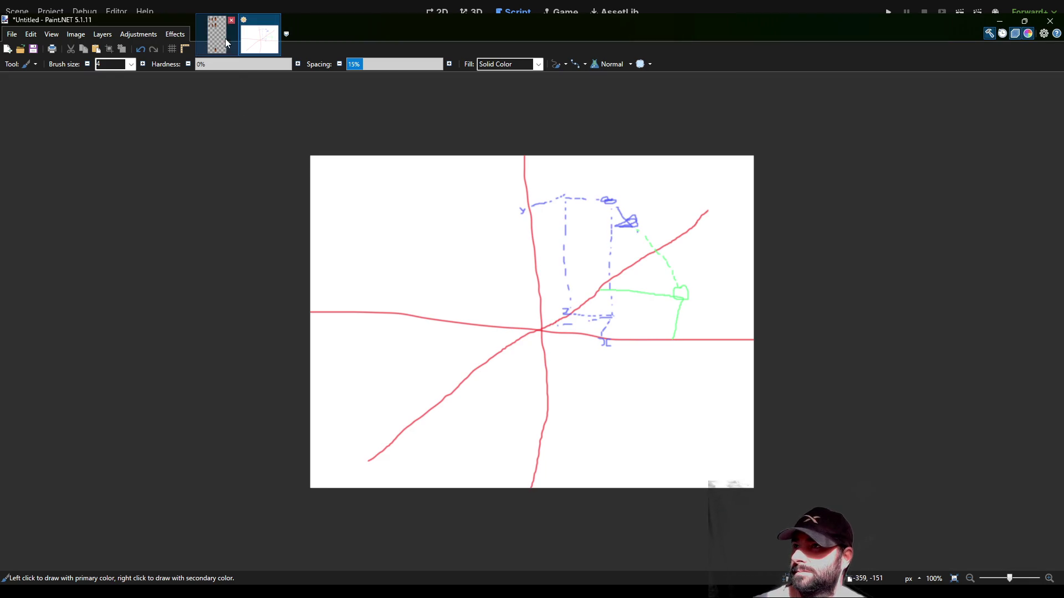
Close the transparent image and the old axis sketch, then create a new blank 800x600 image
{"action": "left_click", "coordinate": [232, 21]}
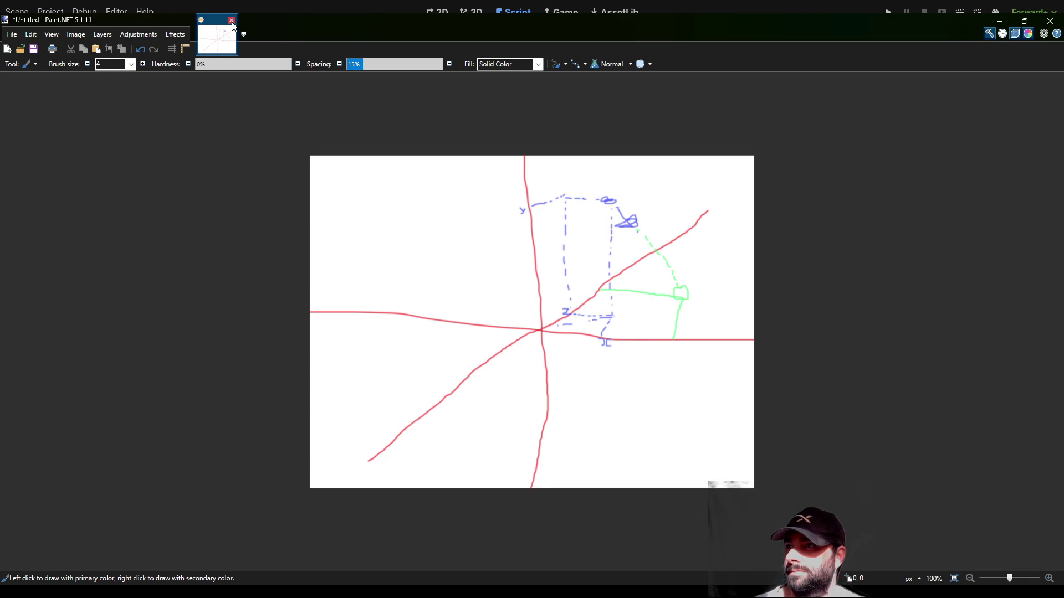
{"action": "key", "text": "ctrl+w"}
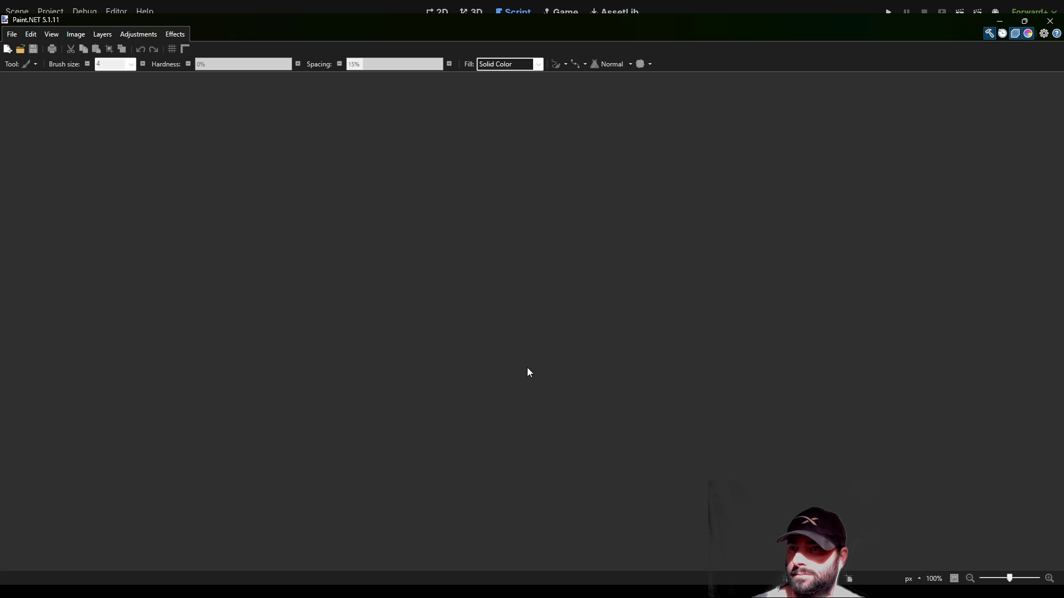
{"action": "key", "text": "ctrl+n"}
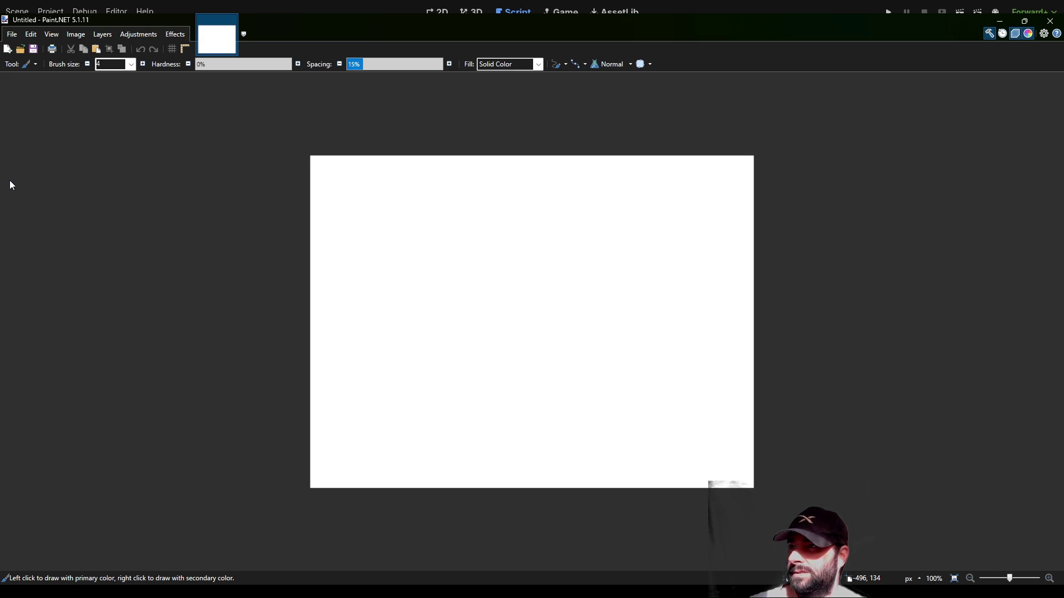
{"action": "key", "text": "p"}
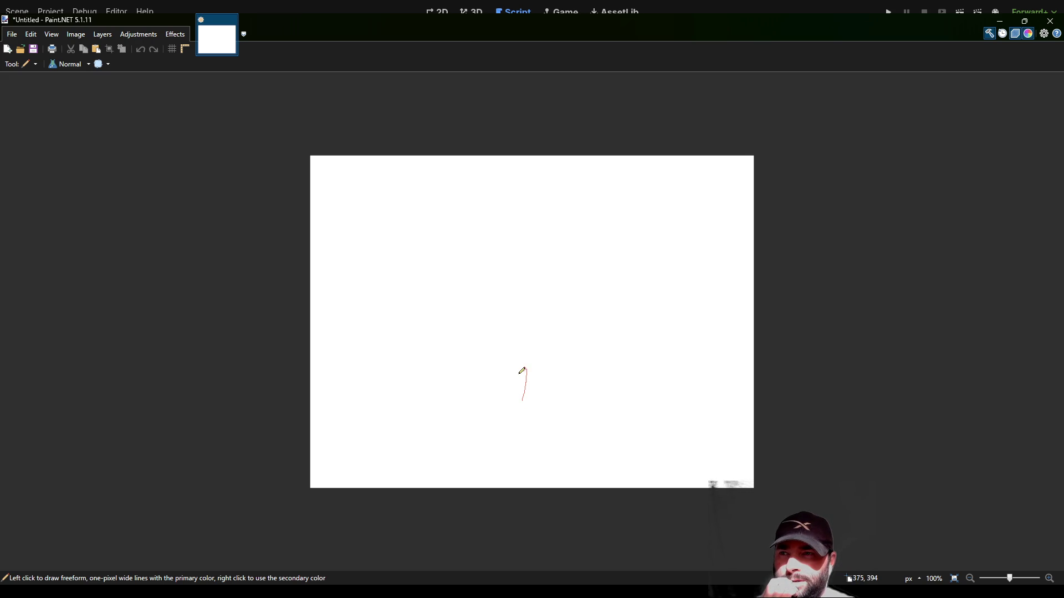
Pencil a red circle with two dashed lines rising from it, then retrace the circle with the brush
{"action": "left_click_drag", "start_coordinate": [509, 408], "coordinate": [519, 425]}
{"action": "mouse_move", "coordinate": [529, 352]}
{"action": "left_mouse_down"}
{"action": "mouse_move", "coordinate": [556, 397]}
{"action": "mouse_move", "coordinate": [519, 425]}
{"action": "left_mouse_up"}
{"action": "left_click_drag", "start_coordinate": [502, 365], "coordinate": [508, 220]}
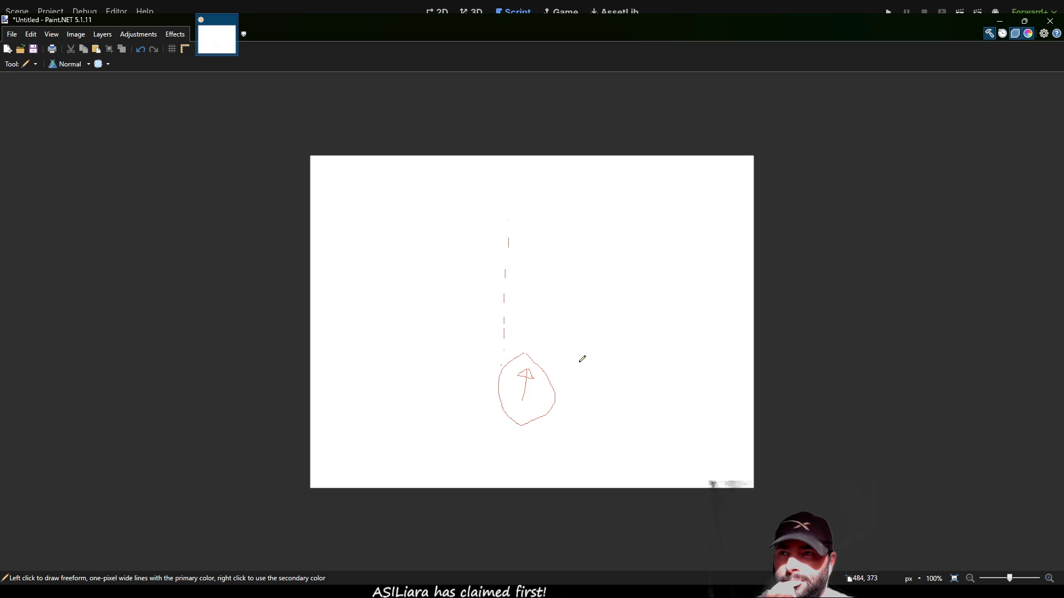
{"action": "left_click_drag", "start_coordinate": [560, 372], "coordinate": [568, 237]}
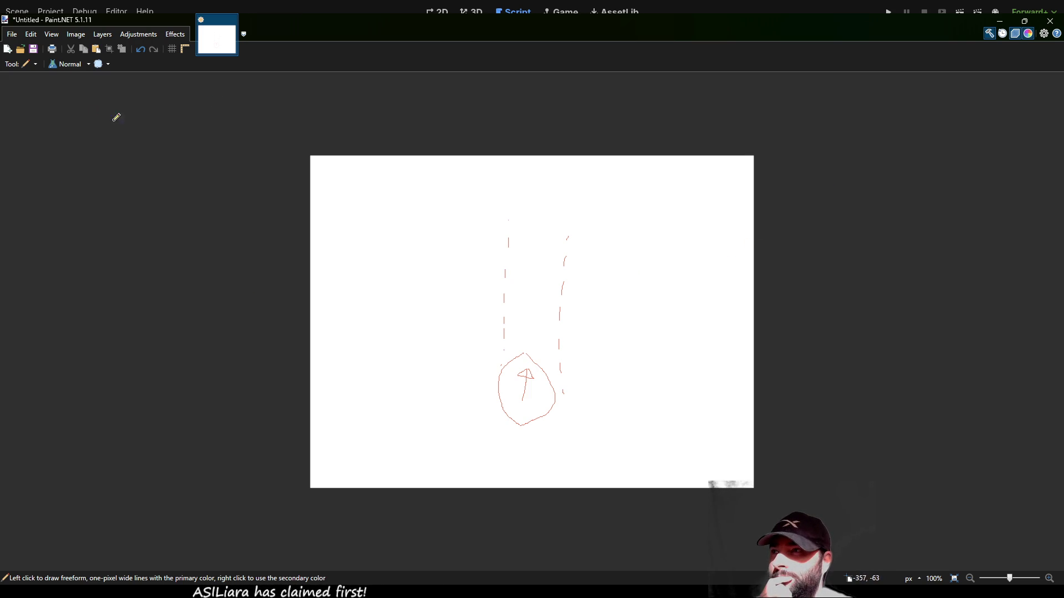
{"action": "key", "text": "b"}
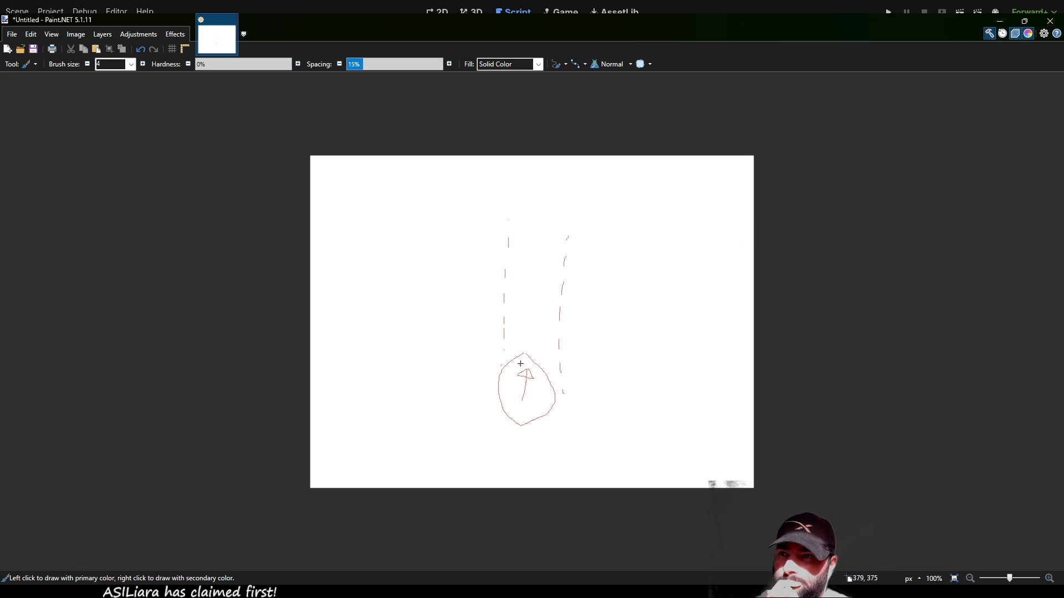
{"action": "mouse_move", "coordinate": [523, 354]}
{"action": "left_mouse_down"}
{"action": "mouse_move", "coordinate": [498, 380]}
{"action": "mouse_move", "coordinate": [519, 425]}
{"action": "mouse_move", "coordinate": [551, 398]}
{"action": "mouse_move", "coordinate": [528, 356]}
{"action": "mouse_move", "coordinate": [531, 379]}
{"action": "left_mouse_up"}
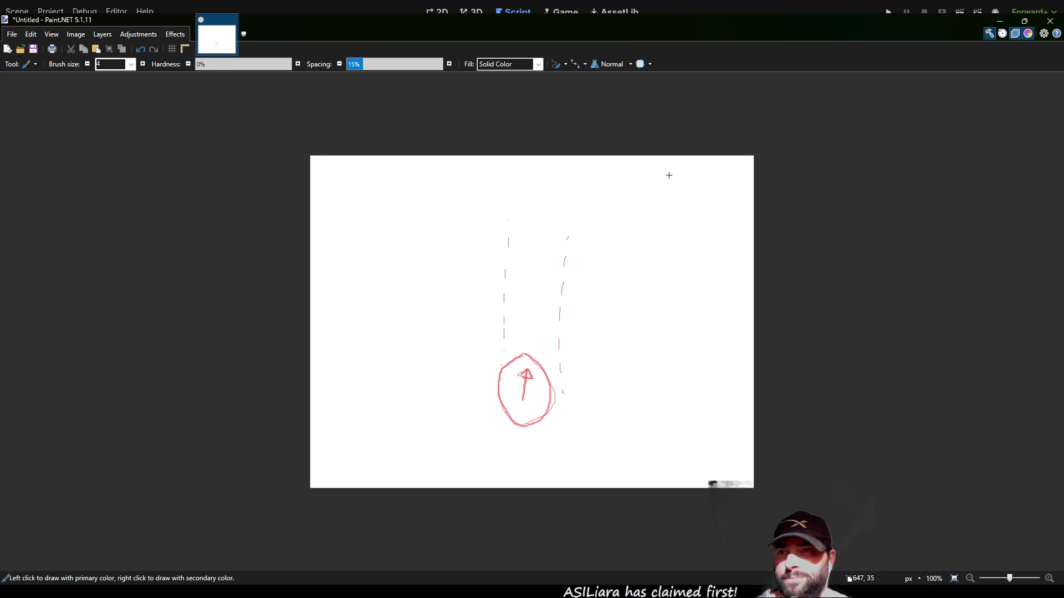
Write 'Speed' and 'turn' at top right, then draw the funnel-shaped turning arc's curves
{"action": "mouse_move", "coordinate": [668, 174]}
{"action": "left_mouse_down"}
{"action": "mouse_move", "coordinate": [657, 188]}
{"action": "mouse_move", "coordinate": [699, 193]}
{"action": "left_mouse_up"}
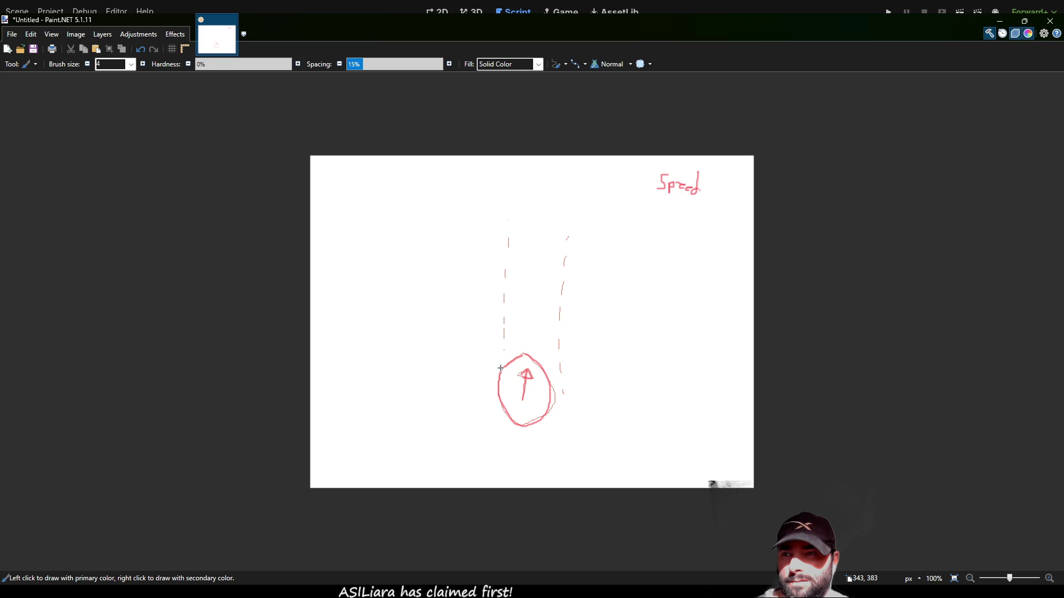
{"action": "mouse_move", "coordinate": [659, 201]}
{"action": "left_mouse_down"}
{"action": "mouse_move", "coordinate": [658, 216]}
{"action": "mouse_move", "coordinate": [690, 223]}
{"action": "left_mouse_up"}
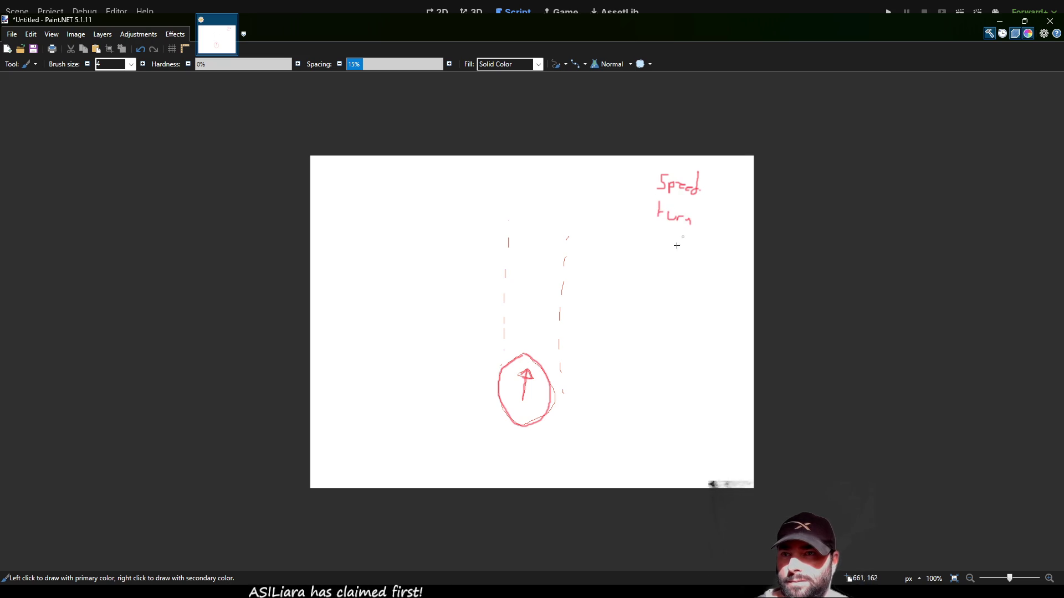
{"action": "mouse_move", "coordinate": [501, 369]}
{"action": "left_mouse_down"}
{"action": "mouse_move", "coordinate": [494, 299]}
{"action": "mouse_move", "coordinate": [474, 260]}
{"action": "mouse_move", "coordinate": [446, 239]}
{"action": "left_mouse_up"}
{"action": "mouse_move", "coordinate": [560, 391]}
{"action": "left_mouse_down"}
{"action": "mouse_move", "coordinate": [574, 320]}
{"action": "mouse_move", "coordinate": [610, 250]}
{"action": "mouse_move", "coordinate": [651, 236]}
{"action": "left_mouse_up"}
{"action": "mouse_move", "coordinate": [447, 239]}
{"action": "left_mouse_down"}
{"action": "mouse_move", "coordinate": [408, 221]}
{"action": "mouse_move", "coordinate": [420, 192]}
{"action": "mouse_move", "coordinate": [491, 165]}
{"action": "mouse_move", "coordinate": [626, 187]}
{"action": "mouse_move", "coordinate": [654, 228]}
{"action": "left_mouse_up"}
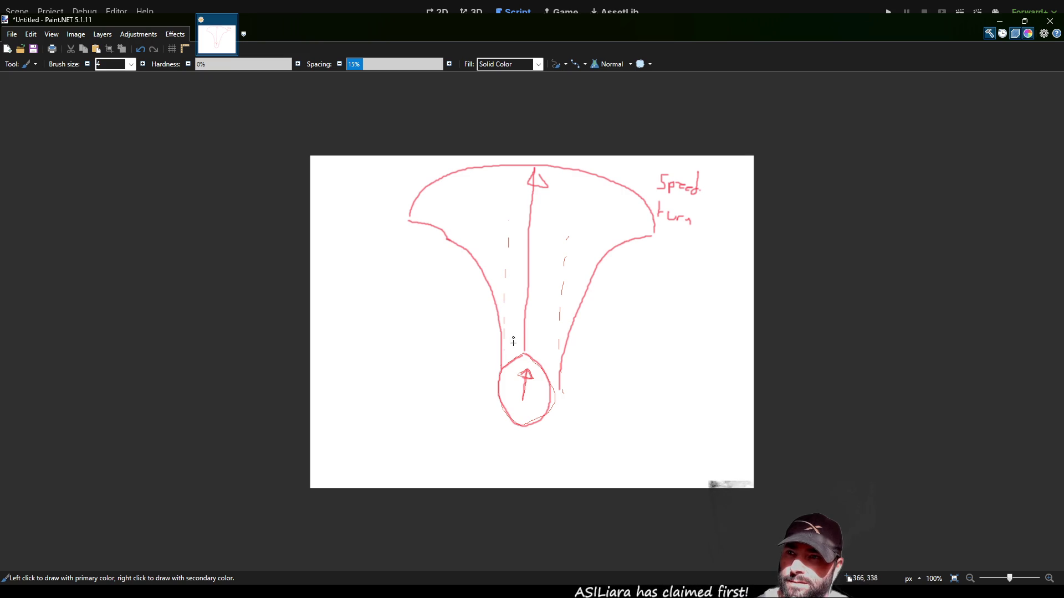
Write 4 beside 'turn', add an arrowhead and small marks in the funnel, and draw lines from the circle
{"action": "left_click_drag", "start_coordinate": [707, 216], "coordinate": [718, 231]}
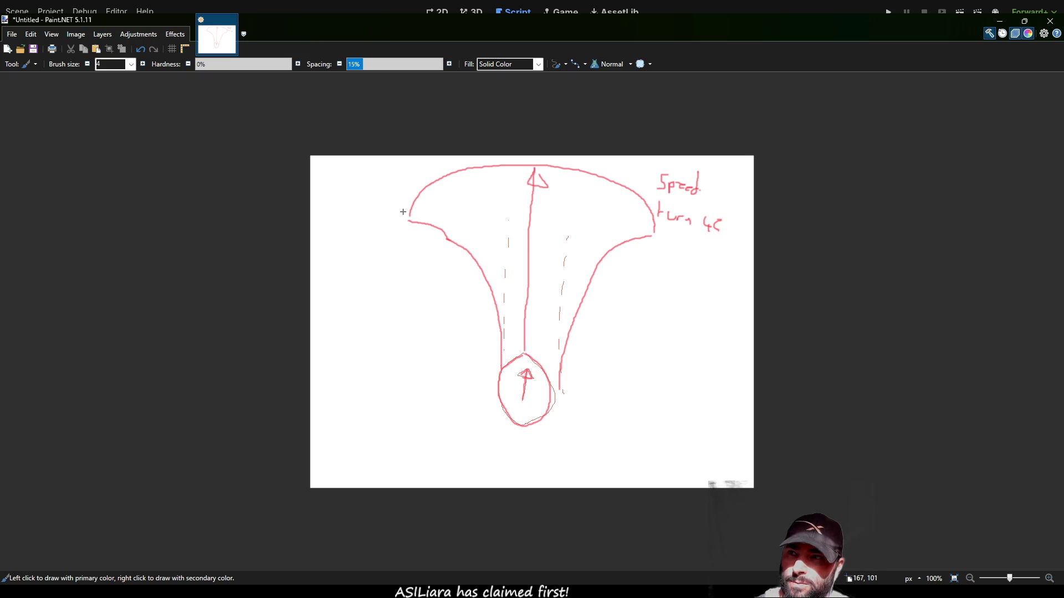
{"action": "mouse_move", "coordinate": [404, 209]}
{"action": "left_mouse_down"}
{"action": "mouse_move", "coordinate": [376, 191]}
{"action": "mouse_move", "coordinate": [382, 207]}
{"action": "mouse_move", "coordinate": [374, 187]}
{"action": "left_mouse_up"}
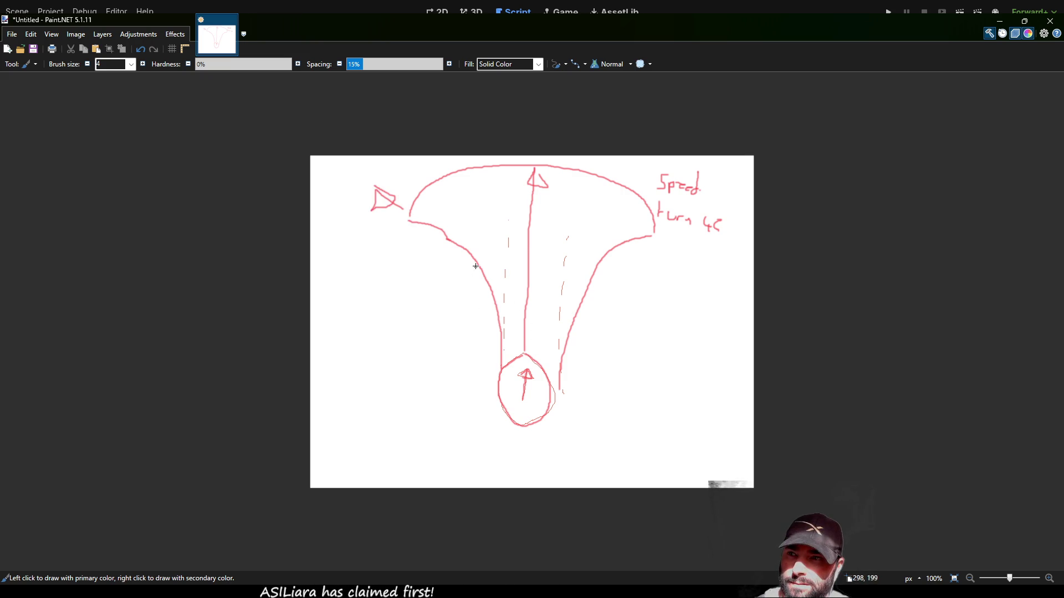
{"action": "mouse_move", "coordinate": [418, 207]}
{"action": "left_mouse_down"}
{"action": "mouse_move", "coordinate": [437, 225]}
{"action": "mouse_move", "coordinate": [455, 218]}
{"action": "mouse_move", "coordinate": [449, 232]}
{"action": "mouse_move", "coordinate": [441, 219]}
{"action": "left_mouse_up"}
{"action": "mouse_move", "coordinate": [651, 221]}
{"action": "left_mouse_down"}
{"action": "mouse_move", "coordinate": [618, 231]}
{"action": "mouse_move", "coordinate": [642, 236]}
{"action": "mouse_move", "coordinate": [646, 223]}
{"action": "left_mouse_up"}
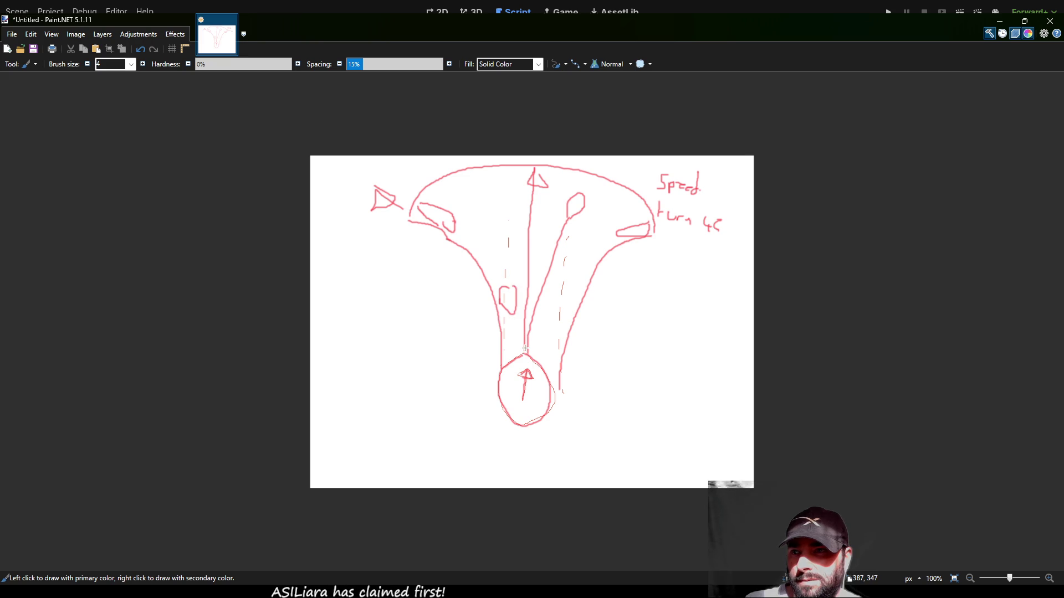
{"action": "left_click_drag", "start_coordinate": [525, 352], "coordinate": [515, 314]}
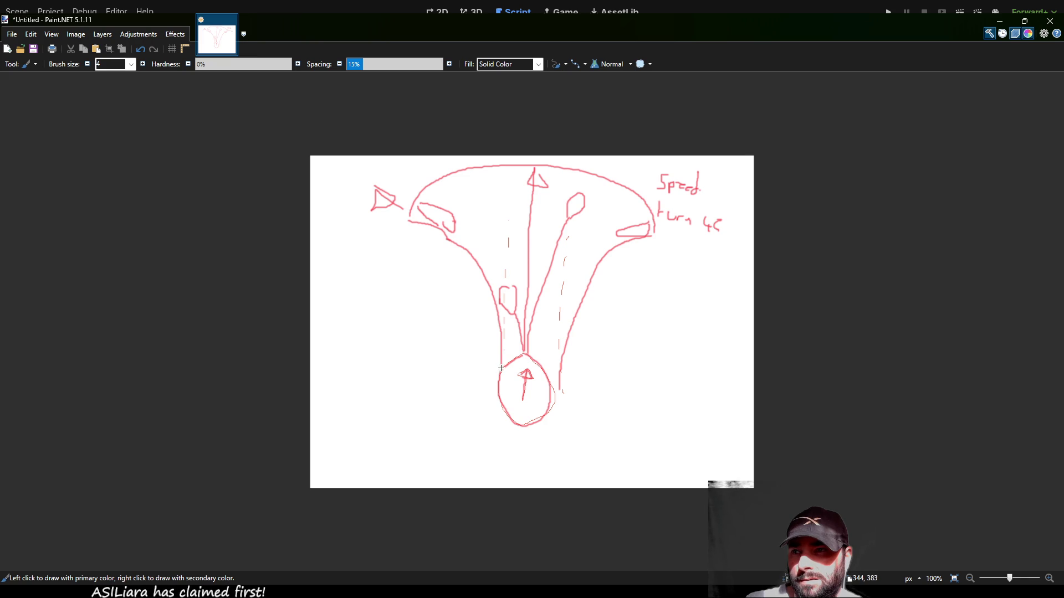
{"action": "mouse_move", "coordinate": [500, 368]}
{"action": "left_mouse_down"}
{"action": "mouse_move", "coordinate": [457, 320]}
{"action": "mouse_move", "coordinate": [409, 324]}
{"action": "mouse_move", "coordinate": [386, 341]}
{"action": "left_mouse_up"}
Draw a curve sweeping up-right from the circle and a wide dome arc across the funnel
{"action": "mouse_move", "coordinate": [556, 389]}
{"action": "left_mouse_down"}
{"action": "mouse_move", "coordinate": [561, 358]}
{"action": "mouse_move", "coordinate": [624, 326]}
{"action": "mouse_move", "coordinate": [657, 347]}
{"action": "left_mouse_up"}
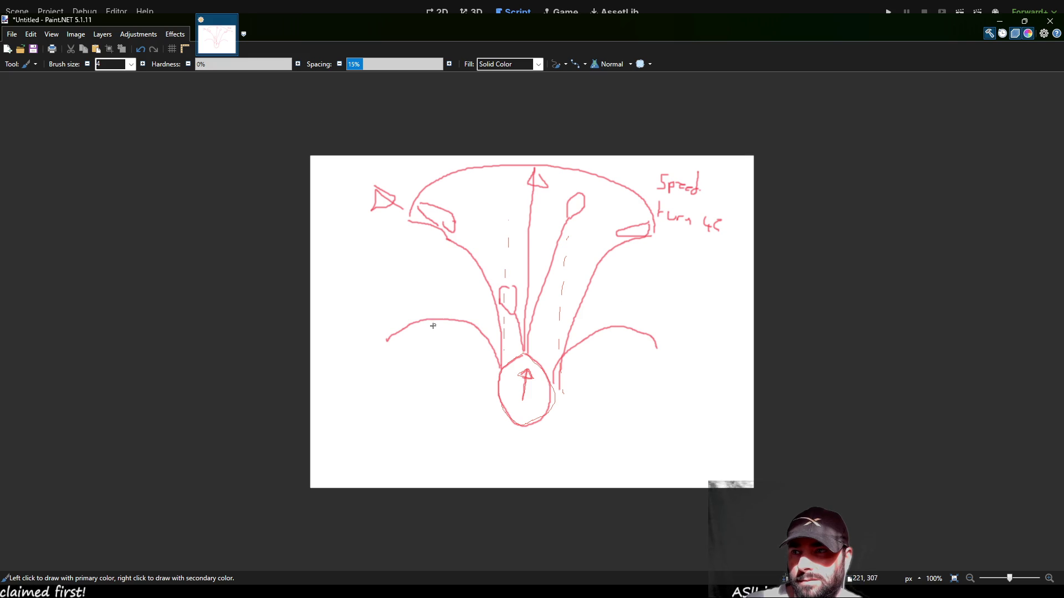
{"action": "mouse_move", "coordinate": [379, 338]}
{"action": "left_mouse_down"}
{"action": "mouse_move", "coordinate": [380, 297]}
{"action": "mouse_move", "coordinate": [488, 242]}
{"action": "mouse_move", "coordinate": [662, 341]}
{"action": "left_mouse_up"}
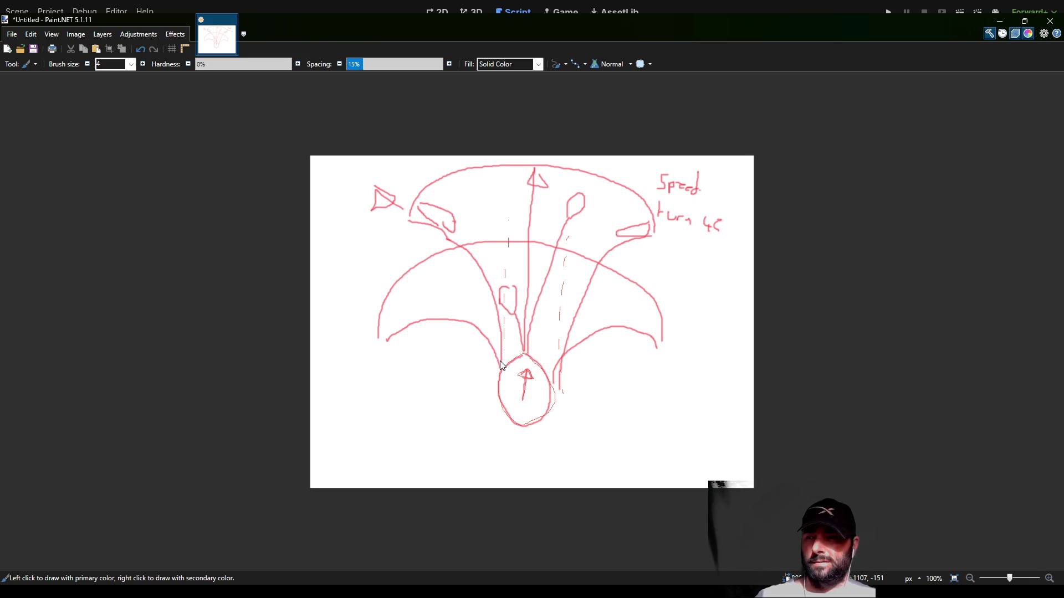
Return from Paint.NET to Godot's 3D view of battle_scape and orbit to look down on the scene
{"action": "key", "text": "alt+Tab"}
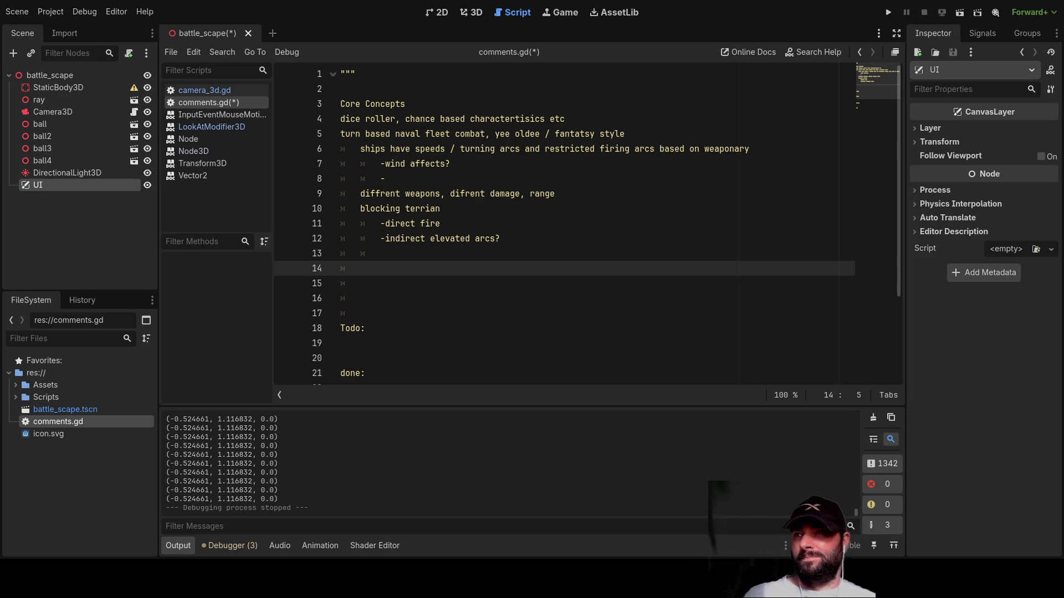
{"action": "left_click", "coordinate": [476, 13]}
{"action": "mouse_move", "coordinate": [512, 251]}
{"action": "left_mouse_down"}
{"action": "mouse_move", "coordinate": [439, 179]}
{"action": "mouse_move", "coordinate": [616, 155]}
{"action": "mouse_move", "coordinate": [368, 188]}
{"action": "mouse_move", "coordinate": [241, 149]}
{"action": "mouse_move", "coordinate": [375, 203]}
{"action": "left_mouse_up"}
{"action": "scroll", "coordinate": [631, 248], "scroll_direction": "down", "scroll_amount": 3}
{"action": "mouse_move", "coordinate": [630, 249]}
{"action": "left_mouse_down"}
{"action": "mouse_move", "coordinate": [700, 244]}
{"action": "mouse_move", "coordinate": [681, 272]}
{"action": "mouse_move", "coordinate": [752, 243]}
{"action": "mouse_move", "coordinate": [620, 248]}
{"action": "mouse_move", "coordinate": [470, 151]}
{"action": "mouse_move", "coordinate": [626, 234]}
{"action": "mouse_move", "coordinate": [637, 256]}
{"action": "left_mouse_up"}
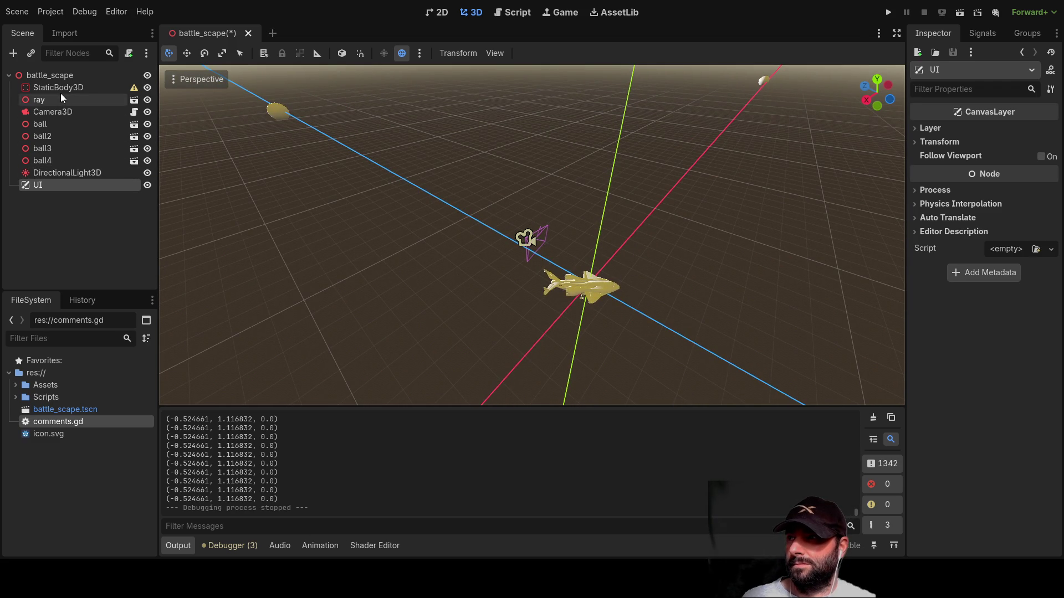
Select the battle_scape root node and orbit the view back to a horizon angle
{"action": "left_click", "coordinate": [62, 77]}
{"action": "mouse_move", "coordinate": [301, 244]}
{"action": "left_mouse_down"}
{"action": "mouse_move", "coordinate": [397, 214]}
{"action": "mouse_move", "coordinate": [587, 125]}
{"action": "mouse_move", "coordinate": [557, 178]}
{"action": "mouse_move", "coordinate": [304, 147]}
{"action": "mouse_move", "coordinate": [289, 242]}
{"action": "mouse_move", "coordinate": [480, 166]}
{"action": "mouse_move", "coordinate": [406, 213]}
{"action": "left_mouse_up"}
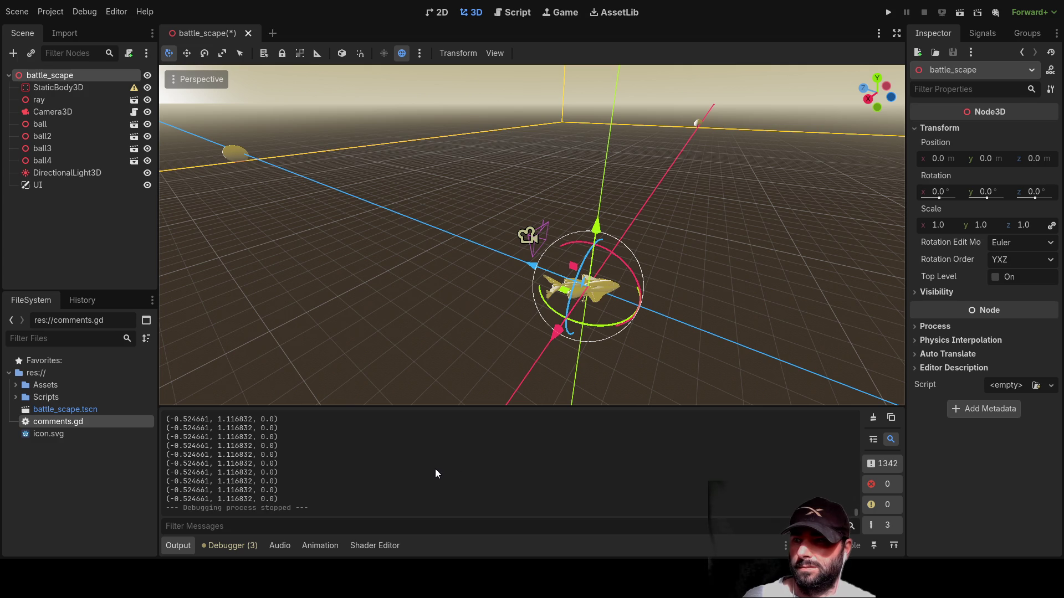
Add a Control node and move it to the top of the scene tree
{"action": "key", "text": "ctrl+shift+z"}
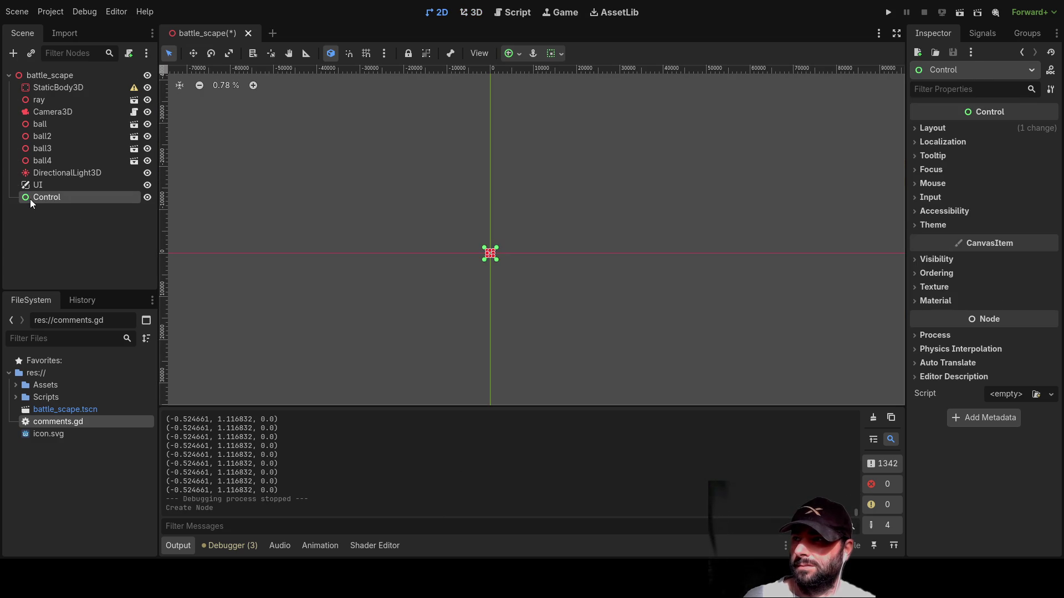
{"action": "left_click_drag", "start_coordinate": [35, 196], "coordinate": [38, 82]}
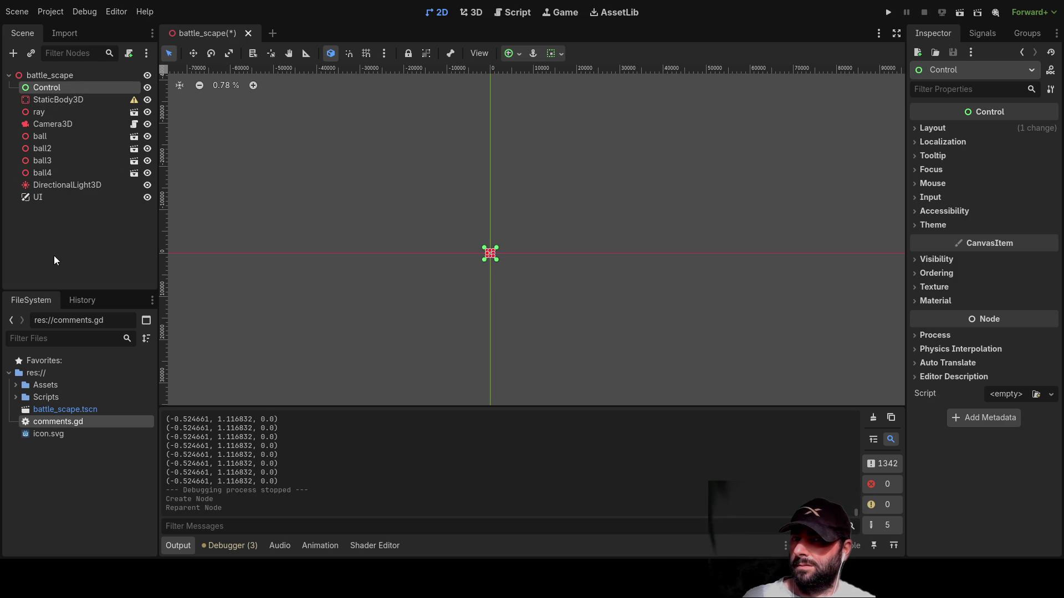
{"action": "scroll", "coordinate": [451, 252], "scroll_direction": "up", "scroll_amount": 4}
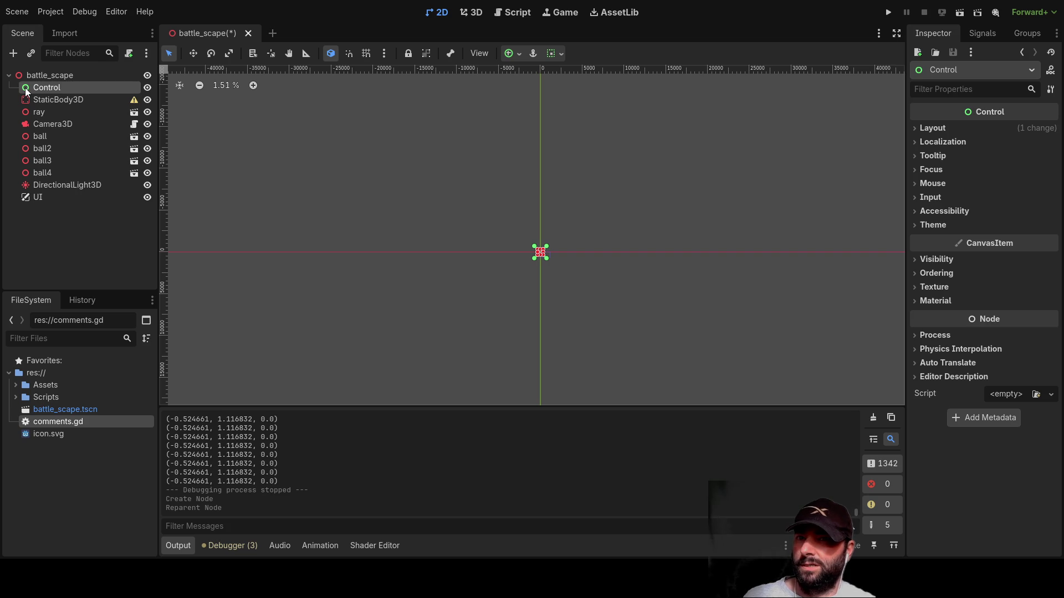
{"action": "left_click", "coordinate": [477, 12]}
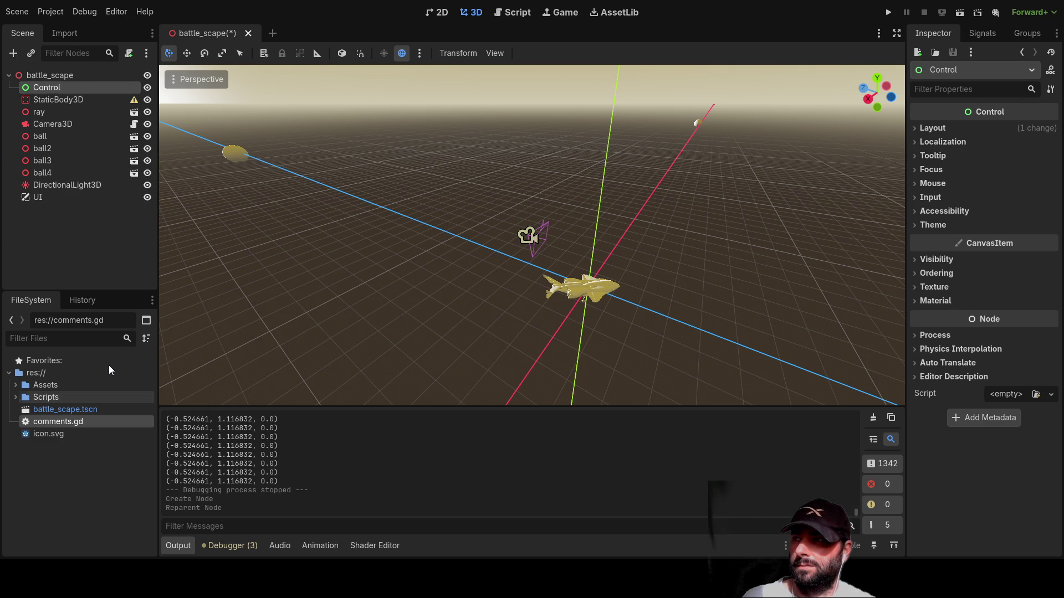
Delete the Control node and take the editor out of fullscreen
{"action": "key", "text": "Delete"}
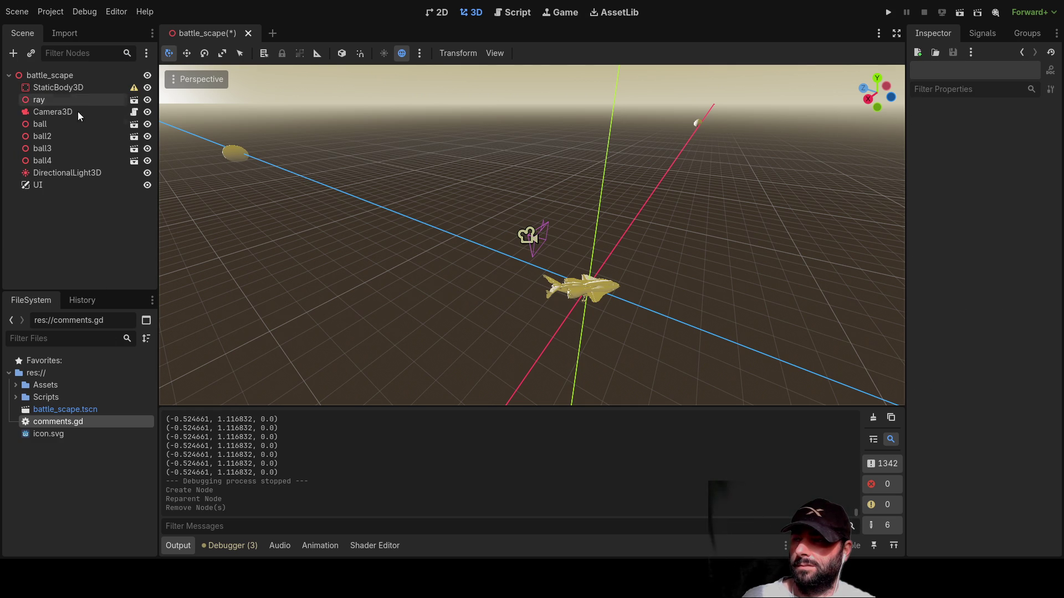
{"action": "left_click", "coordinate": [91, 465]}
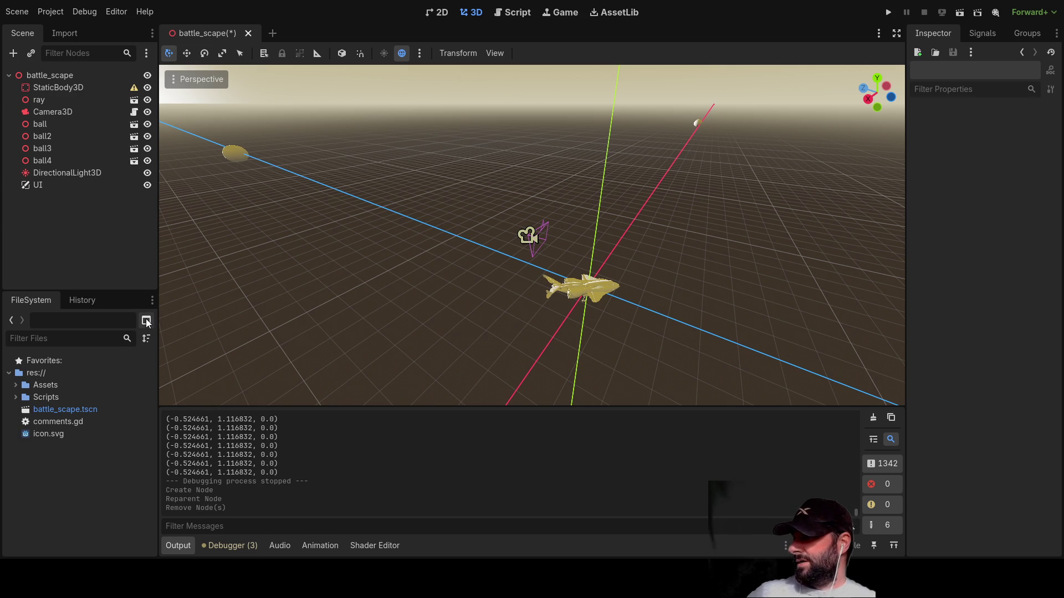
{"action": "key", "text": "shift+F11"}
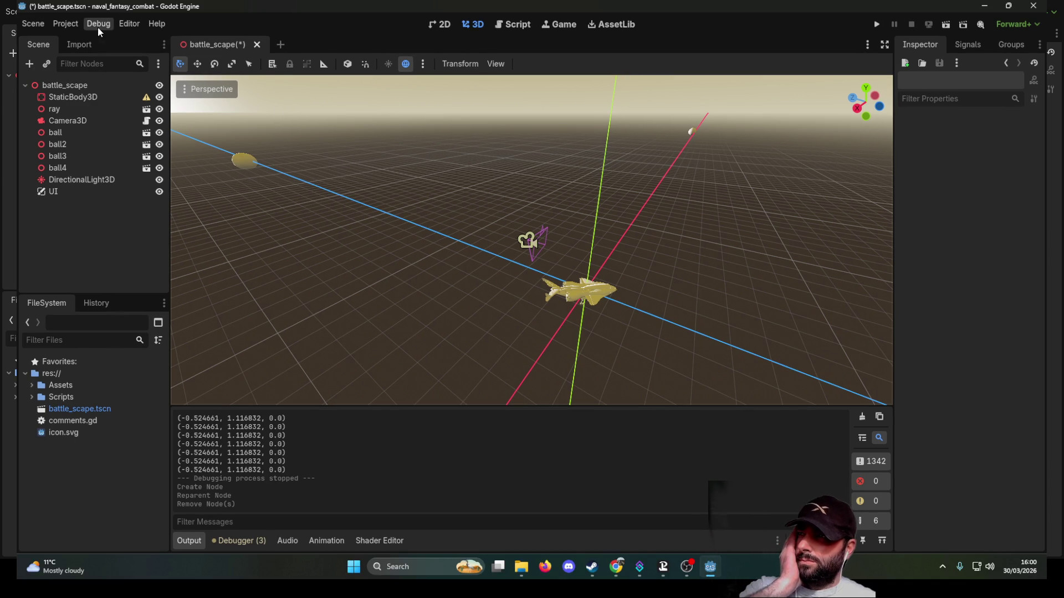
Look through the Autoload settings and Scripts folder, then close Project Settings without choosing
{"action": "left_click", "coordinate": [97, 27]}
{"action": "left_click", "coordinate": [63, 42]}
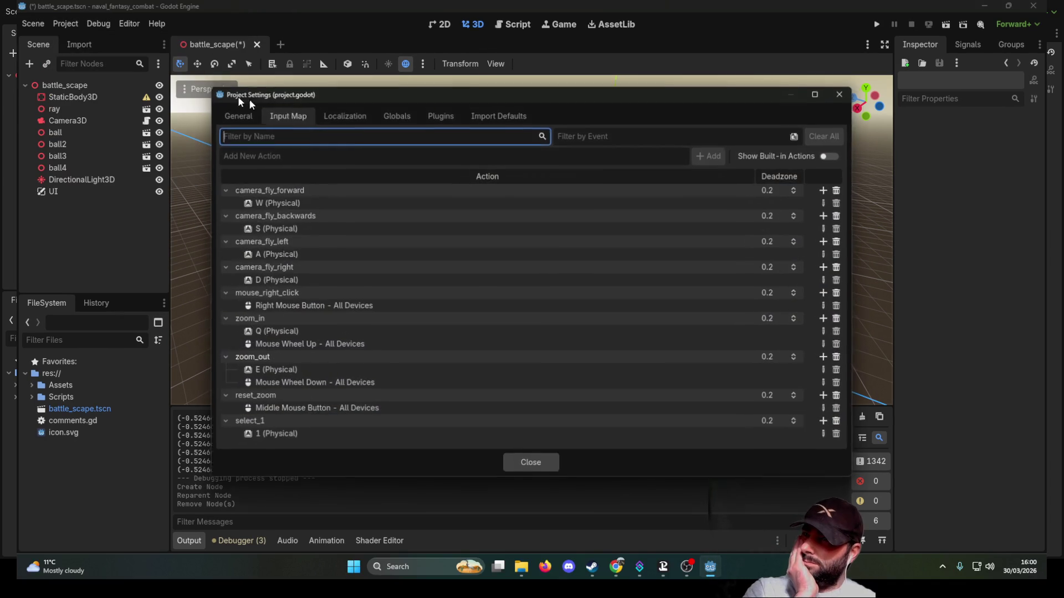
{"action": "left_click", "coordinate": [395, 118]}
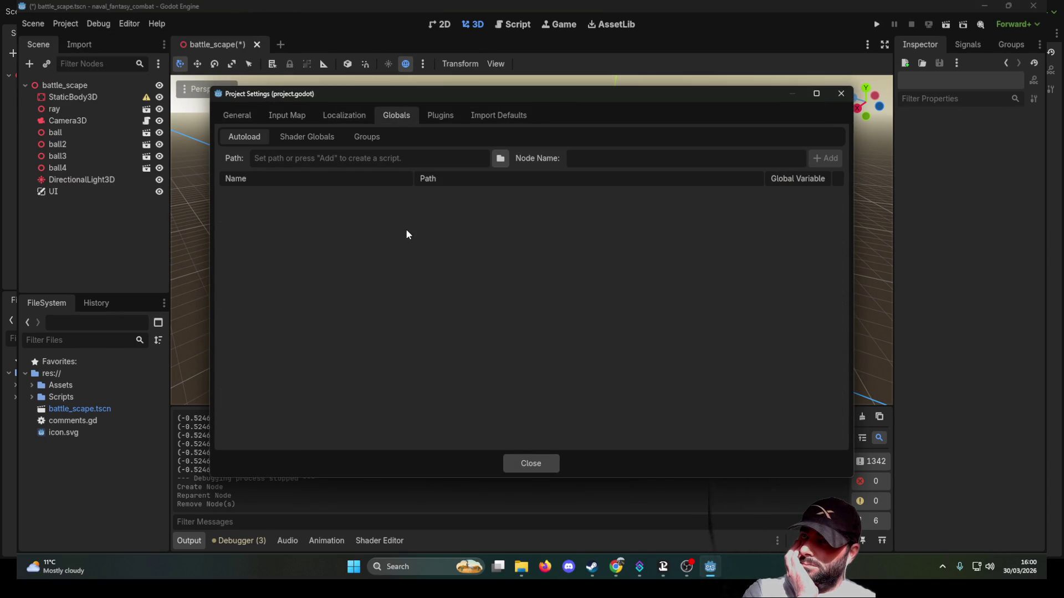
{"action": "left_click", "coordinate": [508, 160]}
{"action": "double_click", "coordinate": [417, 169]}
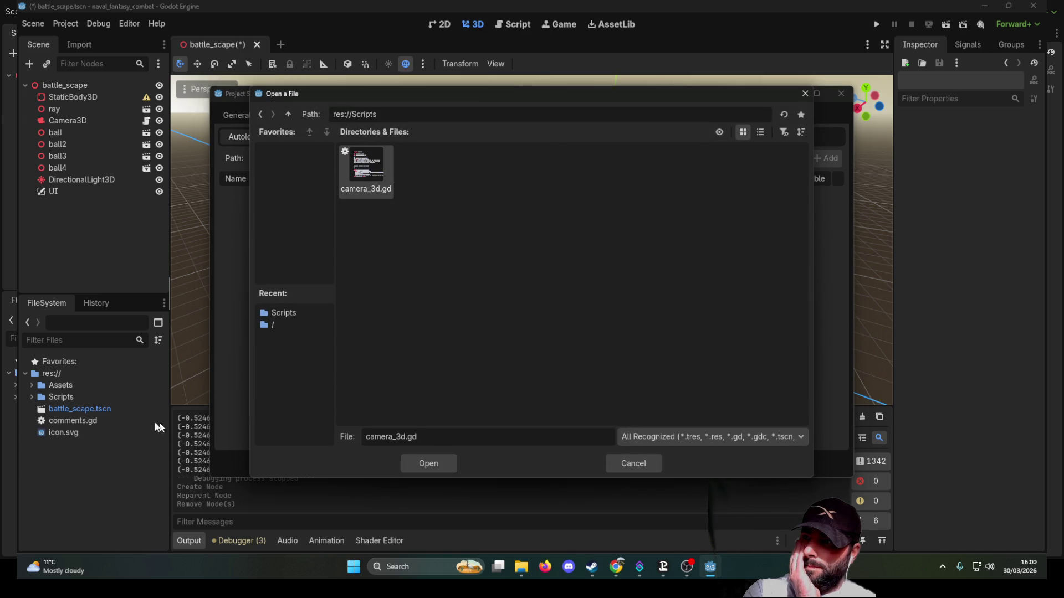
{"action": "left_click", "coordinate": [644, 469]}
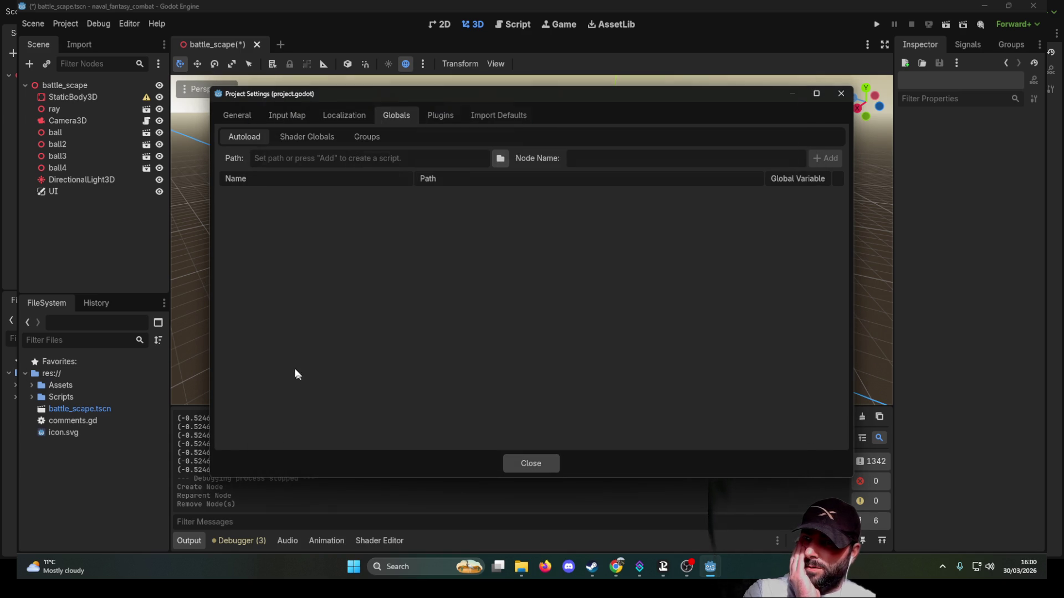
{"action": "left_click", "coordinate": [550, 468]}
Move comments.gd into the Scripts folder
{"action": "left_click", "coordinate": [82, 421]}
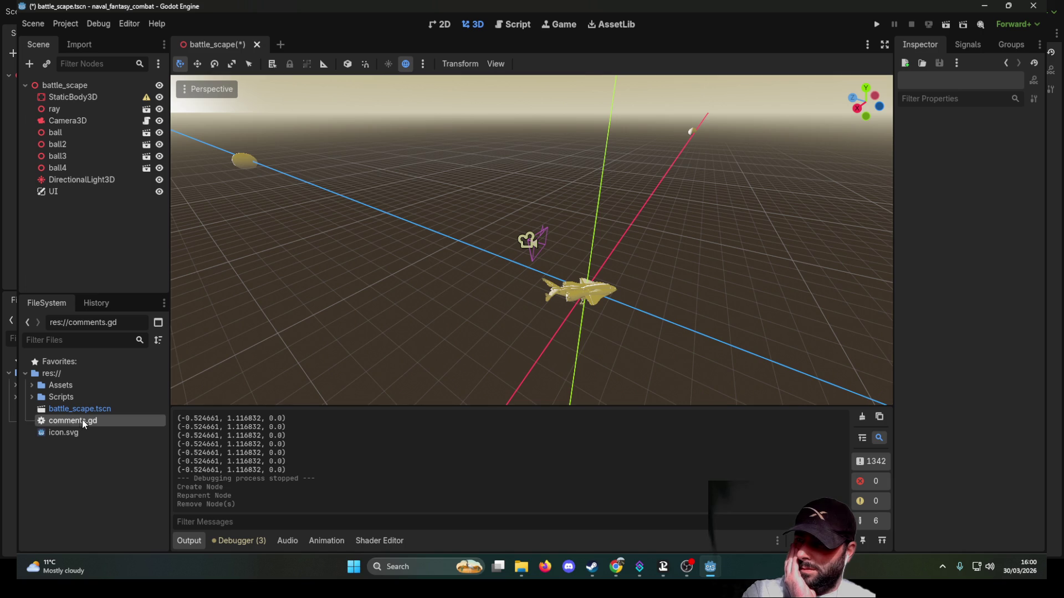
{"action": "left_click_drag", "start_coordinate": [57, 422], "coordinate": [64, 395]}
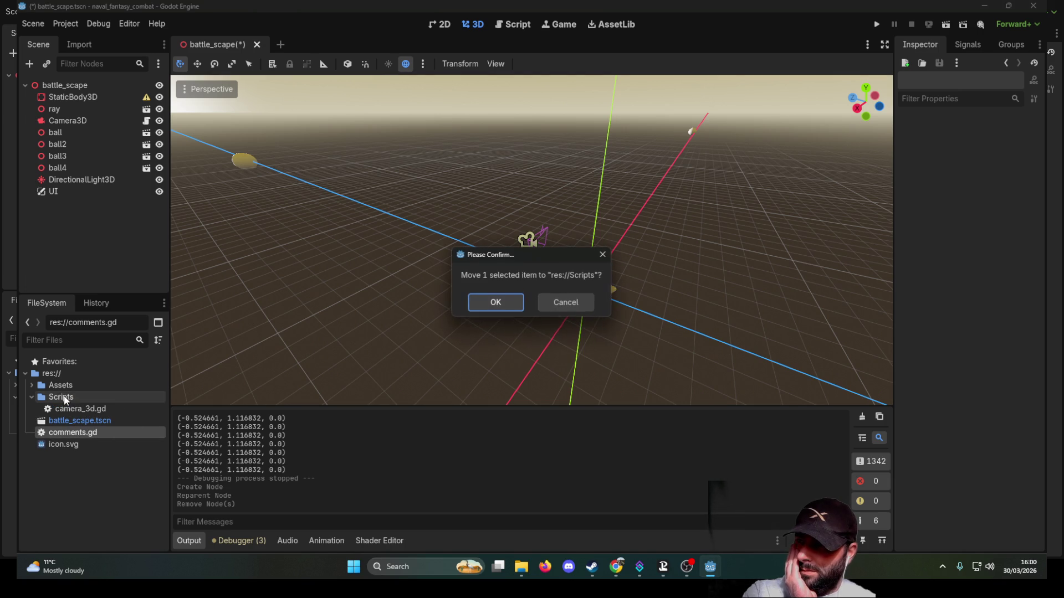
{"action": "left_click", "coordinate": [502, 304]}
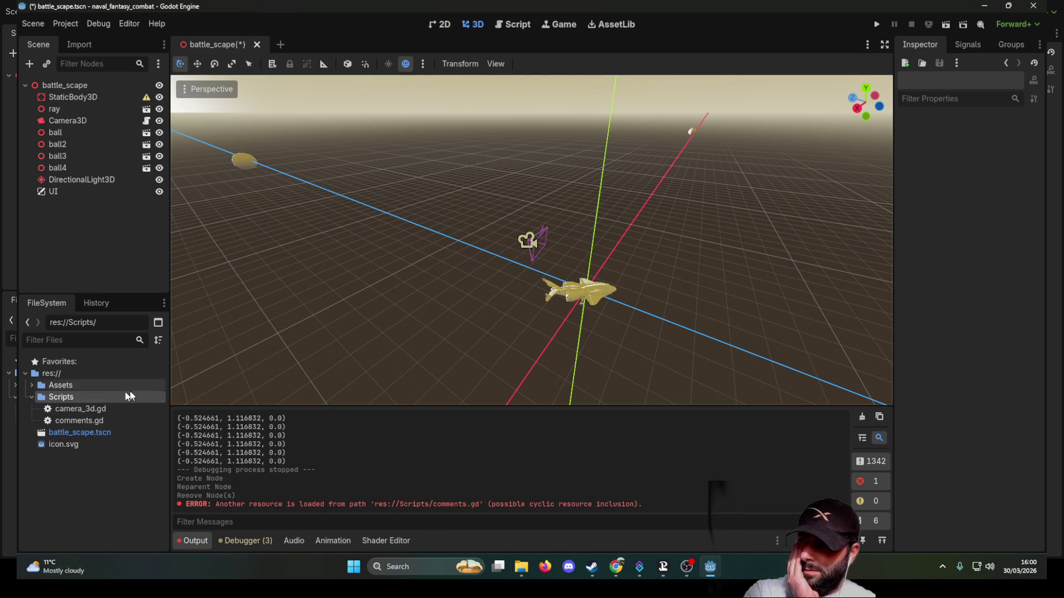
Register res://Scripts/comments.gd as the Comments autoload in Project Settings
{"action": "left_click", "coordinate": [65, 23]}
{"action": "left_click", "coordinate": [105, 38]}
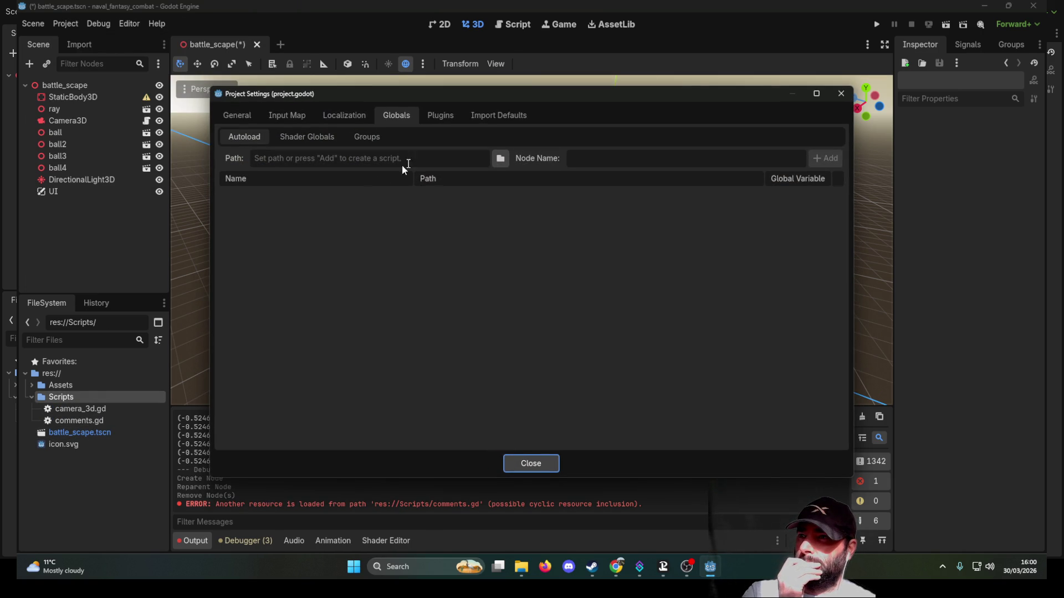
{"action": "left_click", "coordinate": [501, 158]}
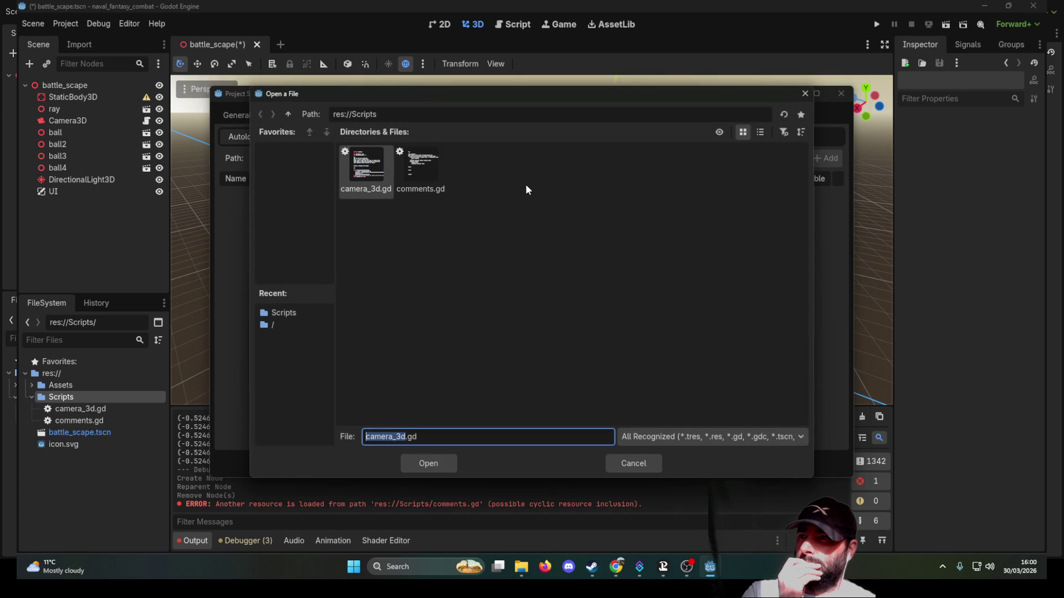
{"action": "left_click", "coordinate": [435, 192]}
{"action": "left_click", "coordinate": [443, 465]}
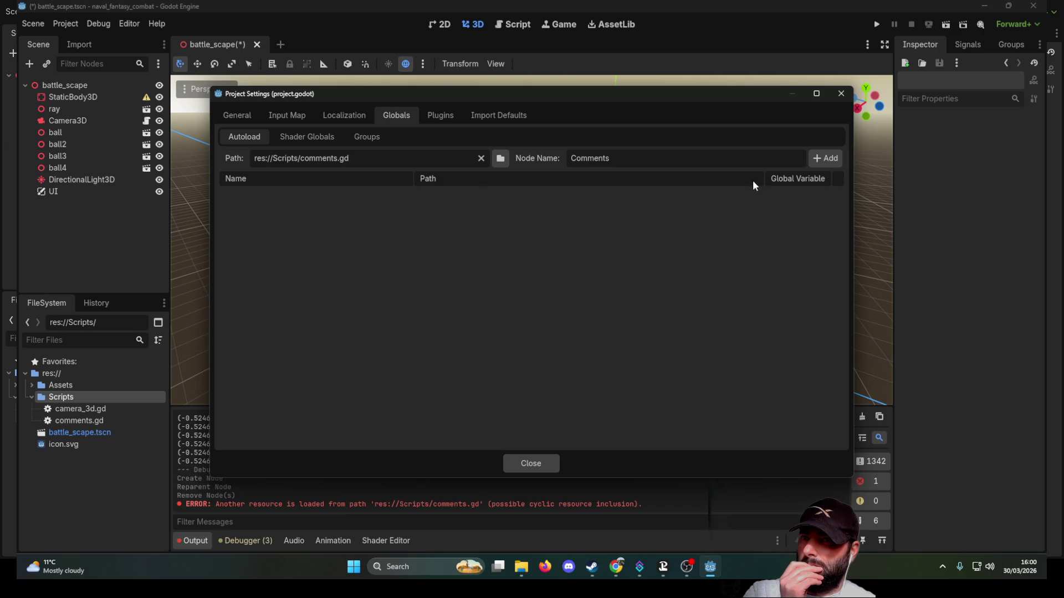
{"action": "left_click", "coordinate": [827, 159]}
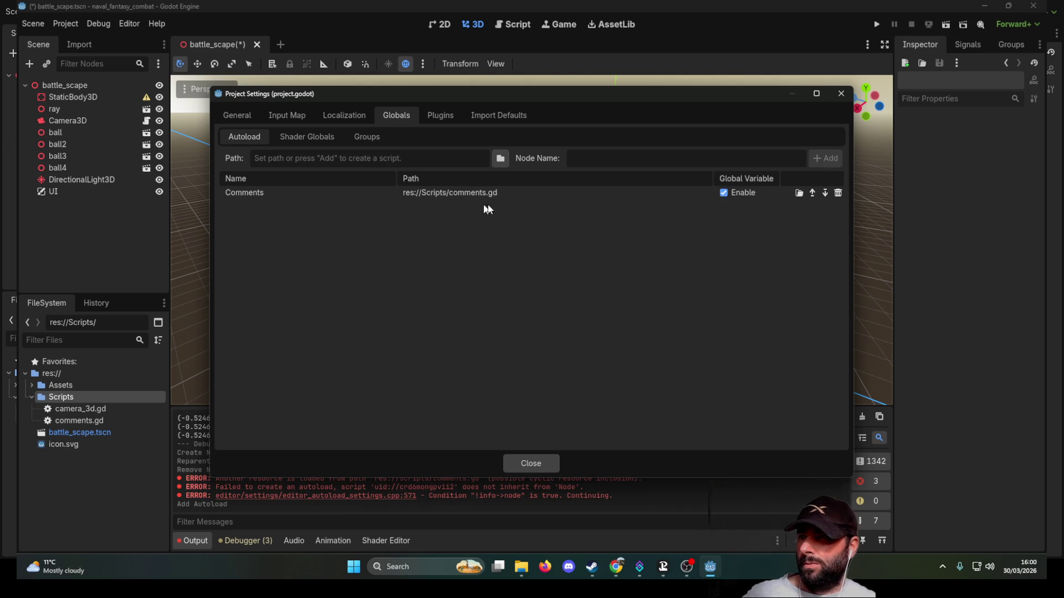
{"action": "left_click", "coordinate": [548, 465]}
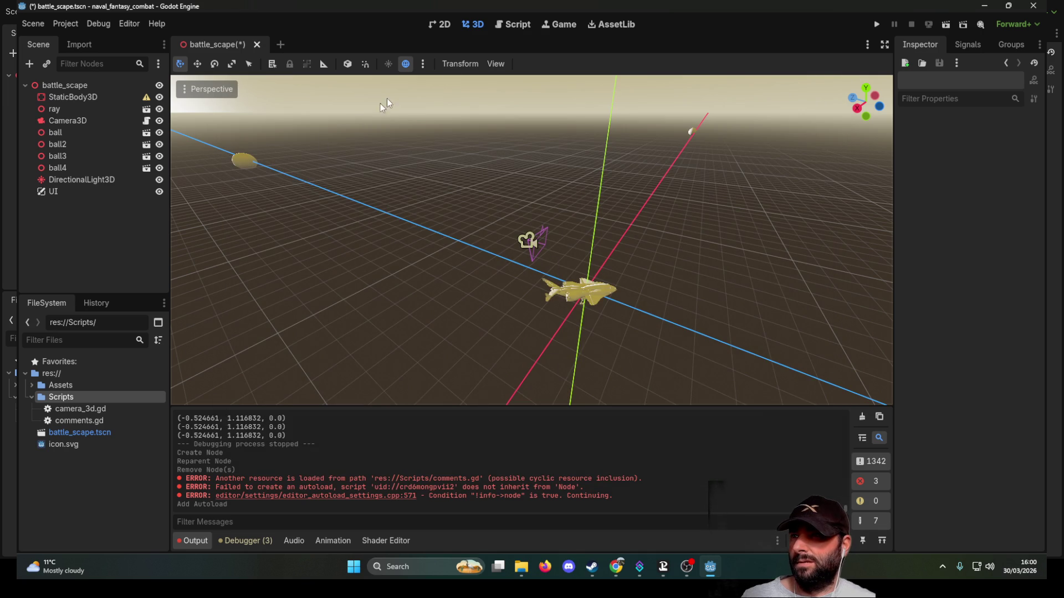
Add a Comments reference on new line 58 of camera_3d.gd, then open comments.gd and fold its notes
{"action": "left_click", "coordinate": [525, 25]}
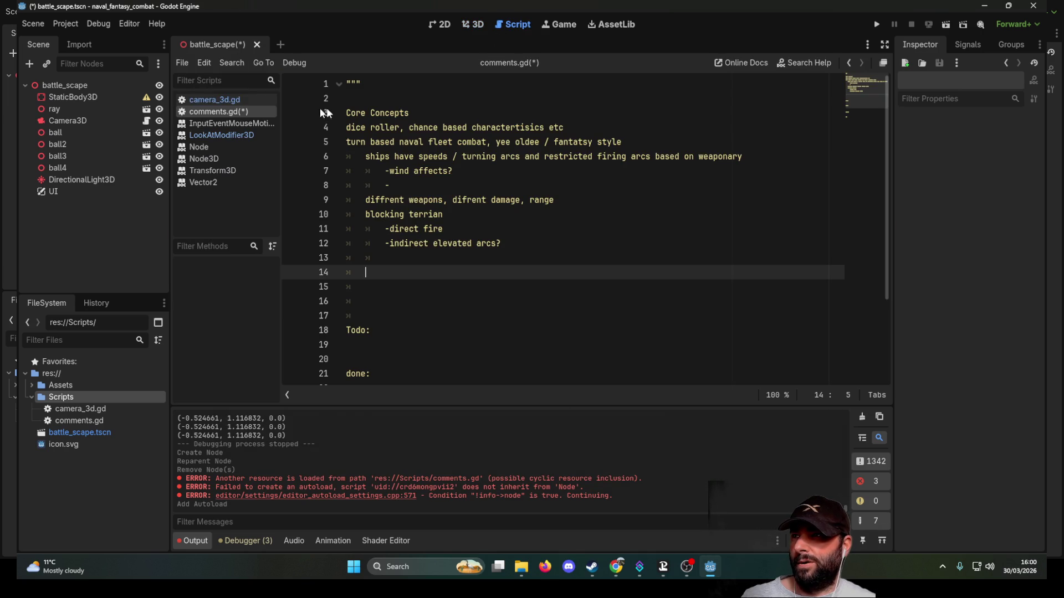
{"action": "left_click", "coordinate": [232, 100]}
{"action": "left_click", "coordinate": [375, 228]}
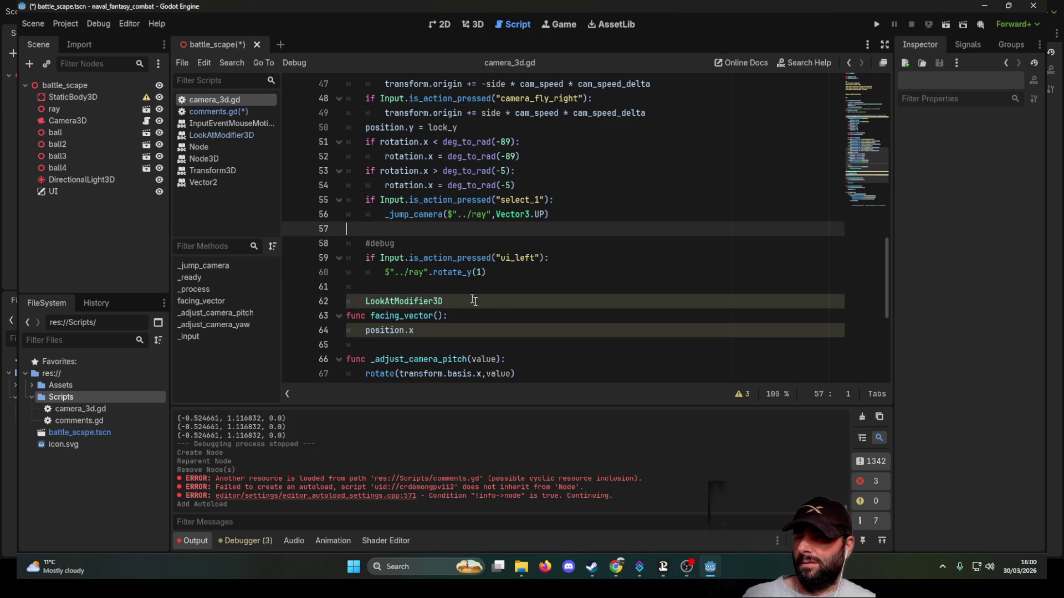
{"action": "key", "text": "Return"}
{"action": "key", "text": "Up"}
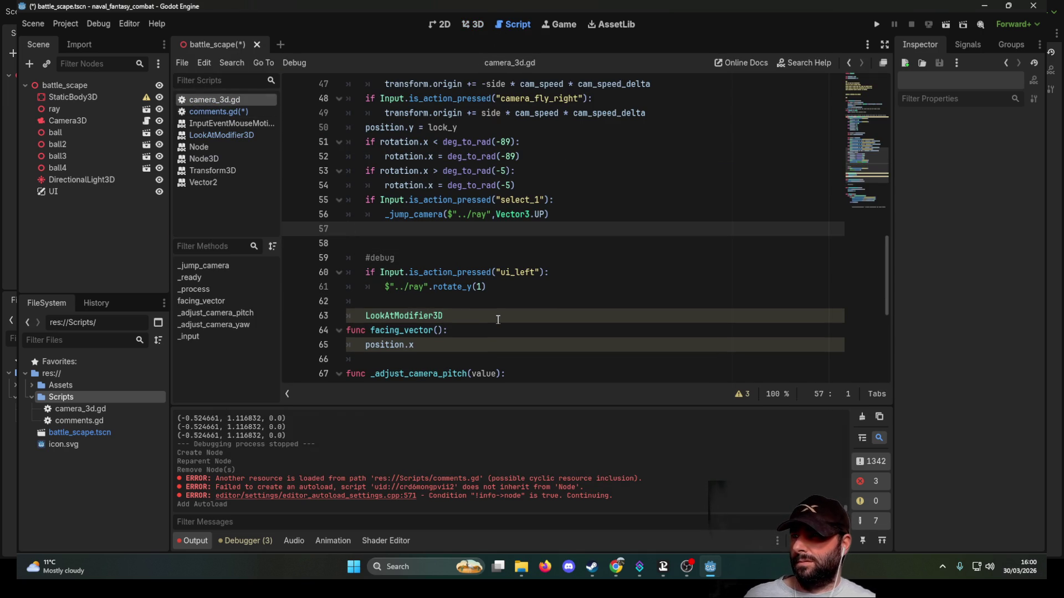
{"action": "key", "text": "Return"}
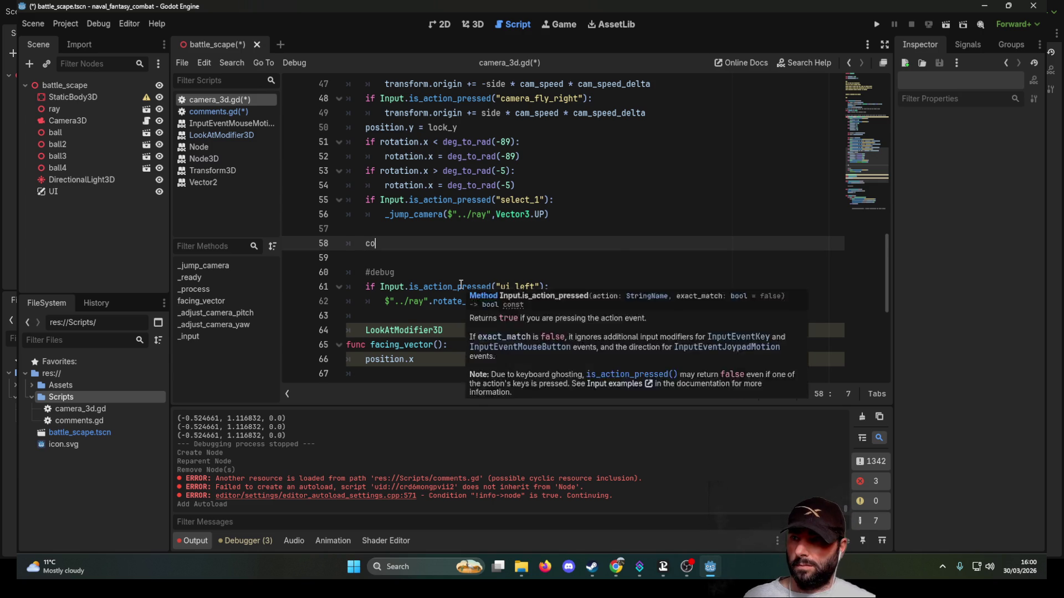
{"action": "type", "text": "mm"}
{"action": "key", "text": "Return"}
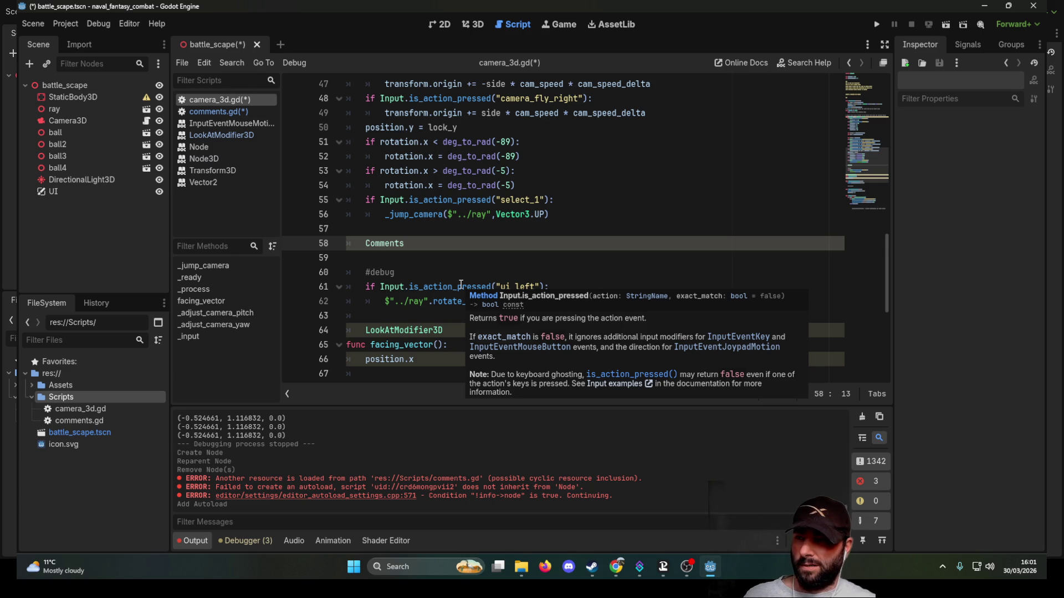
{"action": "left_click", "coordinate": [224, 113]}
{"action": "left_click", "coordinate": [339, 84]}
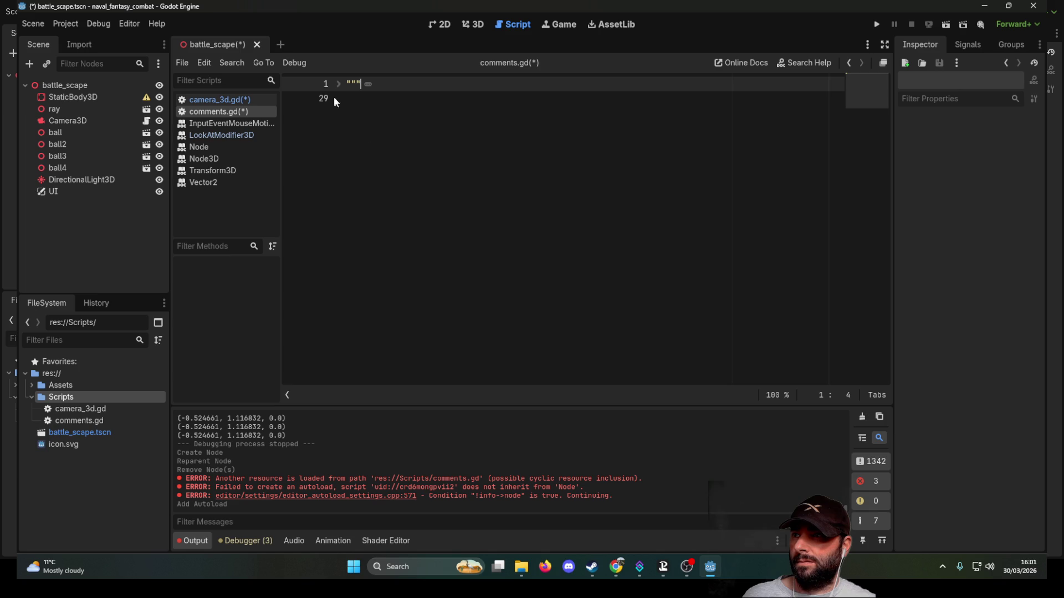
Add var test = 0 on line 29 below the notes in comments.gd, then return to camera_3d.gd
{"action": "left_click", "coordinate": [339, 86]}
{"action": "scroll", "coordinate": [364, 355], "scroll_direction": "down", "scroll_amount": 3}
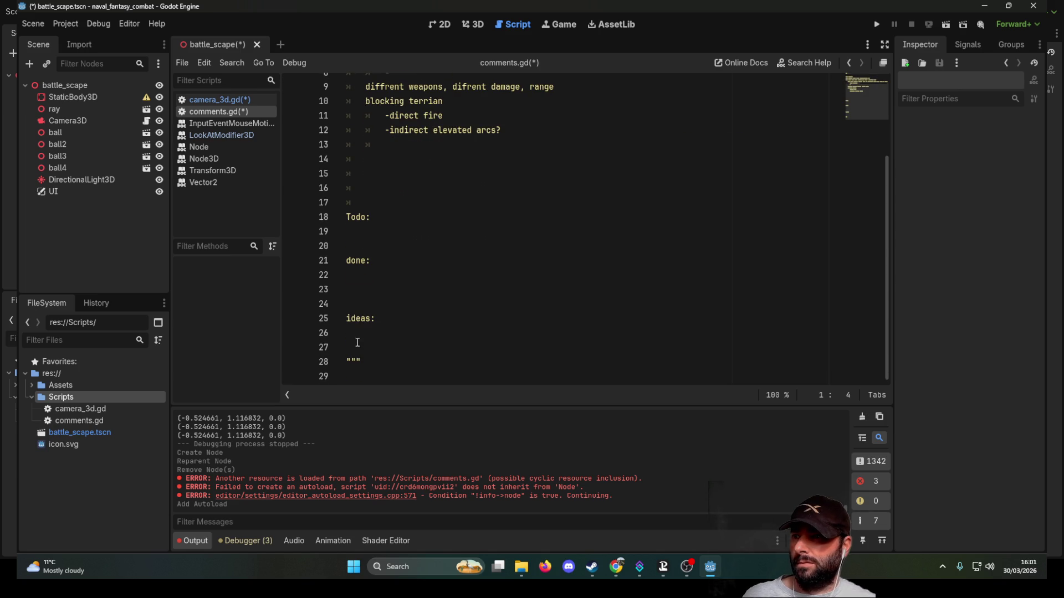
{"action": "left_click", "coordinate": [356, 377]}
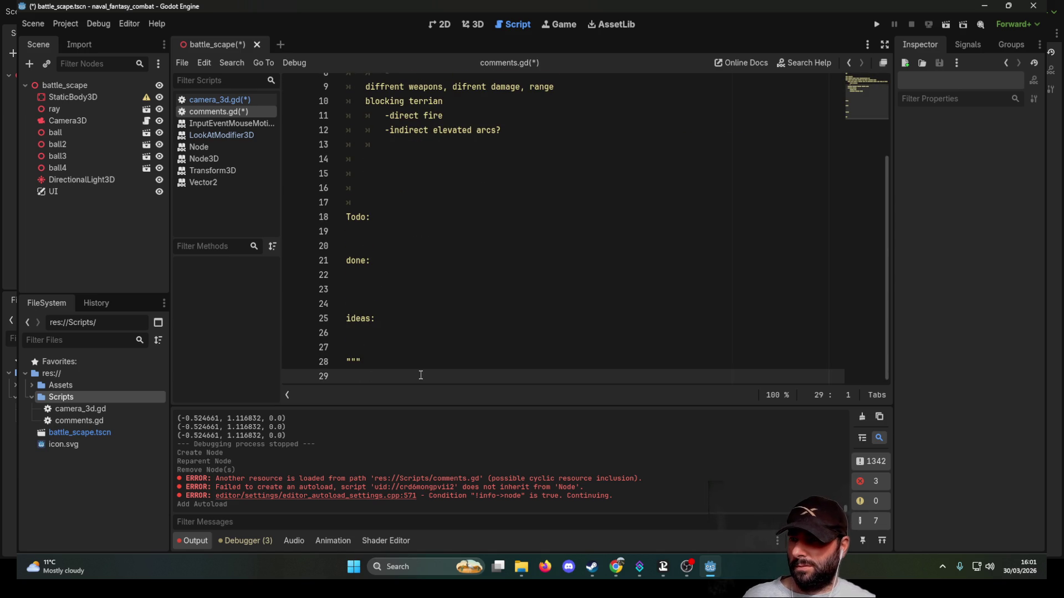
{"action": "key", "text": "Return"}
{"action": "key", "text": "Return"}
{"action": "key", "text": "Up"}
{"action": "key", "text": "Up"}
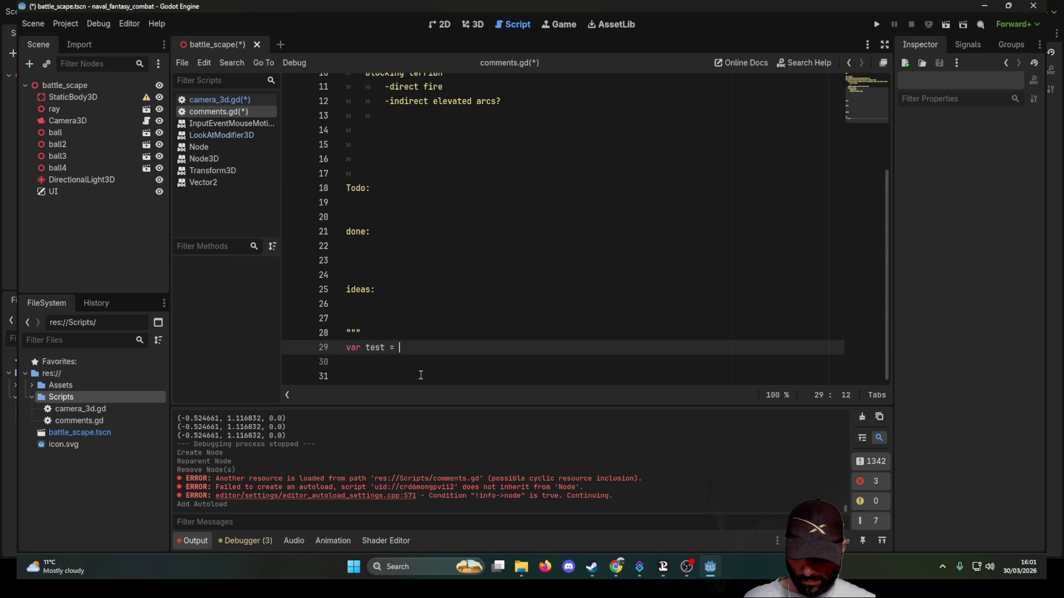
{"action": "key", "text": "Up"}
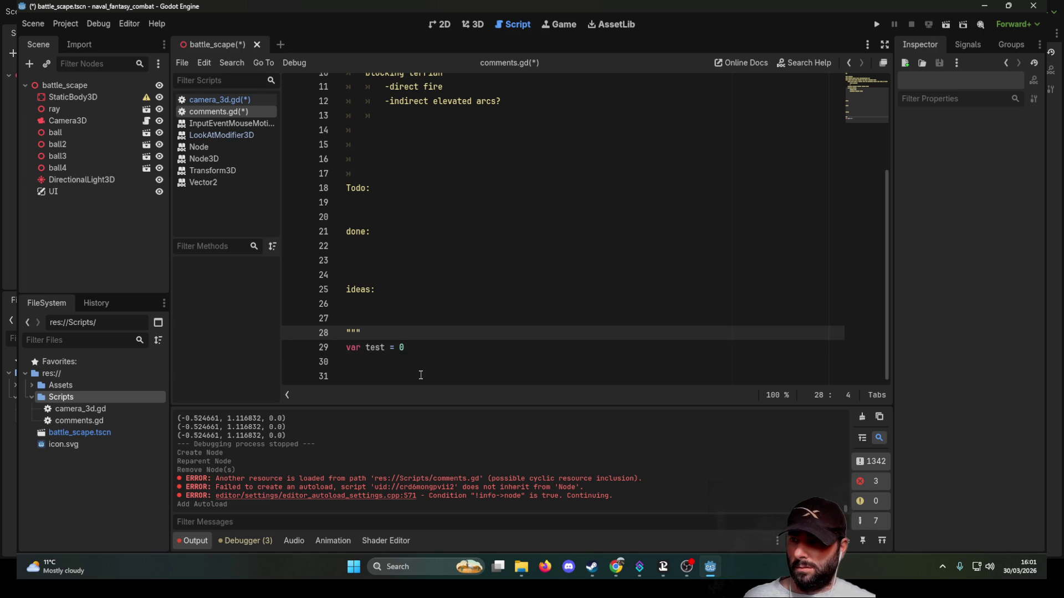
{"action": "key", "text": "Down"}
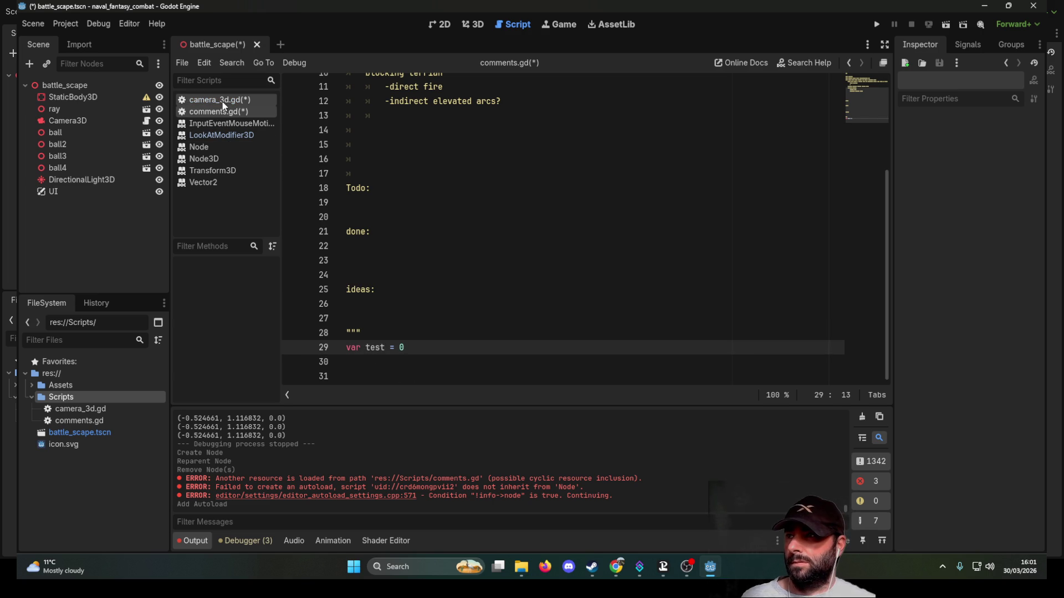
{"action": "left_click", "coordinate": [221, 101]}
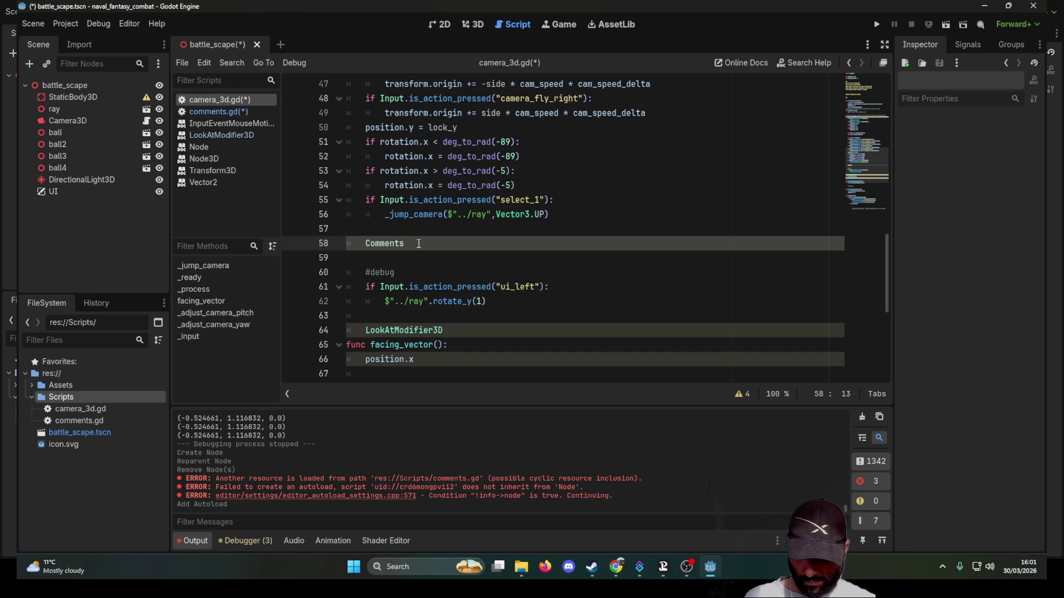
Make line 58 of camera_3d.gd read var test2 = Comments.test
{"action": "type", "text": "tes"}
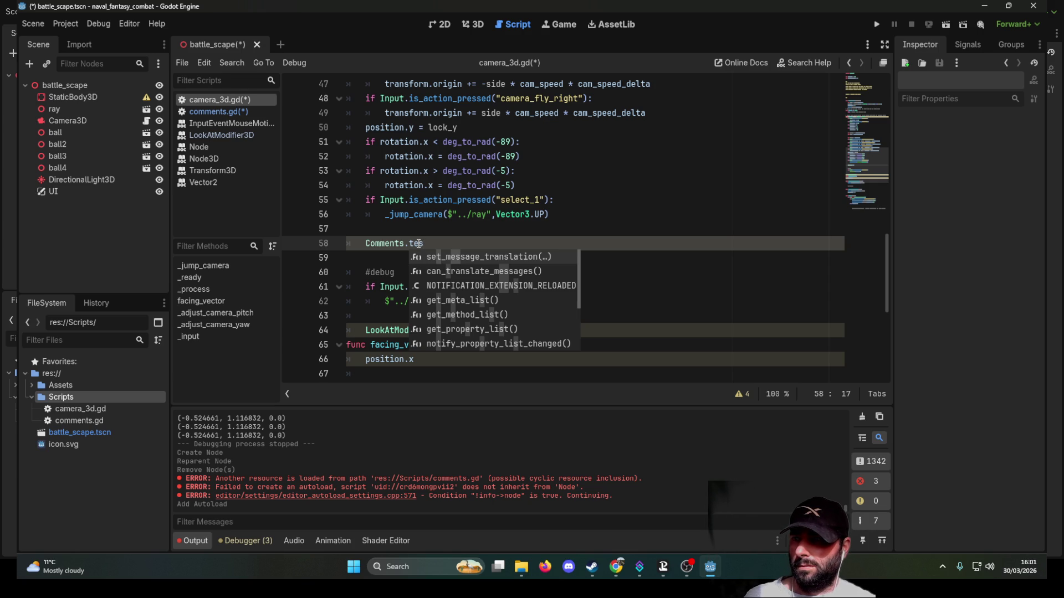
{"action": "type", "text": "t"}
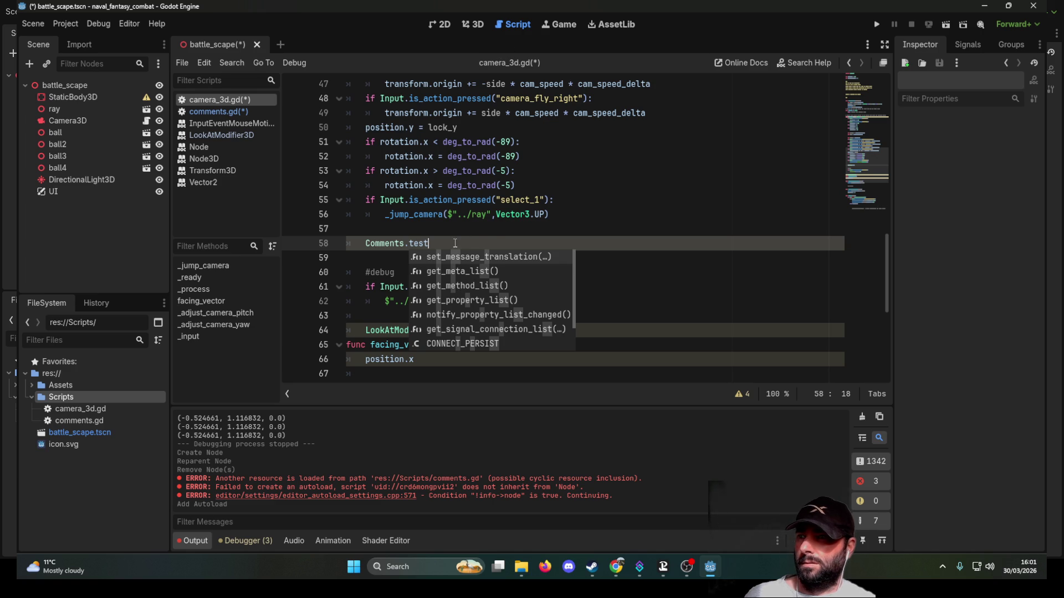
{"action": "key", "text": "BackSpace"}
{"action": "key", "text": "BackSpace"}
{"action": "key", "text": "BackSpace"}
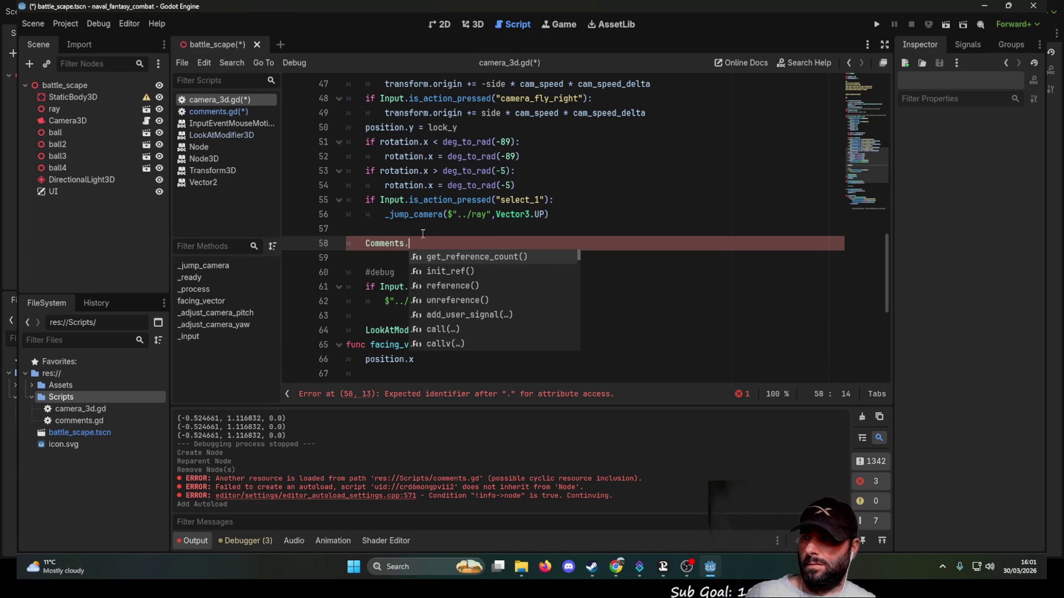
{"action": "type", "text": "test"}
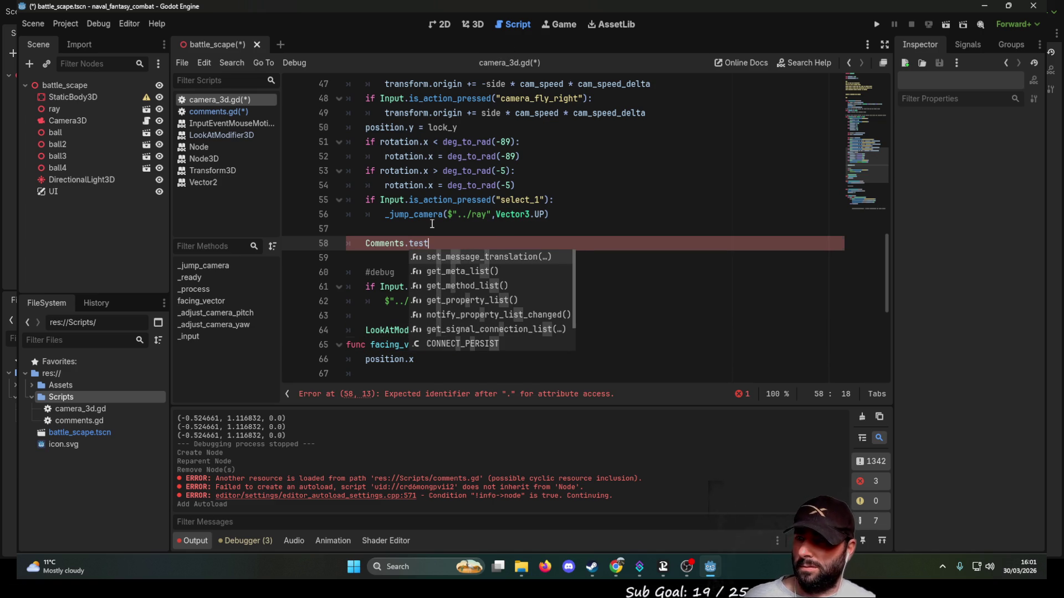
{"action": "key", "text": "Down"}
{"action": "key", "text": "Down"}
{"action": "key", "text": "Down"}
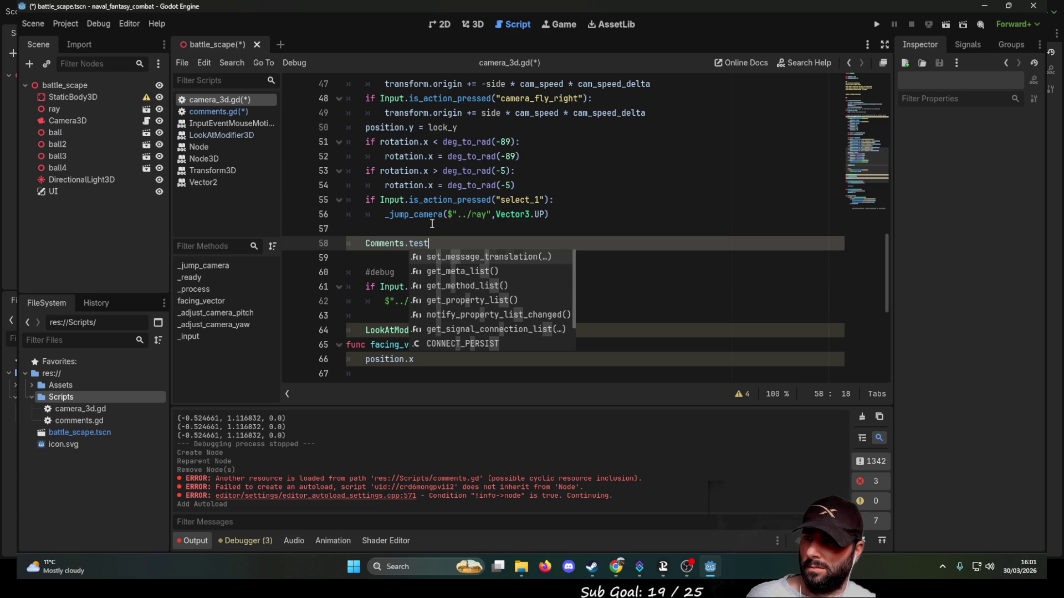
{"action": "key", "text": "BackSpace"}
{"action": "key", "text": "BackSpace"}
{"action": "key", "text": "BackSpace"}
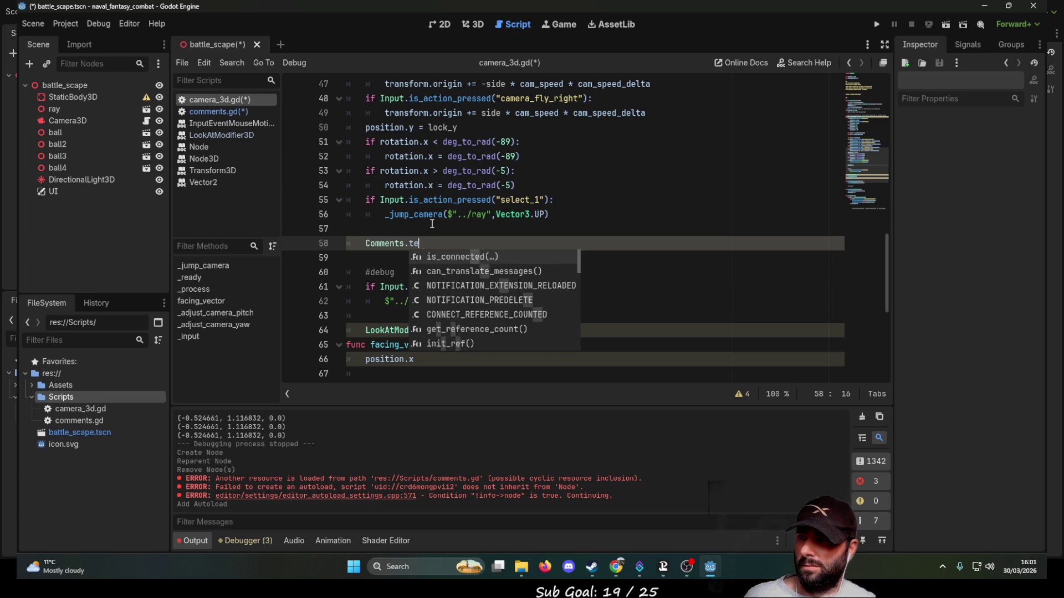
{"action": "key", "text": "Left"}
{"action": "key", "text": "Home"}
{"action": "type", "text": "var test2"}
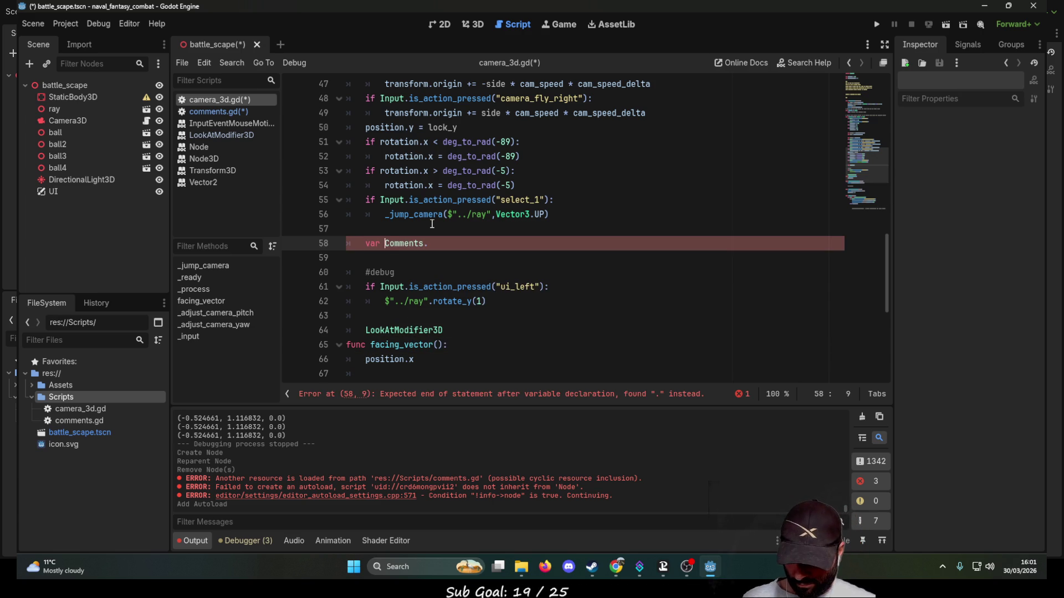
{"action": "type", "text": " ="}
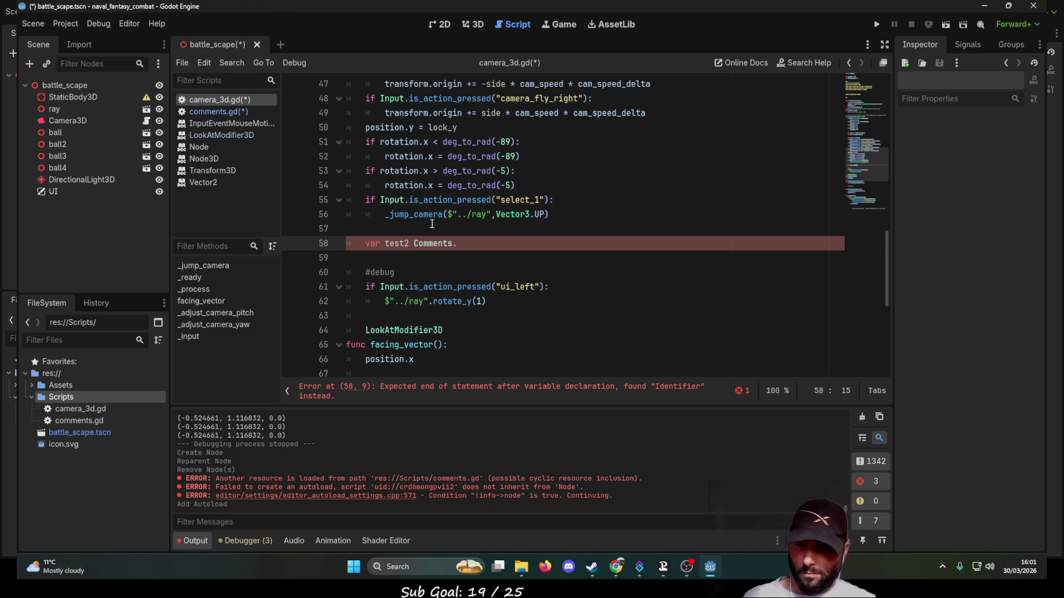
{"action": "key", "text": "Right"}
{"action": "key", "text": "Right"}
{"action": "key", "text": "Right"}
{"action": "key", "text": "Right"}
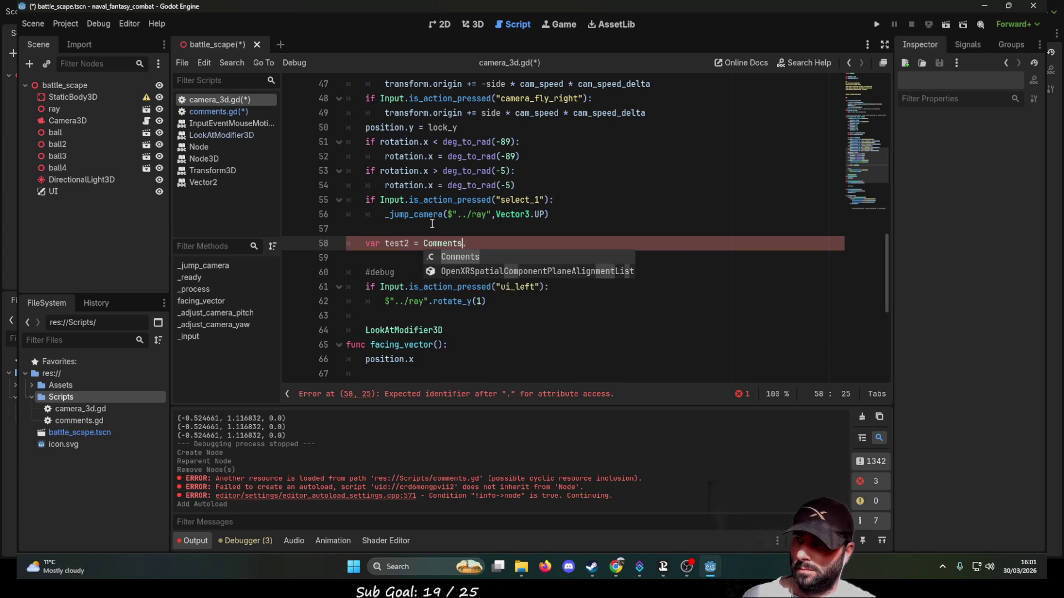
{"action": "type", "text": "tes"}
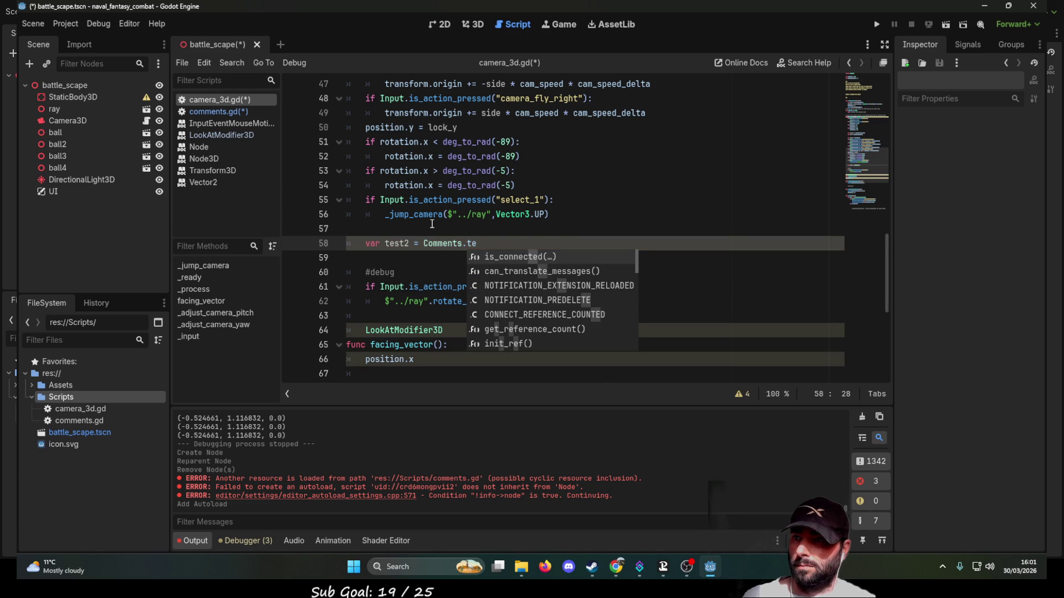
{"action": "type", "text": "t"}
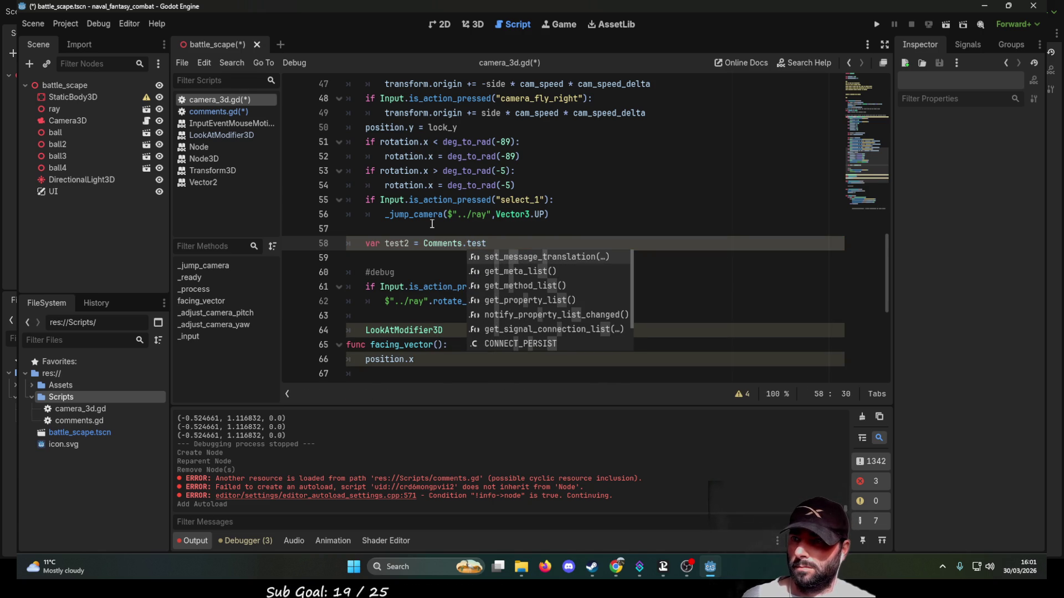
{"action": "left_click", "coordinate": [432, 224]}
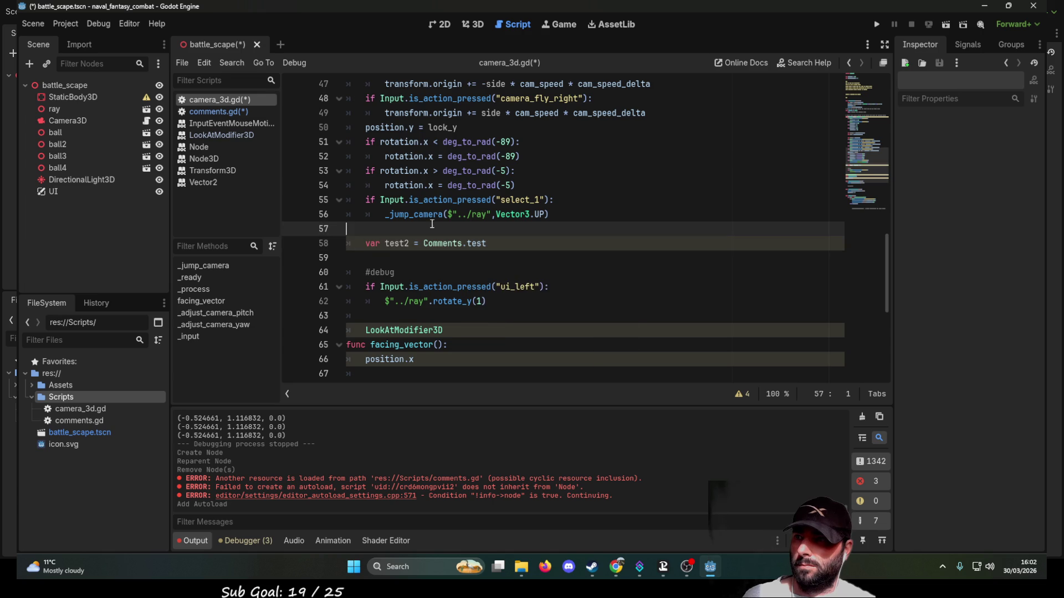
Move the test2 declaration from line 58 up to line 5
{"action": "scroll", "coordinate": [534, 264], "scroll_direction": "up", "scroll_amount": 10}
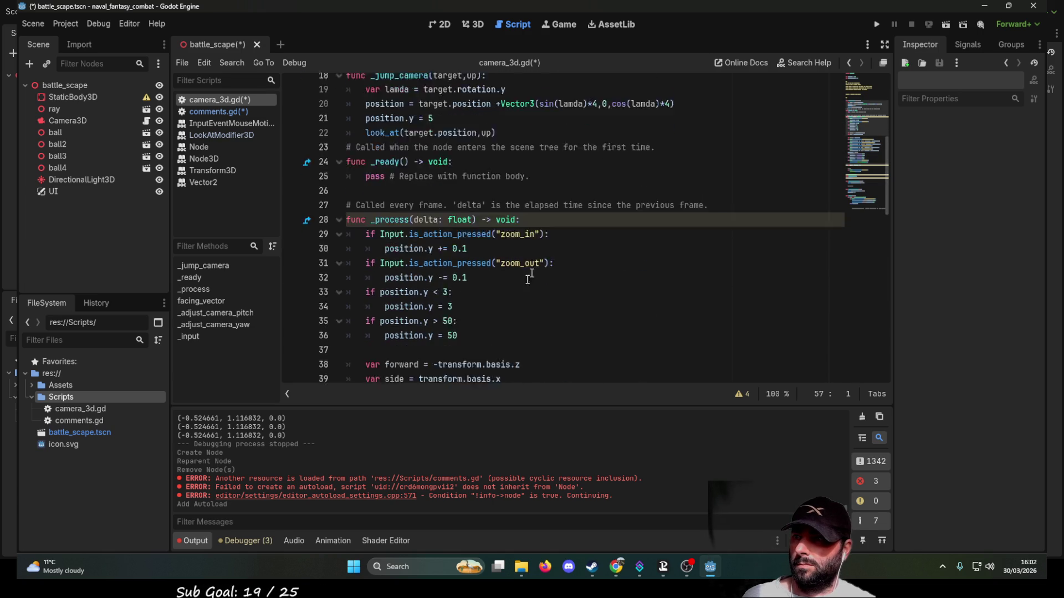
{"action": "scroll", "coordinate": [535, 264], "scroll_direction": "down", "scroll_amount": 10}
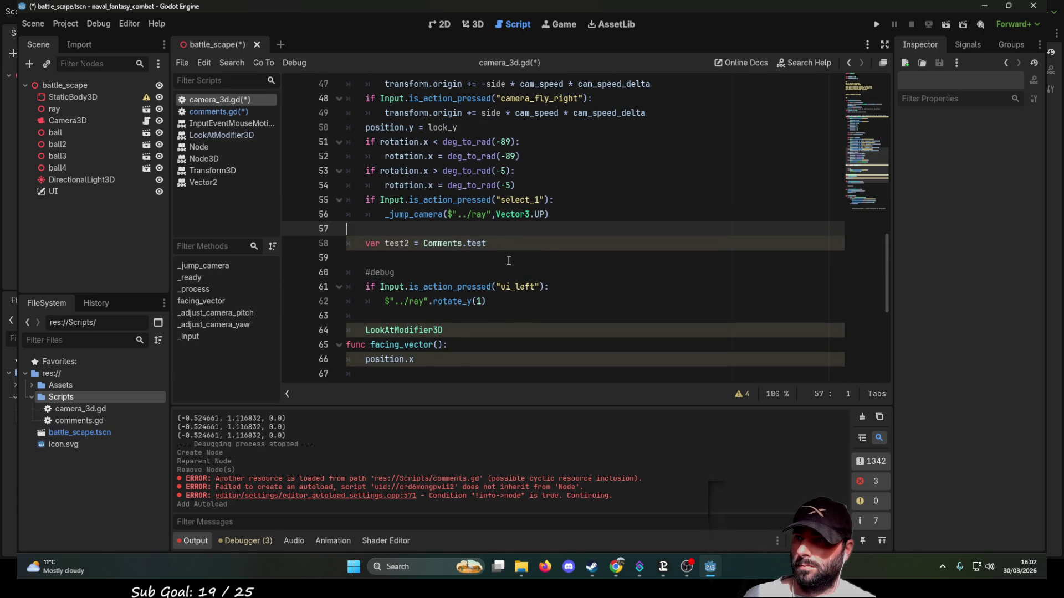
{"action": "left_click", "coordinate": [505, 245]}
{"action": "left_click_drag", "start_coordinate": [498, 243], "coordinate": [363, 242]}
{"action": "key", "text": "ctrl+c"}
{"action": "key", "text": "BackSpace"}
{"action": "scroll", "coordinate": [438, 284], "scroll_direction": "up", "scroll_amount": 9}
{"action": "scroll", "coordinate": [438, 277], "scroll_direction": "up", "scroll_amount": 7}
{"action": "left_click", "coordinate": [370, 142]}
{"action": "key", "text": "ctrl+v"}
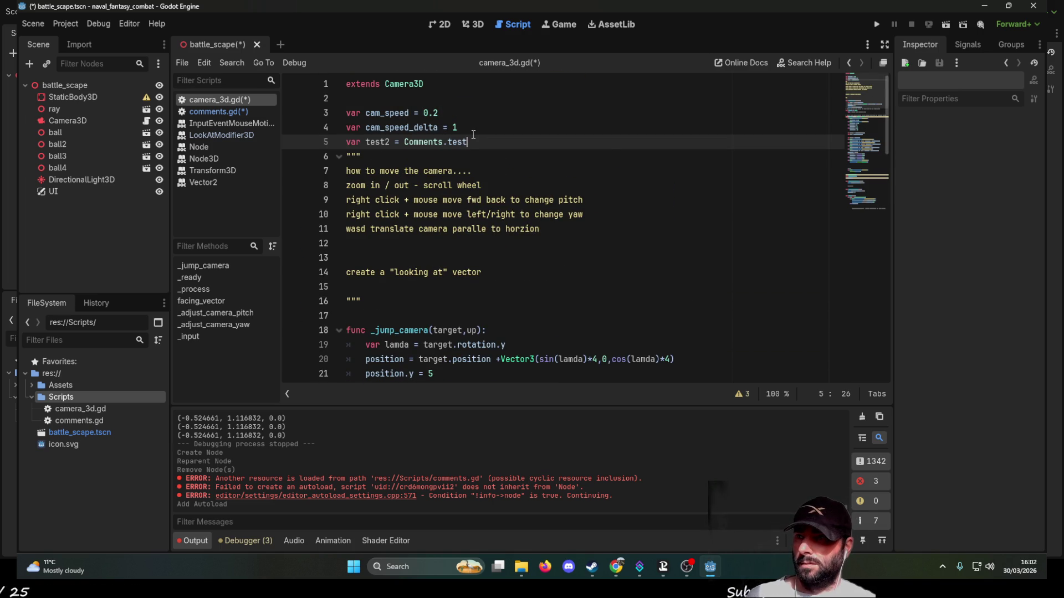
Retype the Comments.test reference in the line 5 test2 declaration
{"action": "type", "text": "t"}
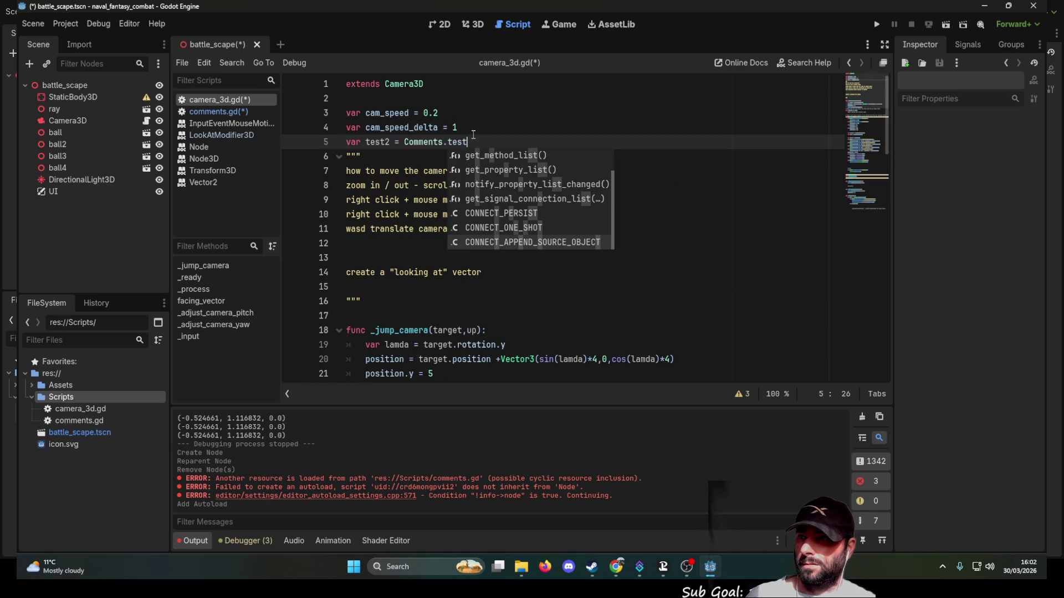
{"action": "key", "text": "BackSpace"}
{"action": "key", "text": "BackSpace"}
{"action": "key", "text": "BackSpace"}
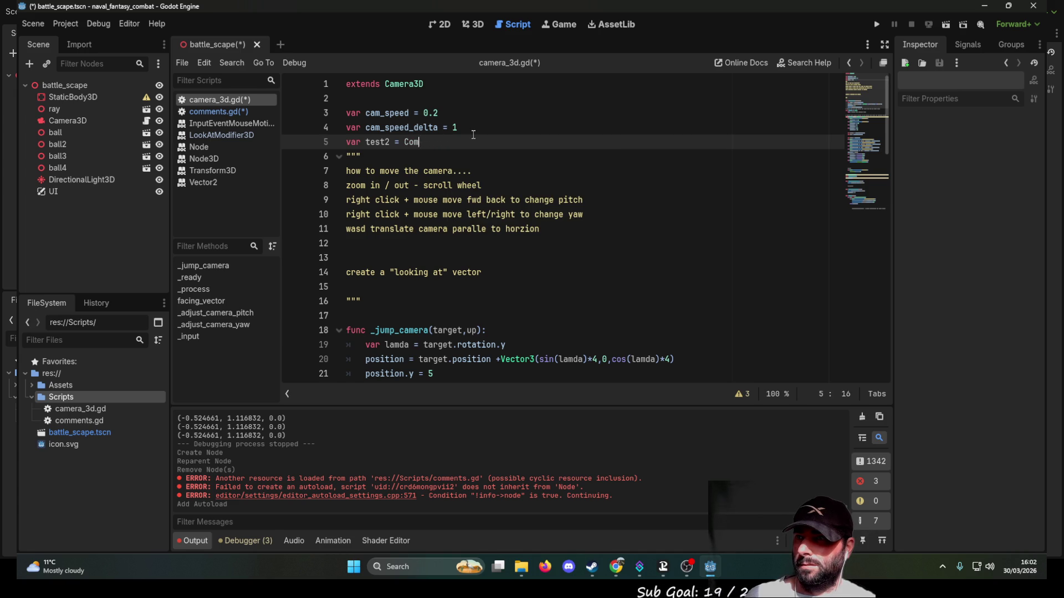
{"action": "type", "text": "com"}
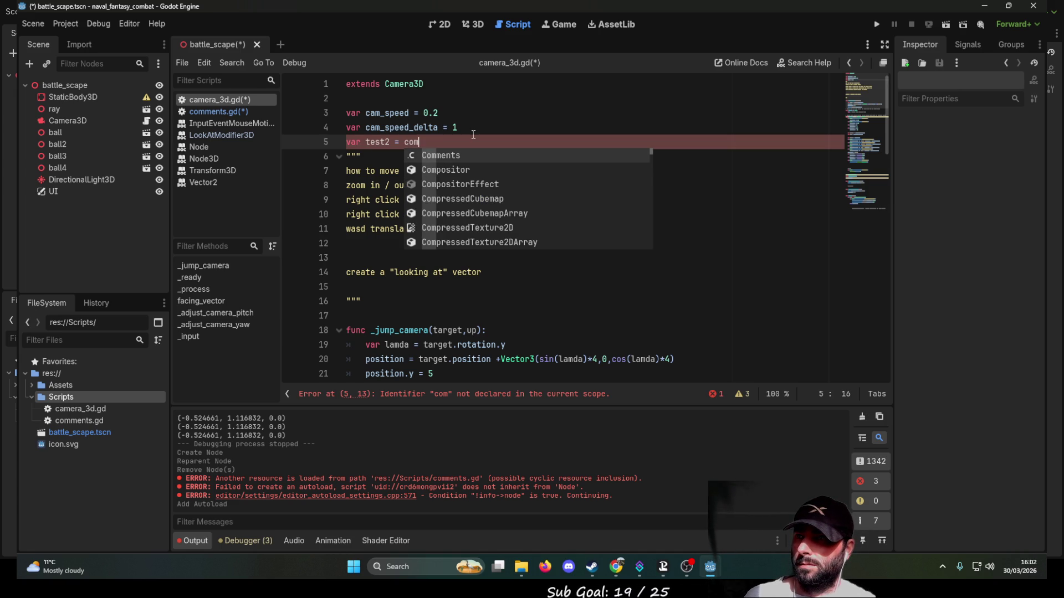
{"action": "key", "text": "Return"}
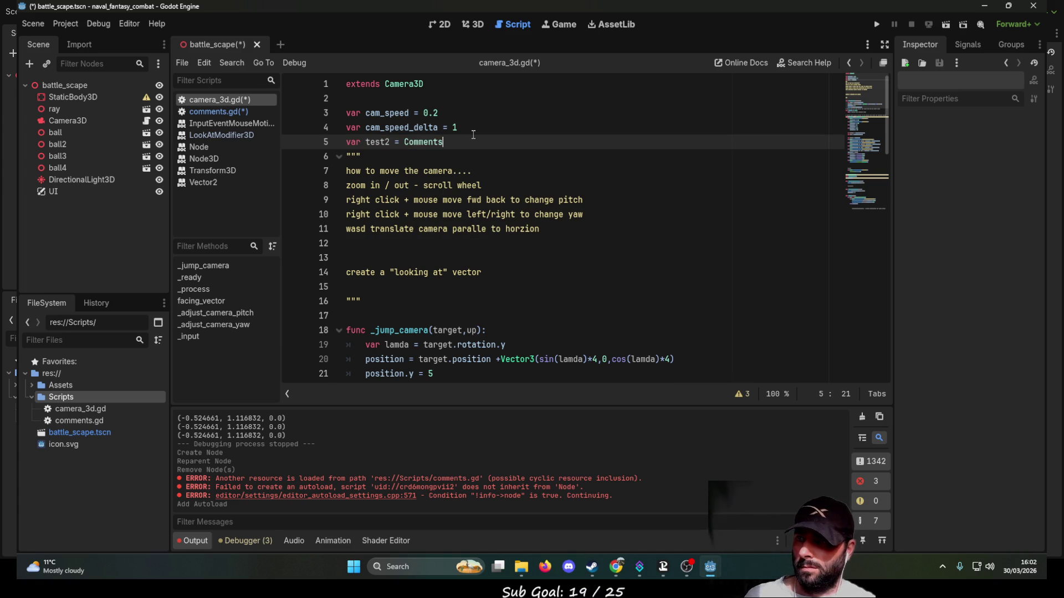
{"action": "type", "text": ".t"}
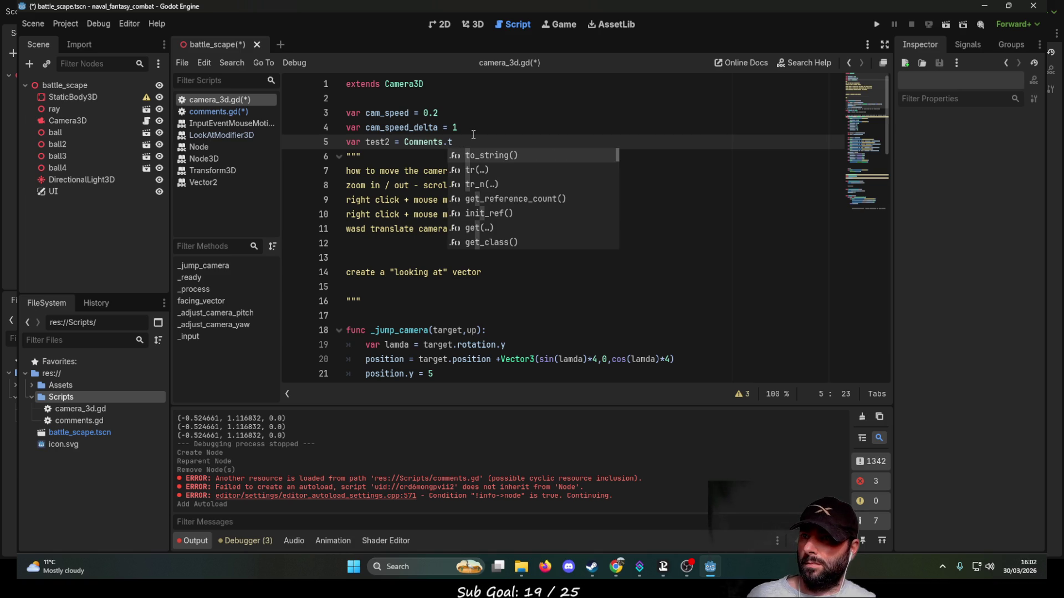
{"action": "type", "text": "es"}
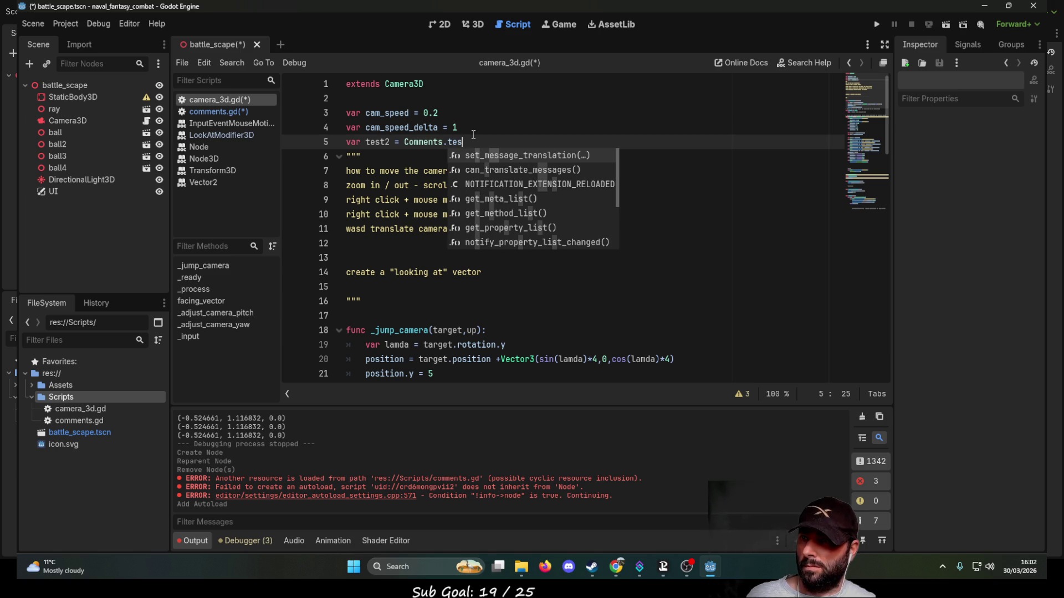
{"action": "type", "text": "t"}
Erase the test2 declaration from line 5 and remove one extra blank line
{"action": "key", "text": "BackSpace"}
{"action": "key", "text": "BackSpace"}
{"action": "key", "text": "BackSpace"}
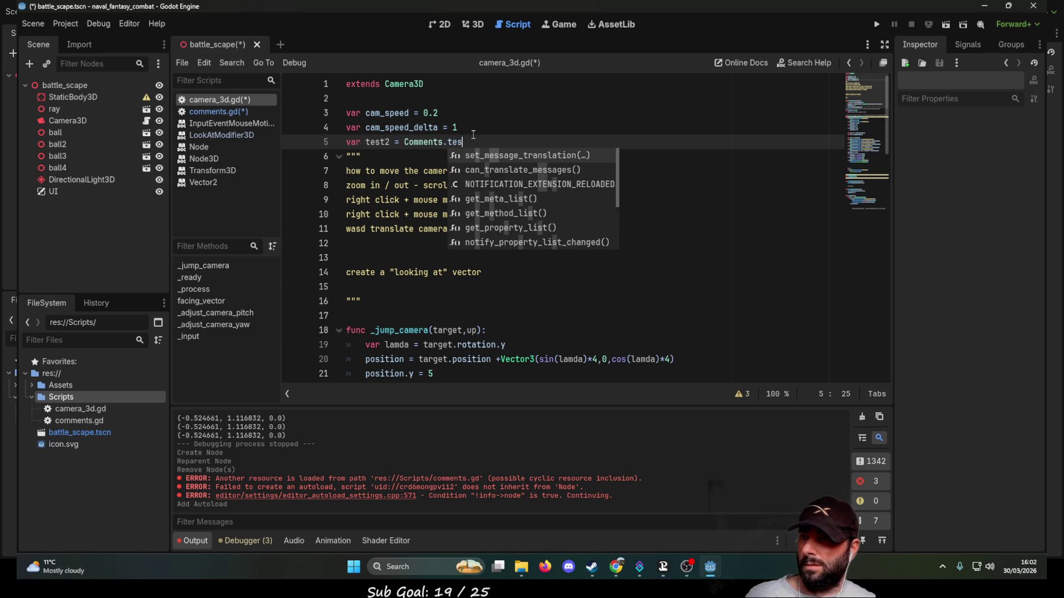
{"action": "key", "text": "BackSpace"}
{"action": "key", "text": "BackSpace"}
{"action": "key", "text": "BackSpace"}
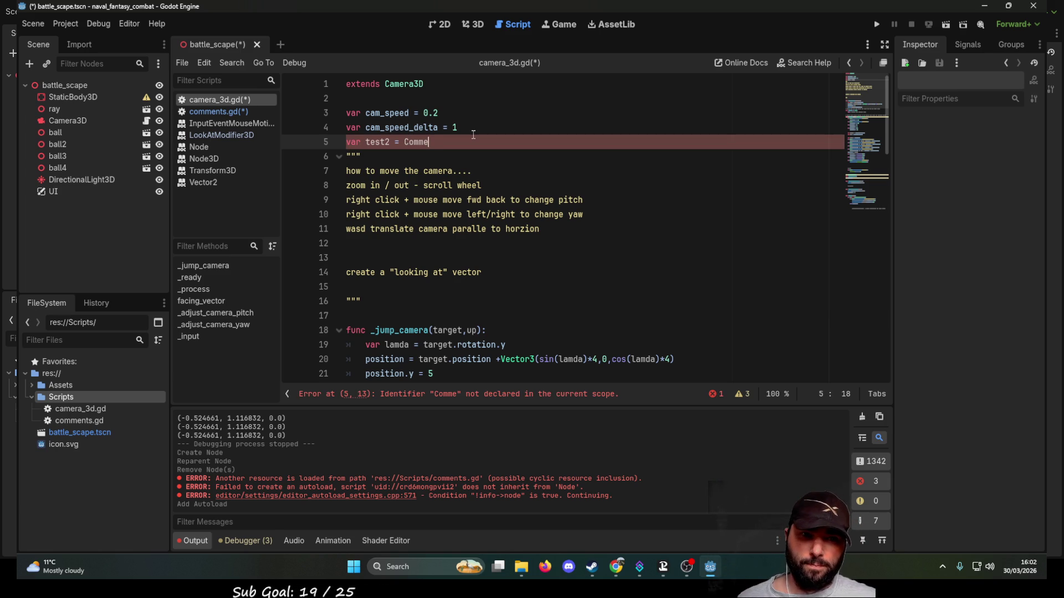
{"action": "key", "text": "BackSpace"}
{"action": "key", "text": "BackSpace"}
{"action": "key", "text": "BackSpace"}
{"action": "key", "text": "BackSpace"}
{"action": "key", "text": "BackSpace"}
{"action": "key", "text": "BackSpace"}
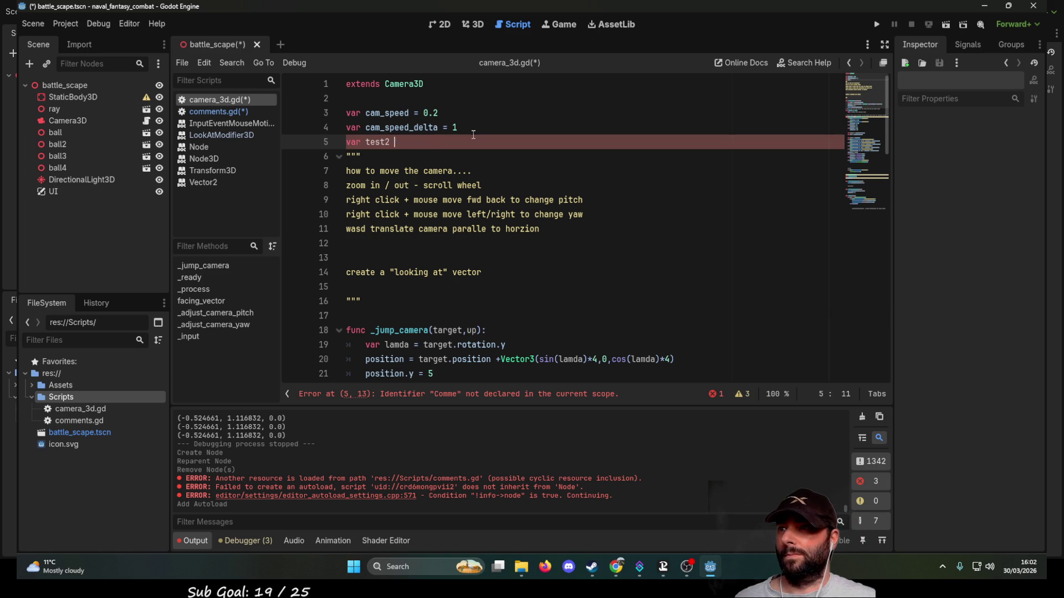
{"action": "key", "text": "BackSpace"}
{"action": "key", "text": "BackSpace"}
{"action": "key", "text": "BackSpace"}
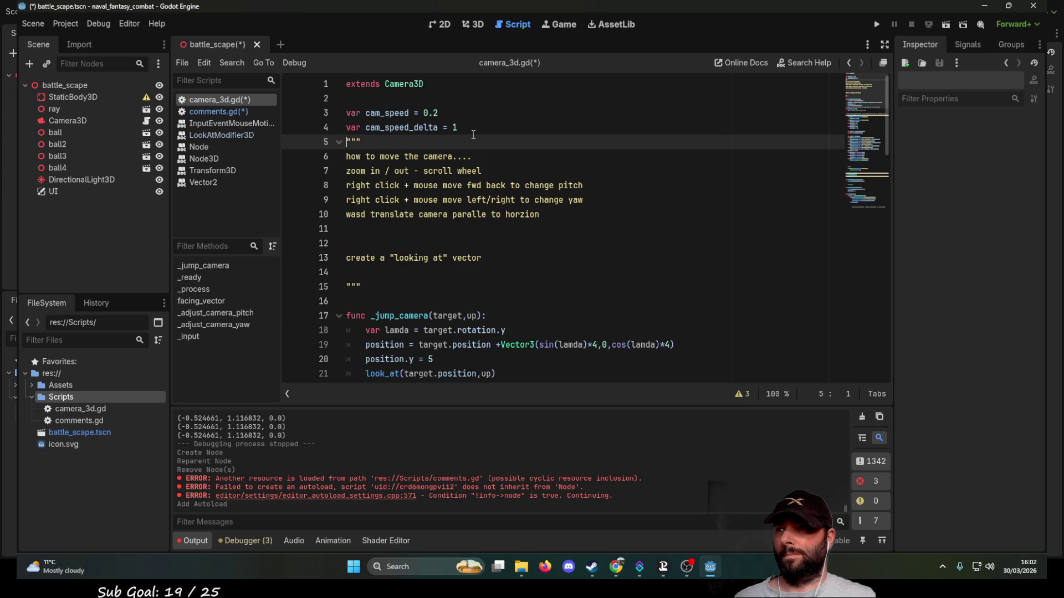
{"action": "key", "text": "Return"}
{"action": "key", "text": "Return"}
{"action": "key", "text": "Up"}
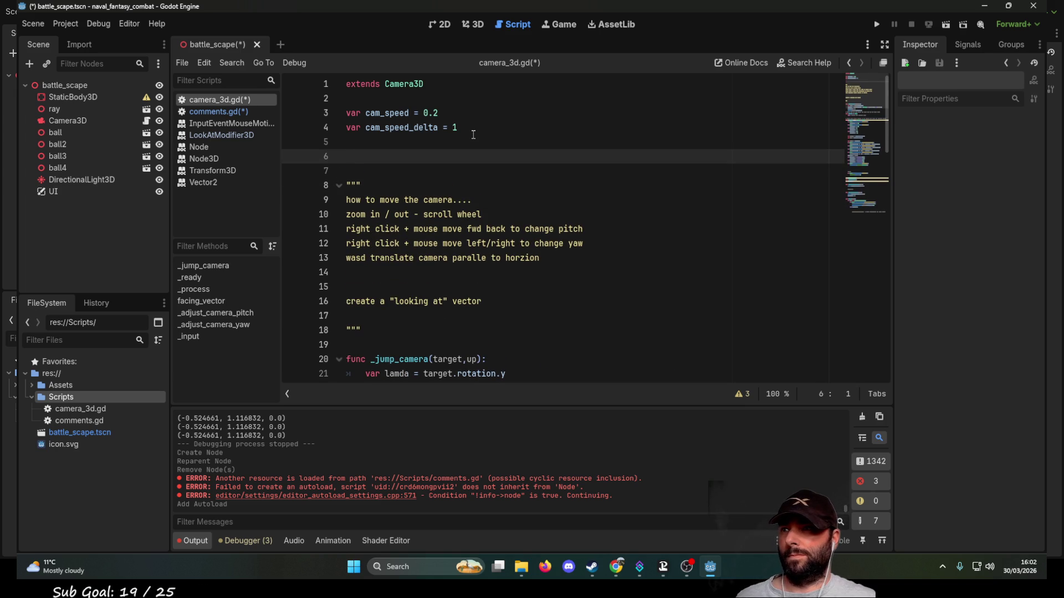
{"action": "key", "text": "Delete"}
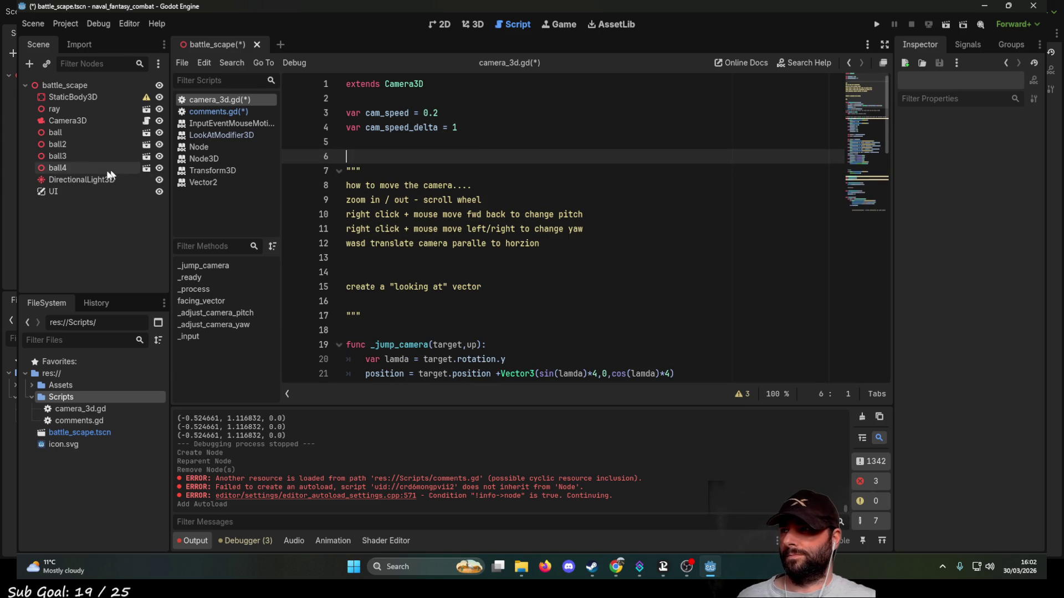
{"action": "left_click", "coordinate": [51, 191]}
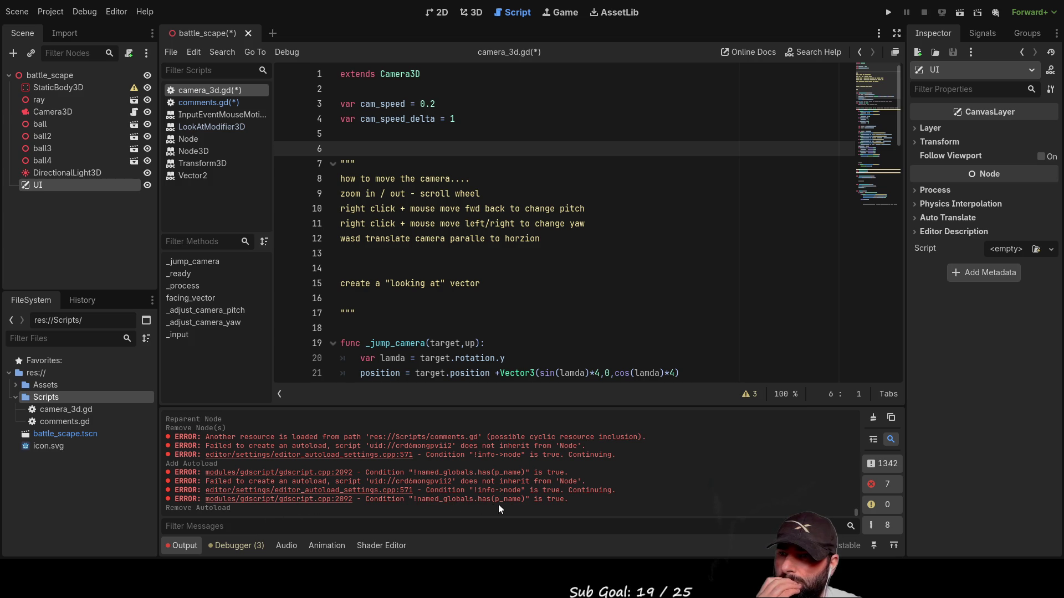
Select the Scripts folder and view the Camera3D node's properties (perspective, FOV 75.0)
{"action": "left_click", "coordinate": [48, 468]}
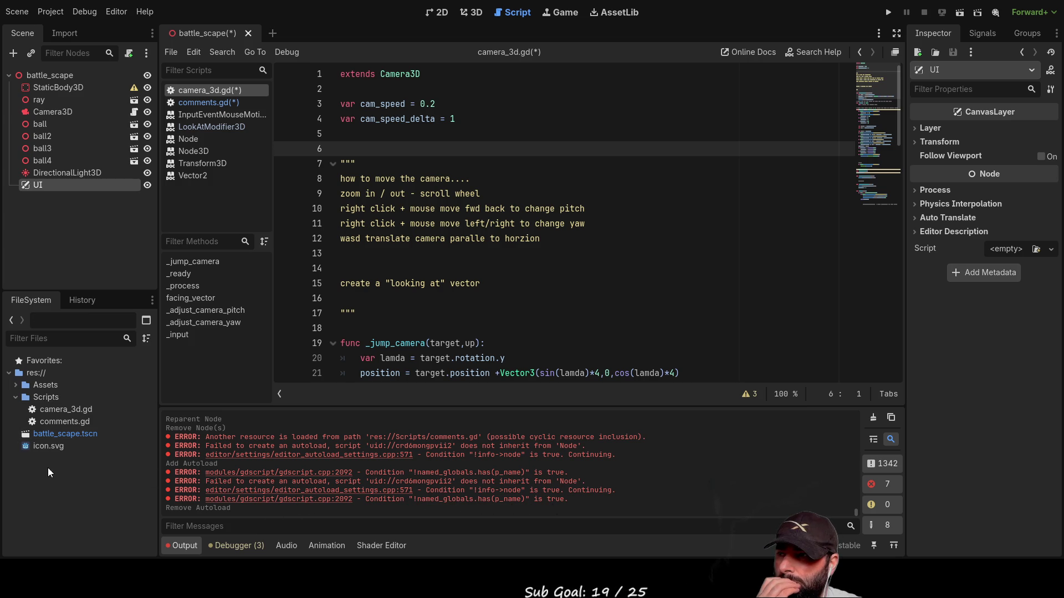
{"action": "left_click", "coordinate": [70, 396]}
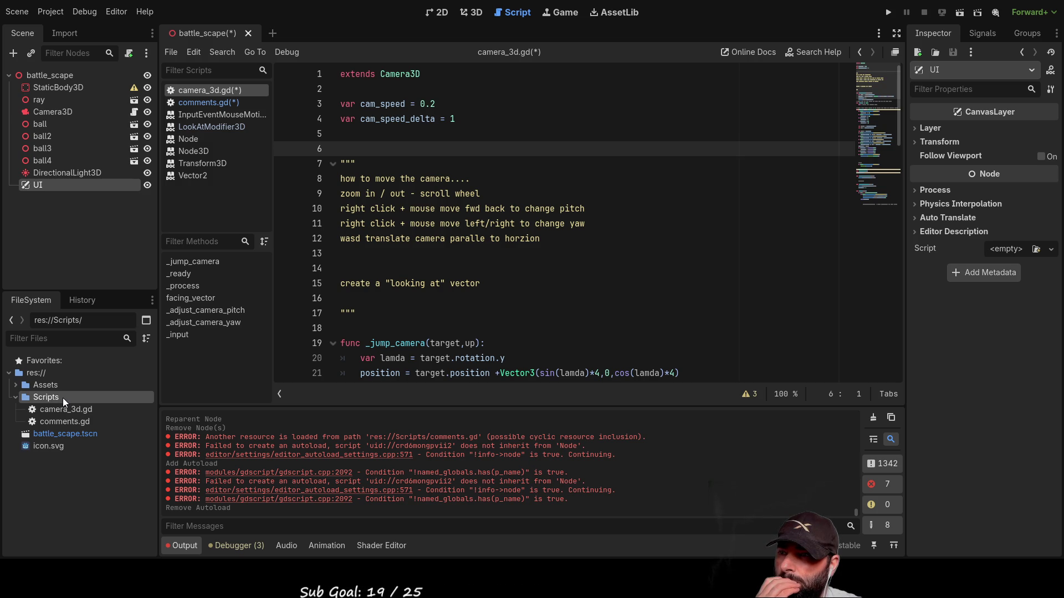
{"action": "left_click", "coordinate": [55, 113]}
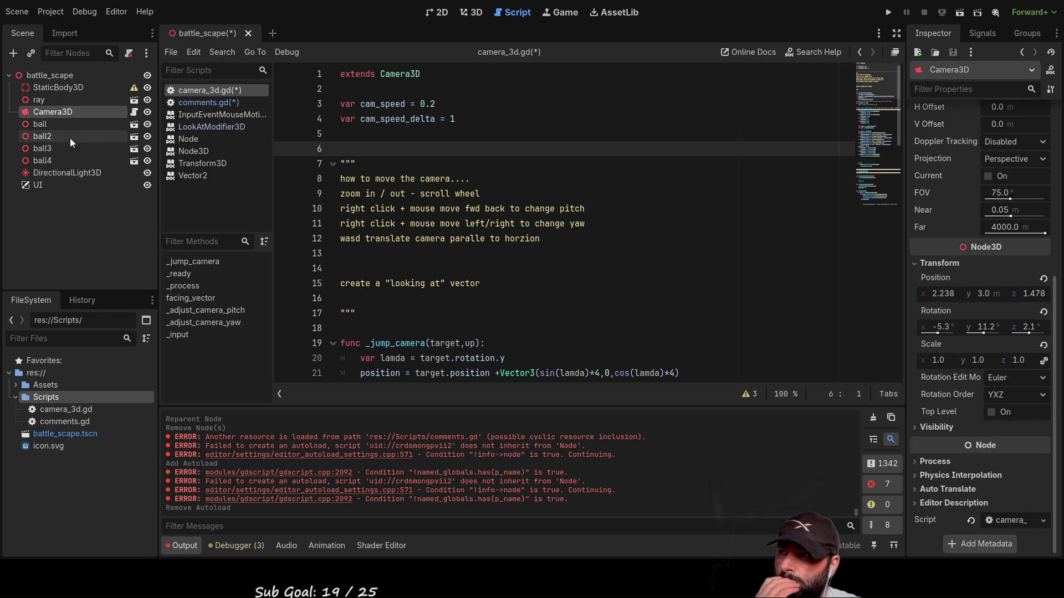
Check the StaticBody3D and ray nodes, then create a new empty scene tab
{"action": "left_click", "coordinate": [43, 88]}
{"action": "left_click", "coordinate": [39, 100]}
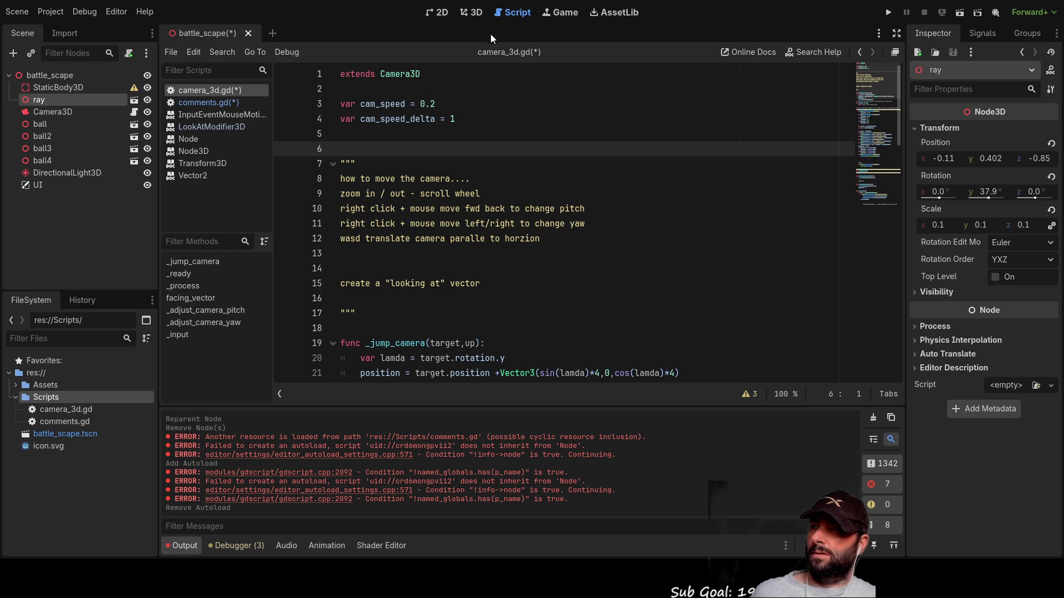
{"action": "left_click", "coordinate": [273, 34]}
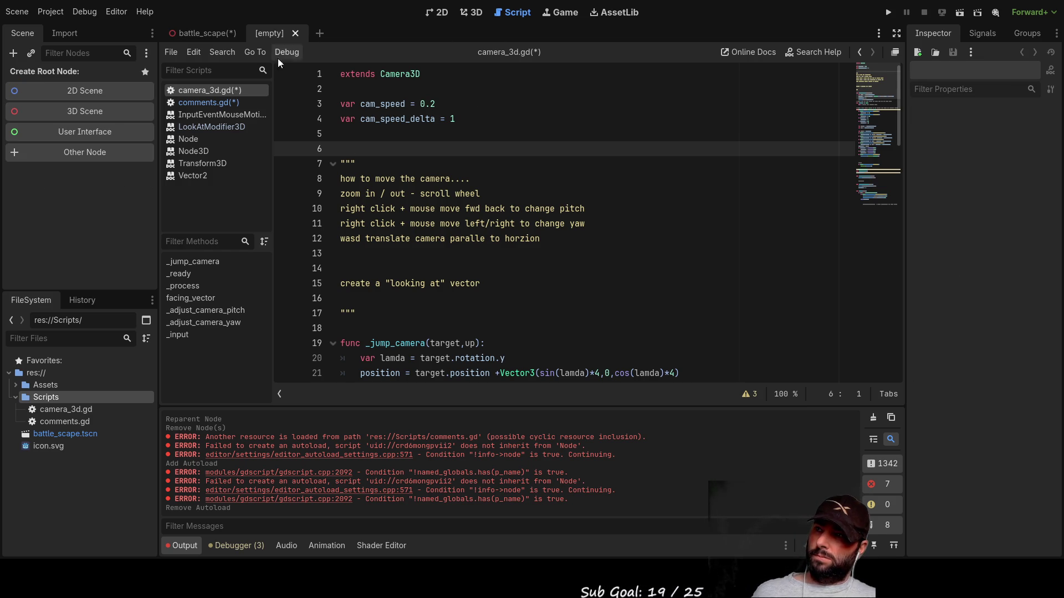
Create a Node3D root for the new scene and rename it Ship1
{"action": "left_click", "coordinate": [103, 113]}
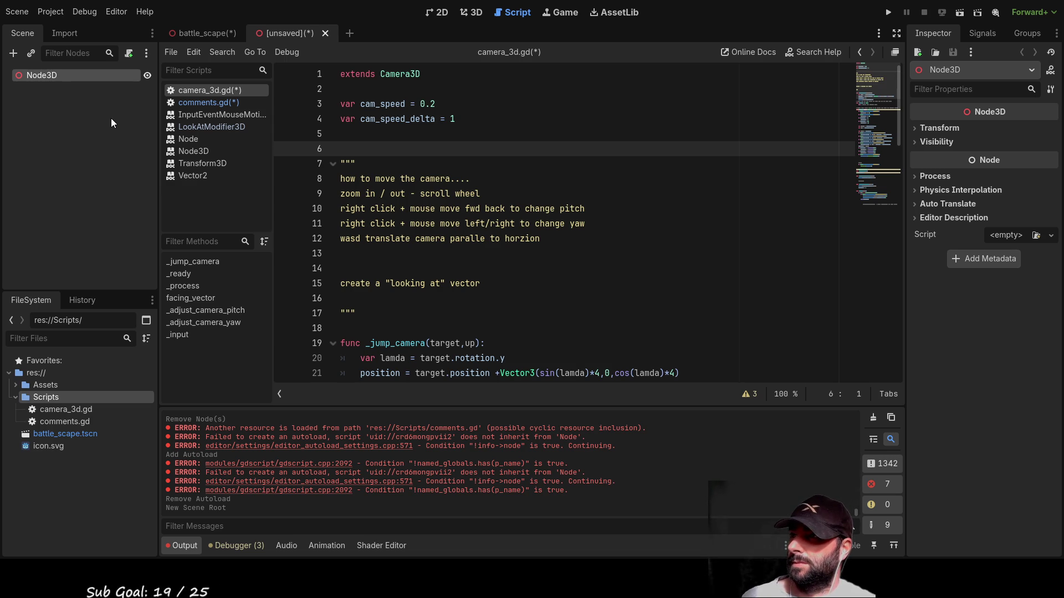
{"action": "key", "text": "F2"}
{"action": "type", "text": "Ship1"}
{"action": "key", "text": "Return"}
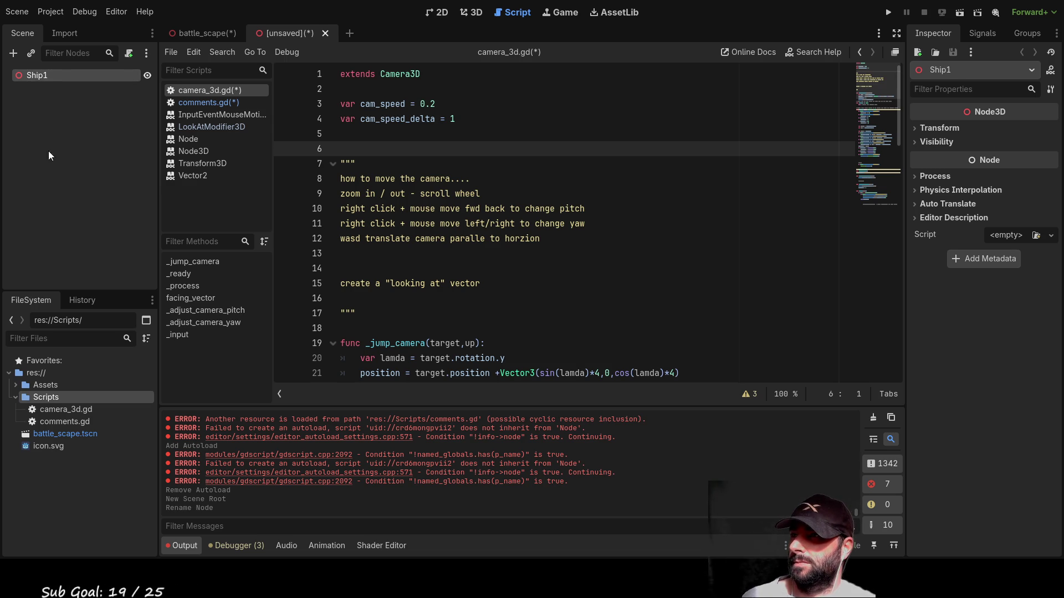
Drag ray.glb from Assets > Models onto Ship1 as its child
{"action": "left_click", "coordinate": [16, 384]}
{"action": "left_click", "coordinate": [39, 410]}
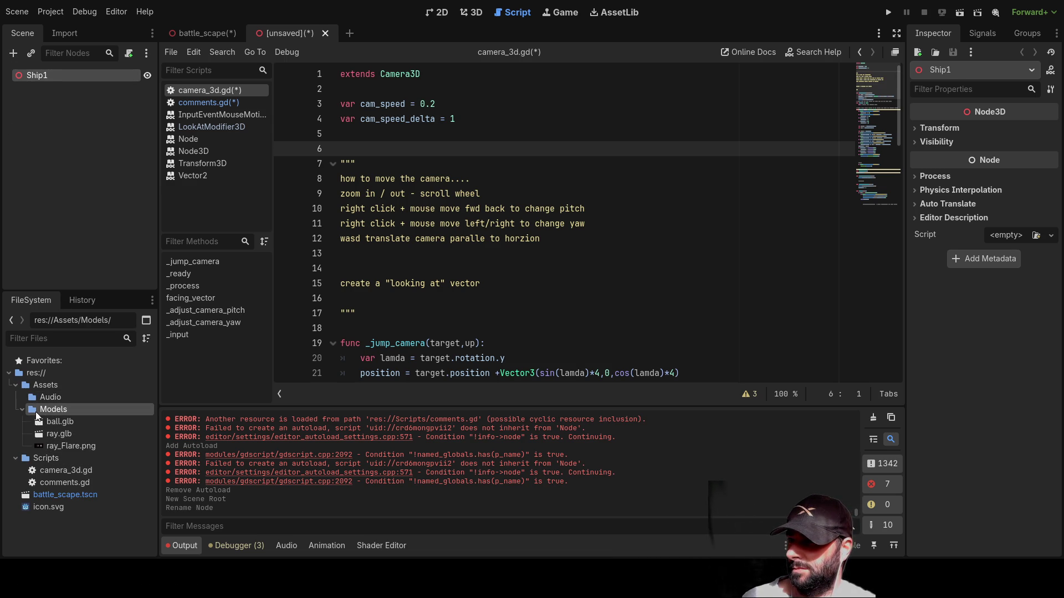
{"action": "left_click", "coordinate": [56, 434]}
{"action": "mouse_move", "coordinate": [51, 432]}
{"action": "left_mouse_down"}
{"action": "mouse_move", "coordinate": [83, 136]}
{"action": "mouse_move", "coordinate": [34, 76]}
{"action": "left_mouse_up"}
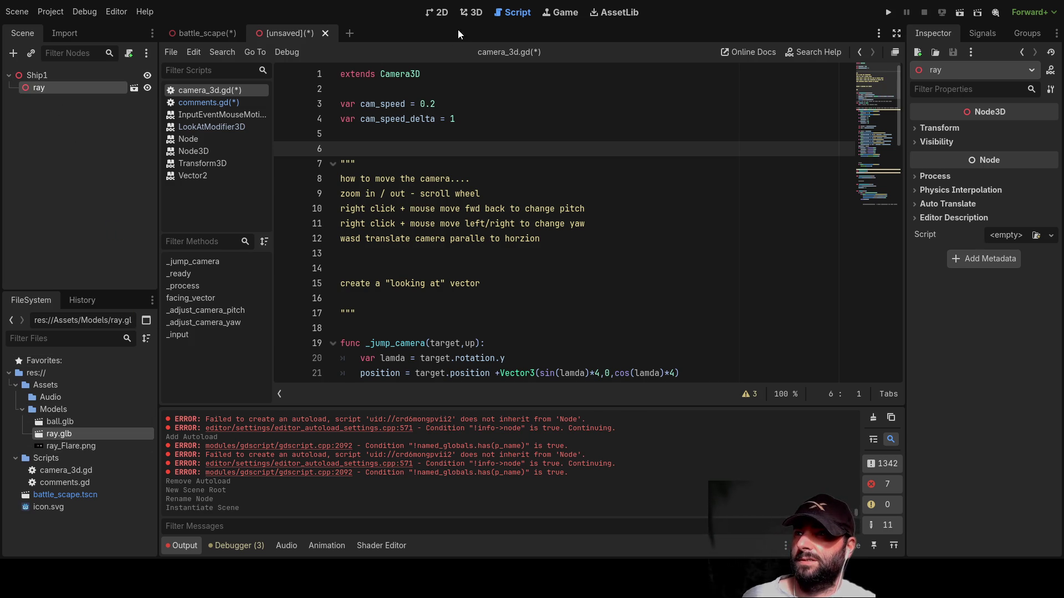
View the ray ship model in the 3D workspace, then reselect Ship1
{"action": "left_click", "coordinate": [471, 12]}
{"action": "scroll", "coordinate": [543, 235], "scroll_direction": "down", "scroll_amount": 3}
{"action": "scroll", "coordinate": [543, 235], "scroll_direction": "down", "scroll_amount": 5}
{"action": "mouse_move", "coordinate": [600, 226]}
{"action": "left_mouse_down"}
{"action": "mouse_move", "coordinate": [669, 230]}
{"action": "mouse_move", "coordinate": [579, 194]}
{"action": "mouse_move", "coordinate": [601, 202]}
{"action": "left_mouse_up"}
{"action": "left_click", "coordinate": [66, 75]}
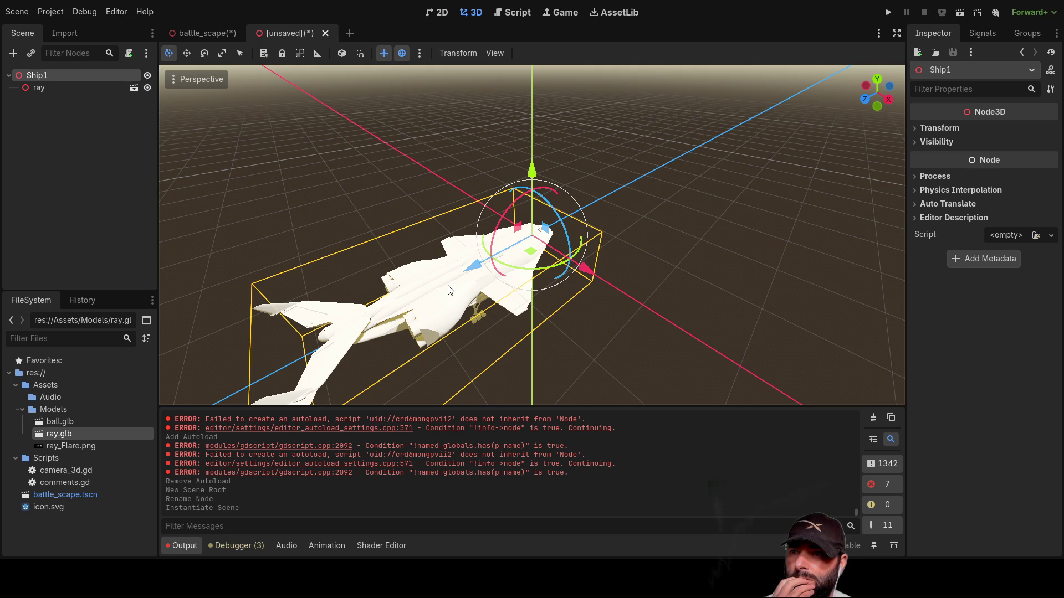
Open the ray model's own scene and raise the DeltaWing_002 wing slightly
{"action": "double_click", "coordinate": [522, 303]}
{"action": "scroll", "coordinate": [523, 277], "scroll_direction": "down", "scroll_amount": 2}
{"action": "mouse_move", "coordinate": [527, 265]}
{"action": "left_mouse_down"}
{"action": "mouse_move", "coordinate": [648, 264]}
{"action": "mouse_move", "coordinate": [617, 233]}
{"action": "mouse_move", "coordinate": [379, 244]}
{"action": "mouse_move", "coordinate": [441, 254]}
{"action": "left_mouse_up"}
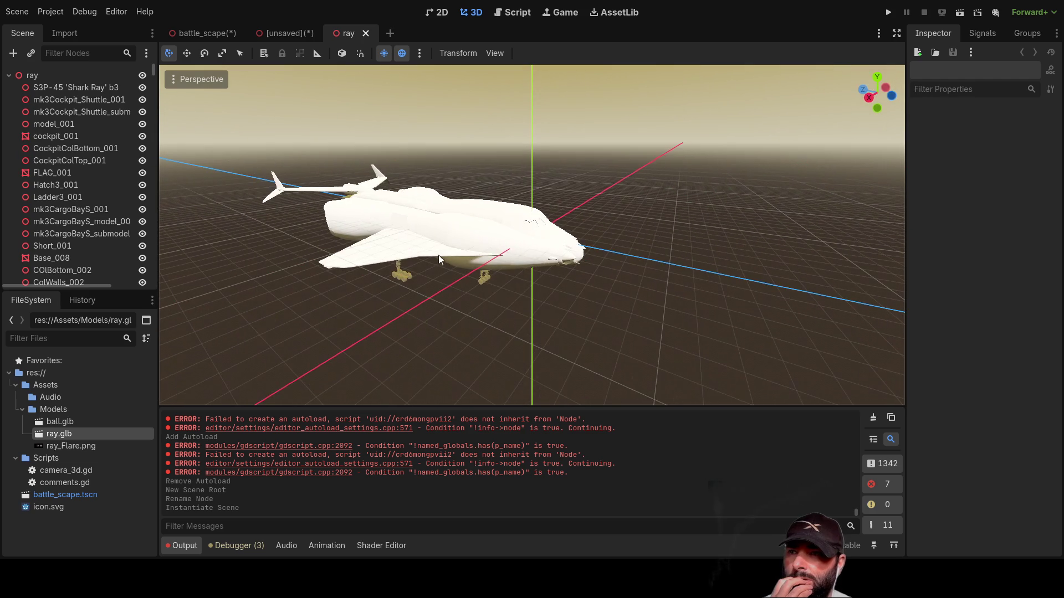
{"action": "left_click", "coordinate": [395, 257]}
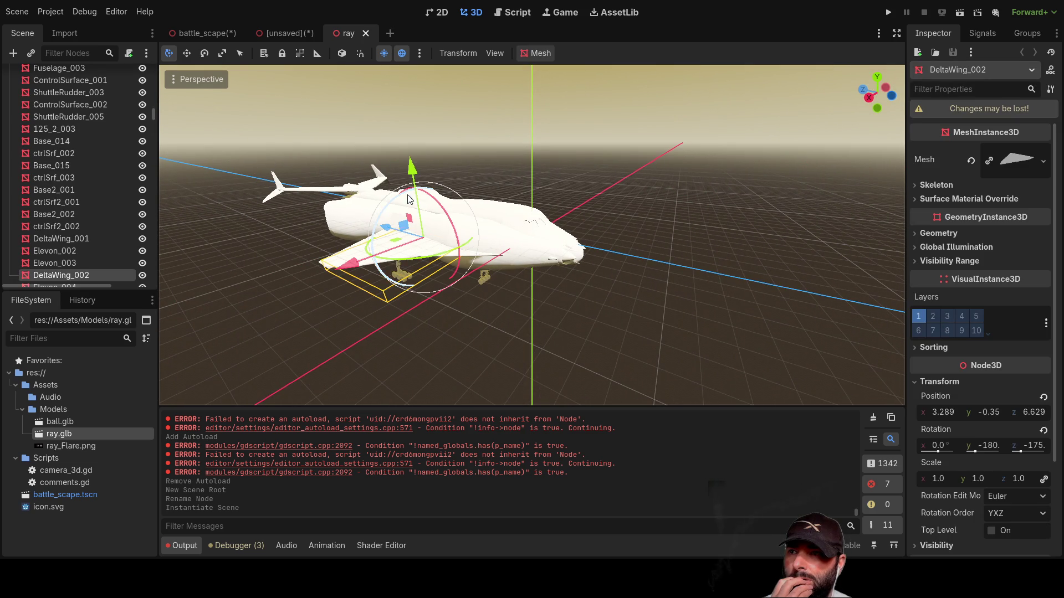
{"action": "mouse_move", "coordinate": [414, 168]}
{"action": "left_mouse_down"}
{"action": "mouse_move", "coordinate": [394, 101]}
{"action": "mouse_move", "coordinate": [417, 235]}
{"action": "mouse_move", "coordinate": [393, 125]}
{"action": "mouse_move", "coordinate": [394, 177]}
{"action": "mouse_move", "coordinate": [392, 168]}
{"action": "left_mouse_up"}
{"action": "scroll", "coordinate": [368, 313], "scroll_direction": "up", "scroll_amount": 5}
{"action": "mouse_move", "coordinate": [509, 277]}
{"action": "left_mouse_down"}
{"action": "mouse_move", "coordinate": [533, 231]}
{"action": "mouse_move", "coordinate": [211, 294]}
{"action": "left_mouse_up"}
{"action": "scroll", "coordinate": [65, 201], "scroll_direction": "up", "scroll_amount": 15}
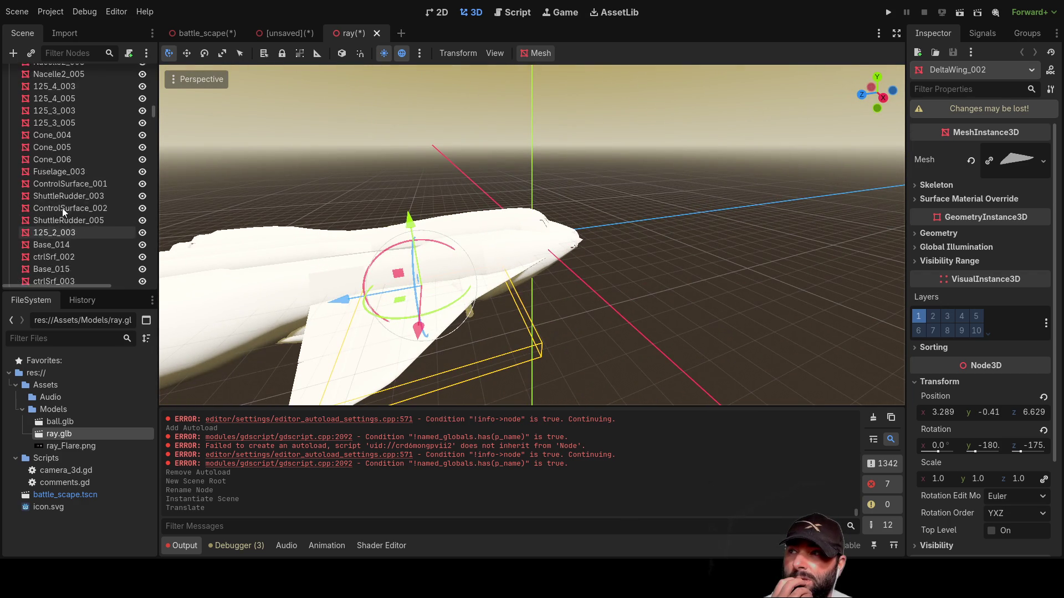
{"action": "scroll", "coordinate": [72, 203], "scroll_direction": "up", "scroll_amount": 15}
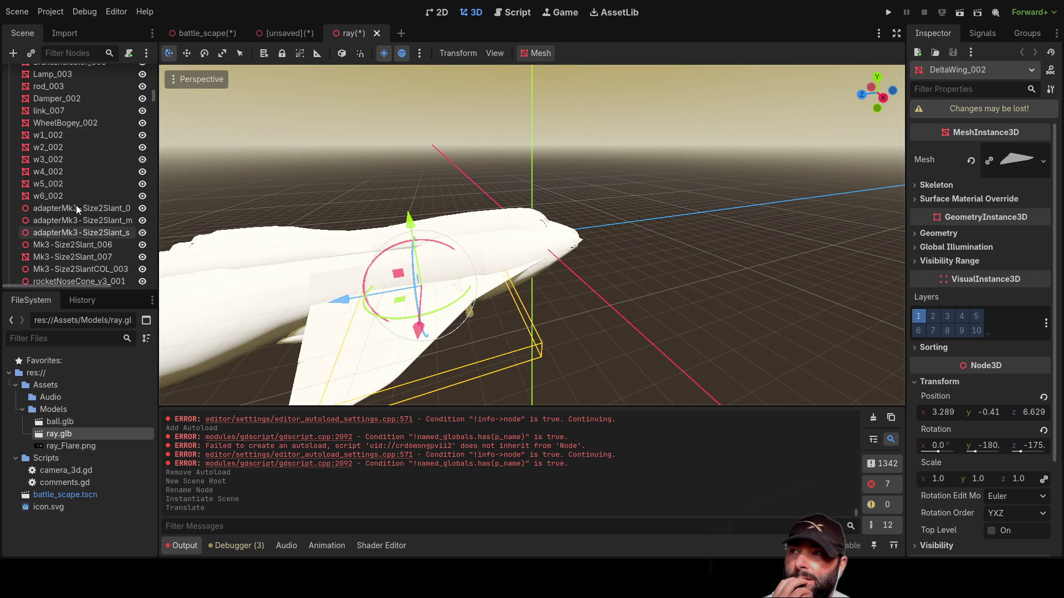
{"action": "scroll", "coordinate": [78, 204], "scroll_direction": "up", "scroll_amount": 10}
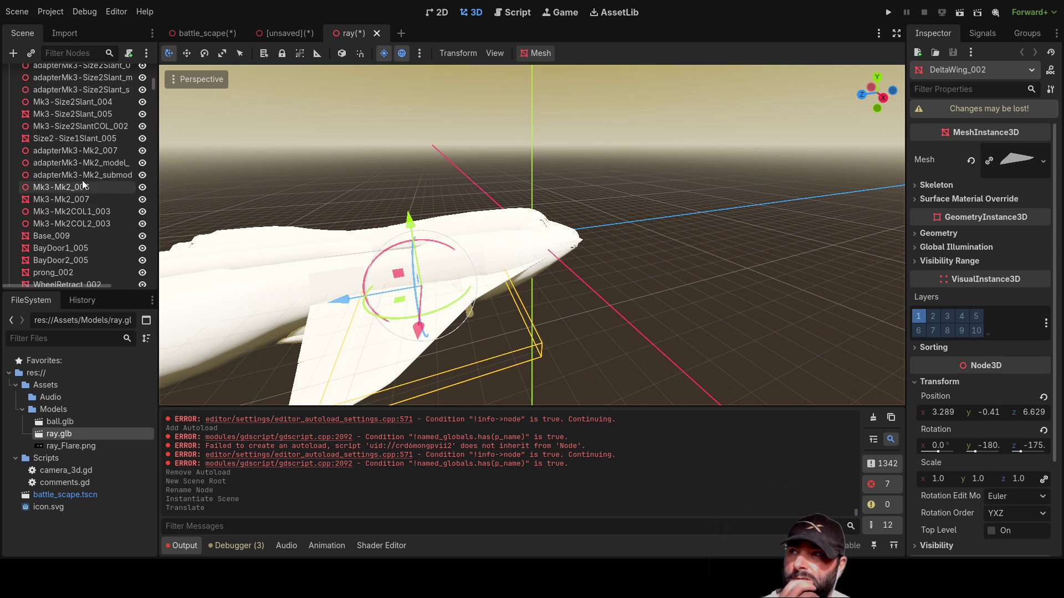
Toggle a shuttle part's visibility, inspect the engines and nose, then undo the toggle
{"action": "left_click", "coordinate": [142, 147]}
{"action": "left_click", "coordinate": [143, 148]}
{"action": "scroll", "coordinate": [373, 235], "scroll_direction": "down", "scroll_amount": 5}
{"action": "mouse_move", "coordinate": [373, 235]}
{"action": "left_mouse_down"}
{"action": "mouse_move", "coordinate": [544, 218]}
{"action": "mouse_move", "coordinate": [533, 195]}
{"action": "mouse_move", "coordinate": [493, 217]}
{"action": "mouse_move", "coordinate": [541, 214]}
{"action": "mouse_move", "coordinate": [439, 280]}
{"action": "left_mouse_up"}
{"action": "scroll", "coordinate": [493, 217], "scroll_direction": "up", "scroll_amount": 5}
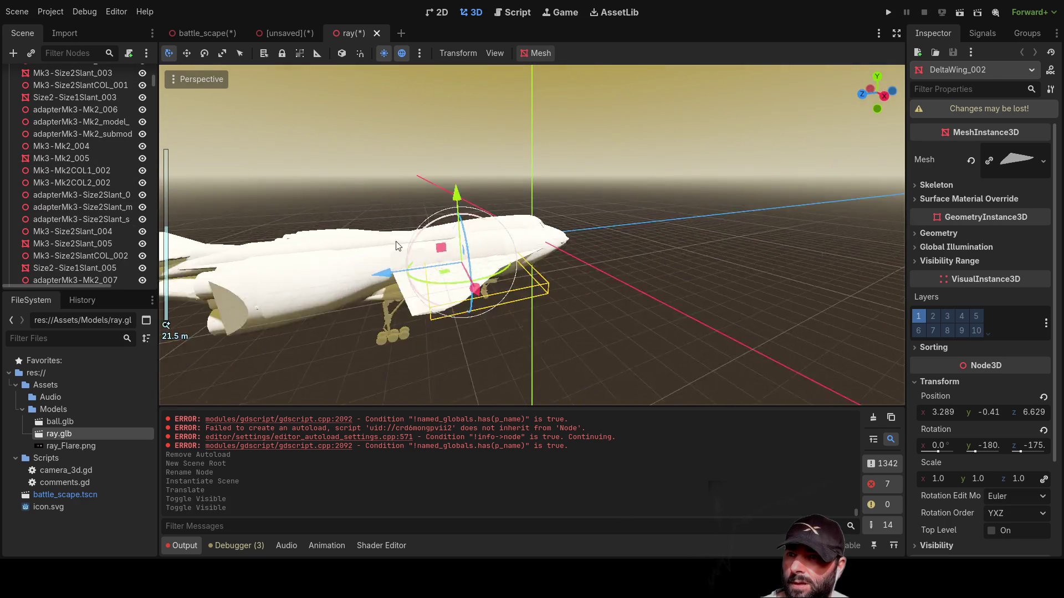
{"action": "scroll", "coordinate": [439, 281], "scroll_direction": "down", "scroll_amount": 3}
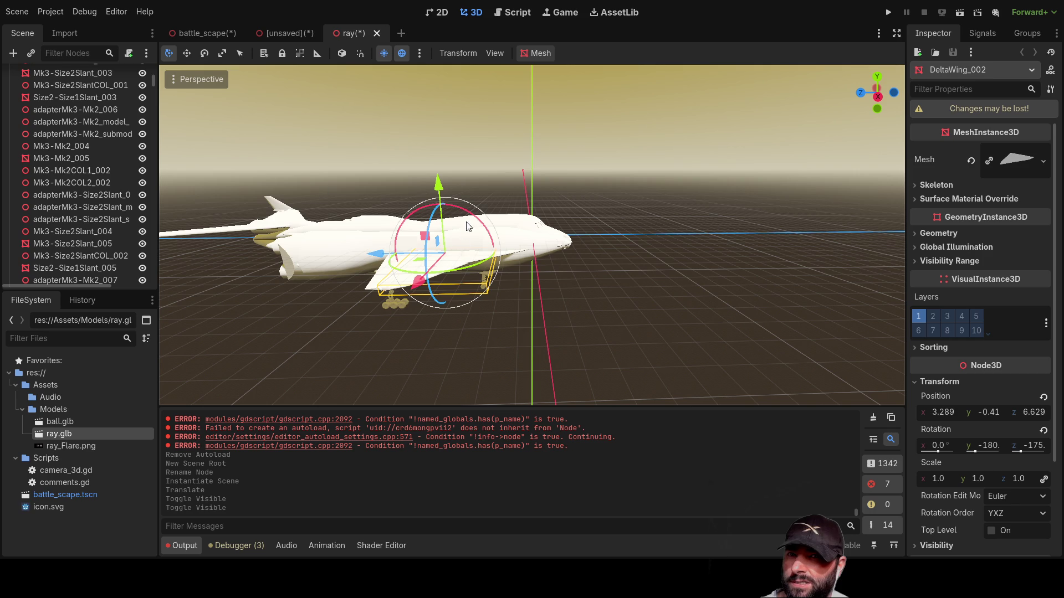
{"action": "mouse_move", "coordinate": [640, 248]}
{"action": "left_mouse_down"}
{"action": "mouse_move", "coordinate": [397, 221]}
{"action": "mouse_move", "coordinate": [575, 238]}
{"action": "mouse_move", "coordinate": [623, 275]}
{"action": "mouse_move", "coordinate": [604, 288]}
{"action": "left_mouse_up"}
{"action": "scroll", "coordinate": [98, 194], "scroll_direction": "up", "scroll_amount": 10}
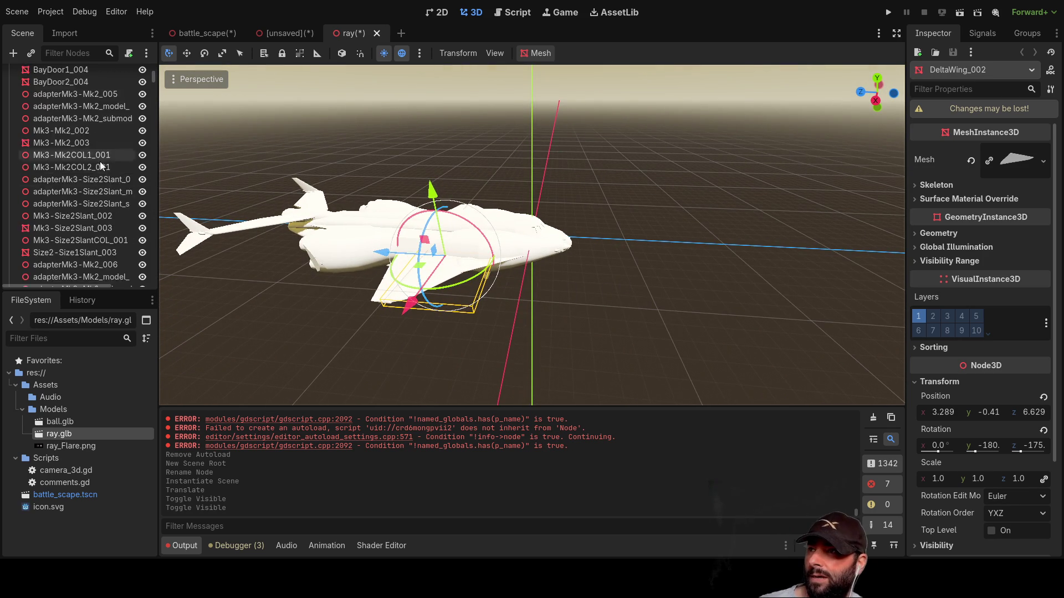
{"action": "key", "text": "ctrl+z"}
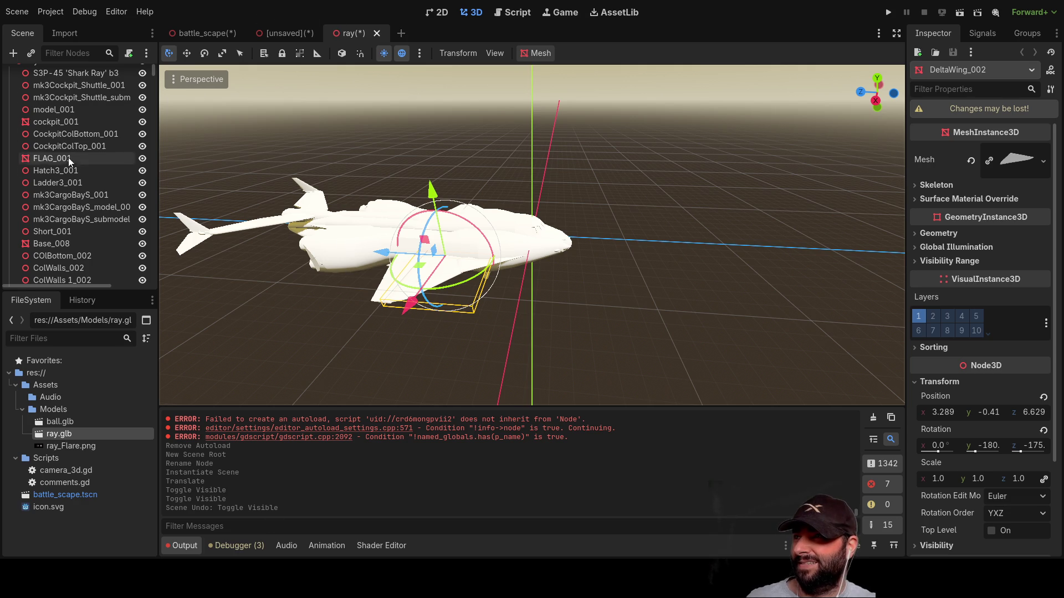
{"action": "scroll", "coordinate": [70, 158], "scroll_direction": "up", "scroll_amount": 2}
{"action": "left_click", "coordinate": [9, 75]}
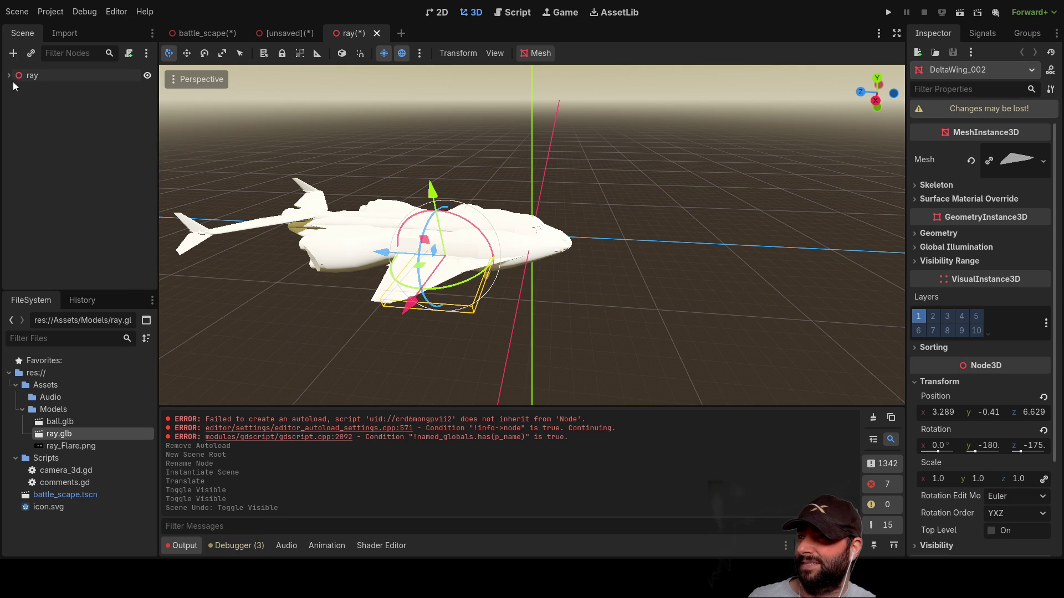
{"action": "left_click", "coordinate": [9, 75]}
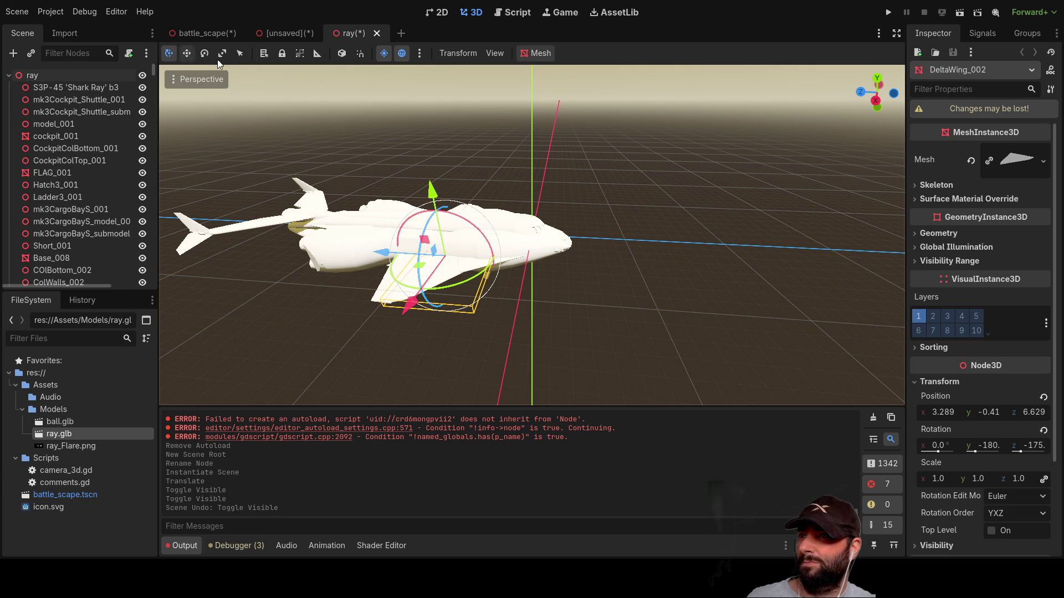
Clear the mesh selection, select the ray root node and undo the recent changes
{"action": "left_click", "coordinate": [447, 13]}
{"action": "left_click", "coordinate": [471, 13]}
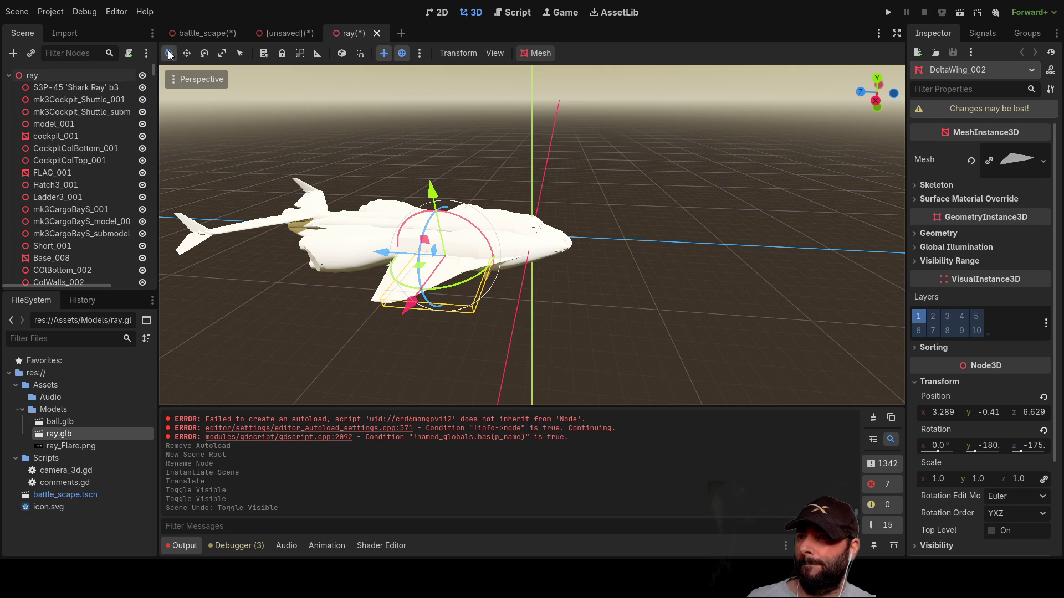
{"action": "scroll", "coordinate": [603, 257], "scroll_direction": "down", "scroll_amount": 3}
{"action": "left_click", "coordinate": [604, 258]}
{"action": "mouse_move", "coordinate": [629, 262]}
{"action": "left_mouse_down"}
{"action": "mouse_move", "coordinate": [642, 249]}
{"action": "mouse_move", "coordinate": [631, 243]}
{"action": "left_mouse_up"}
{"action": "left_click", "coordinate": [53, 75]}
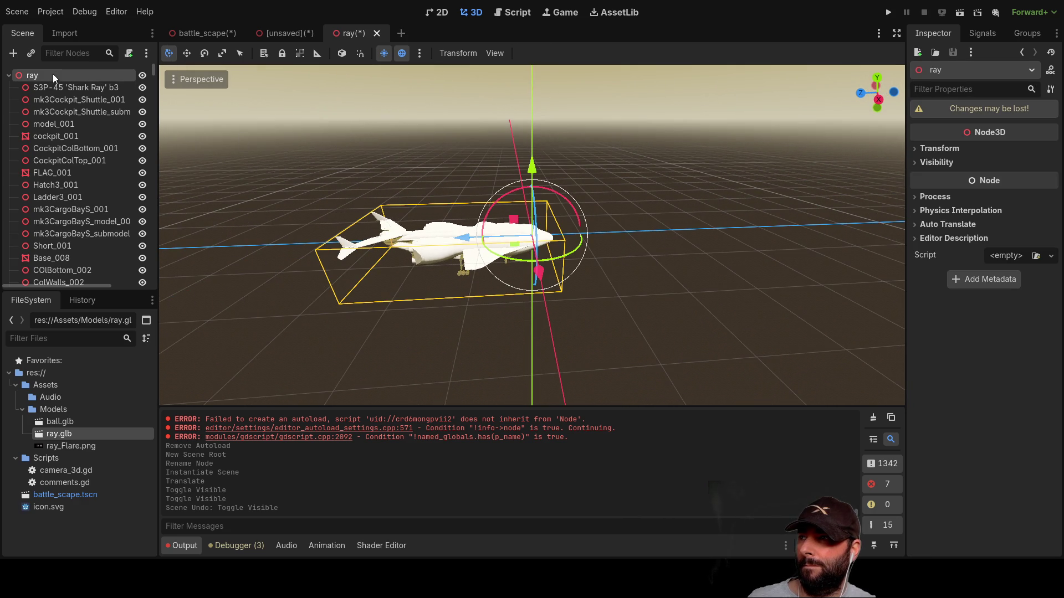
{"action": "key", "text": "ctrl+z"}
{"action": "key", "text": "ctrl+z"}
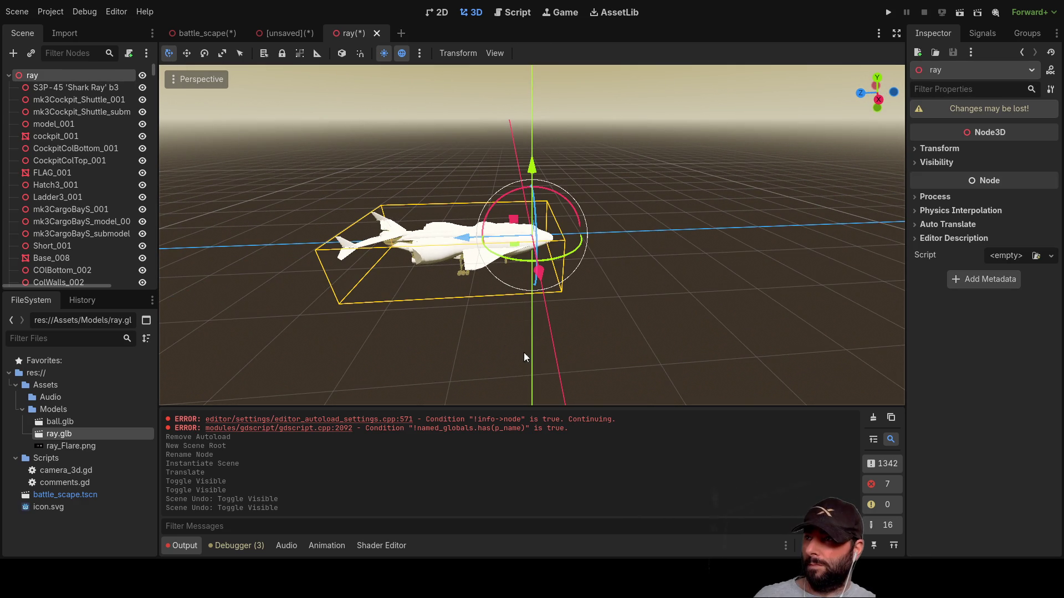
{"action": "key", "text": "ctrl+z"}
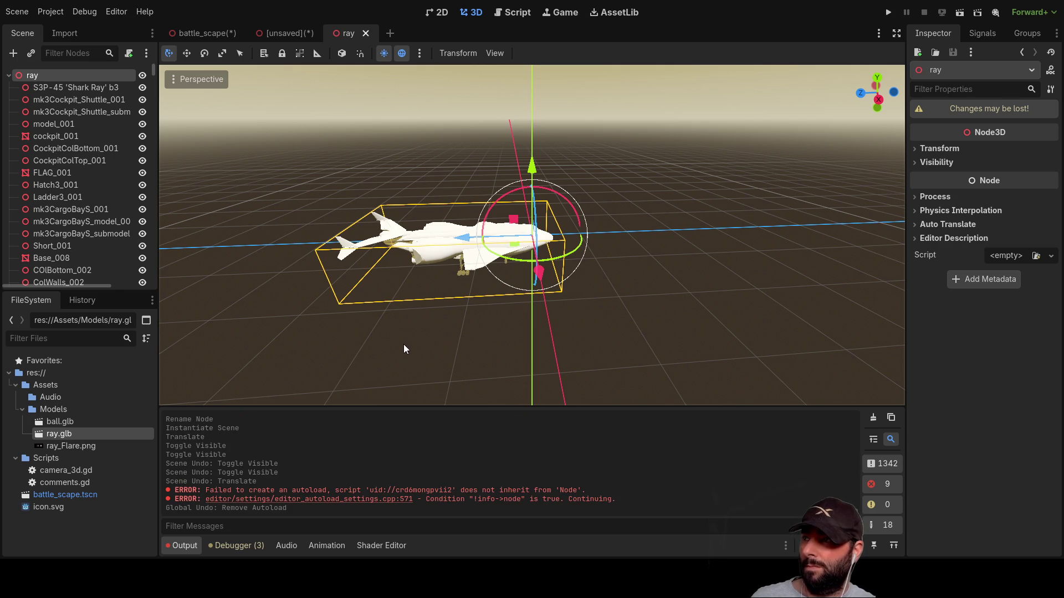
{"action": "scroll", "coordinate": [60, 99], "scroll_direction": "down", "scroll_amount": 2}
{"action": "scroll", "coordinate": [52, 114], "scroll_direction": "up", "scroll_amount": 2}
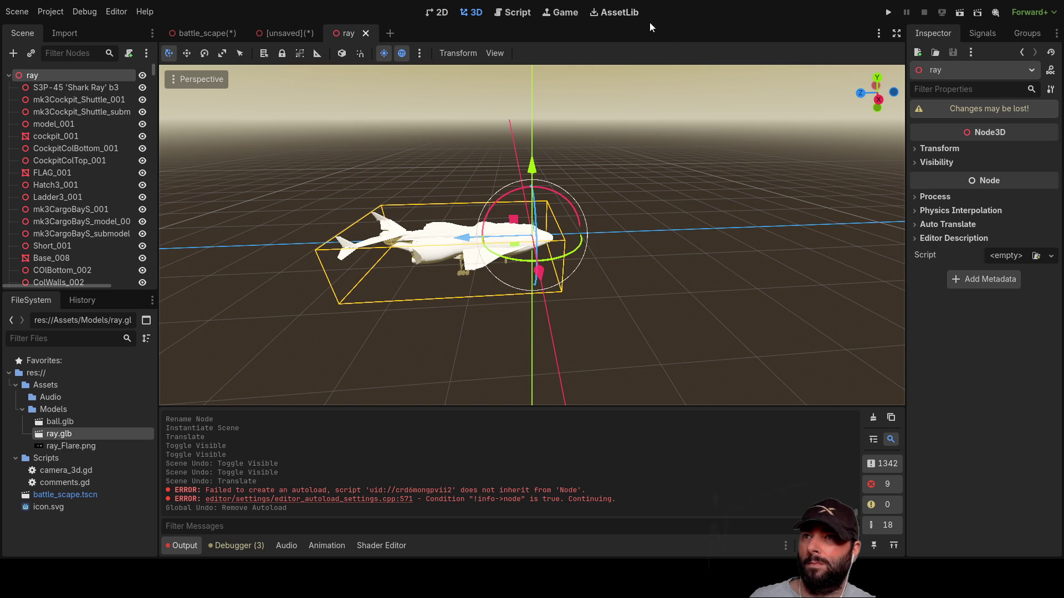
Check the AssetLib, return to 3D, then close the ray scene tab
{"action": "left_click", "coordinate": [618, 13]}
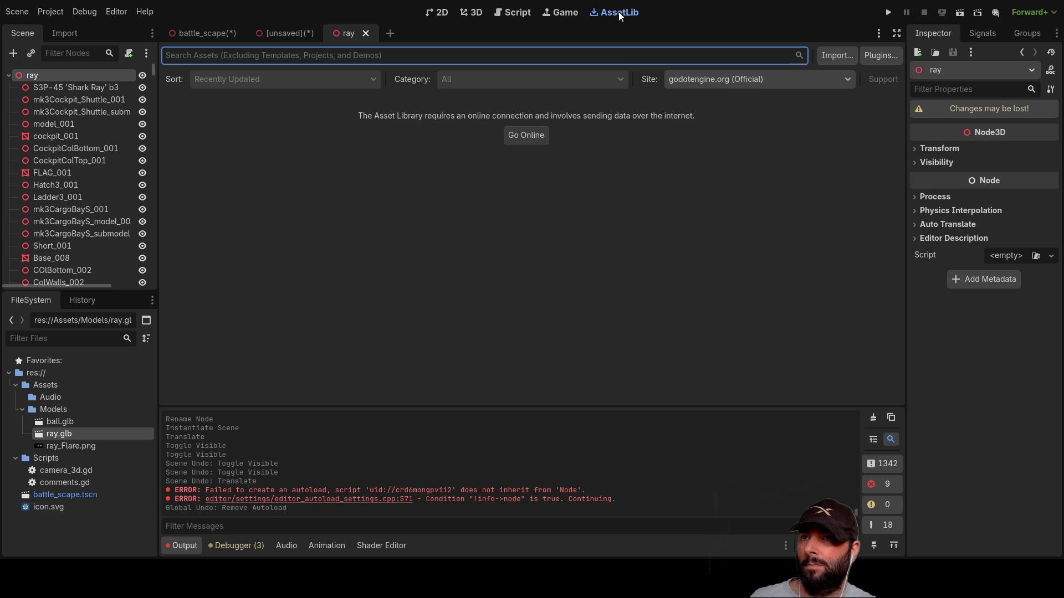
{"action": "left_click", "coordinate": [471, 13]}
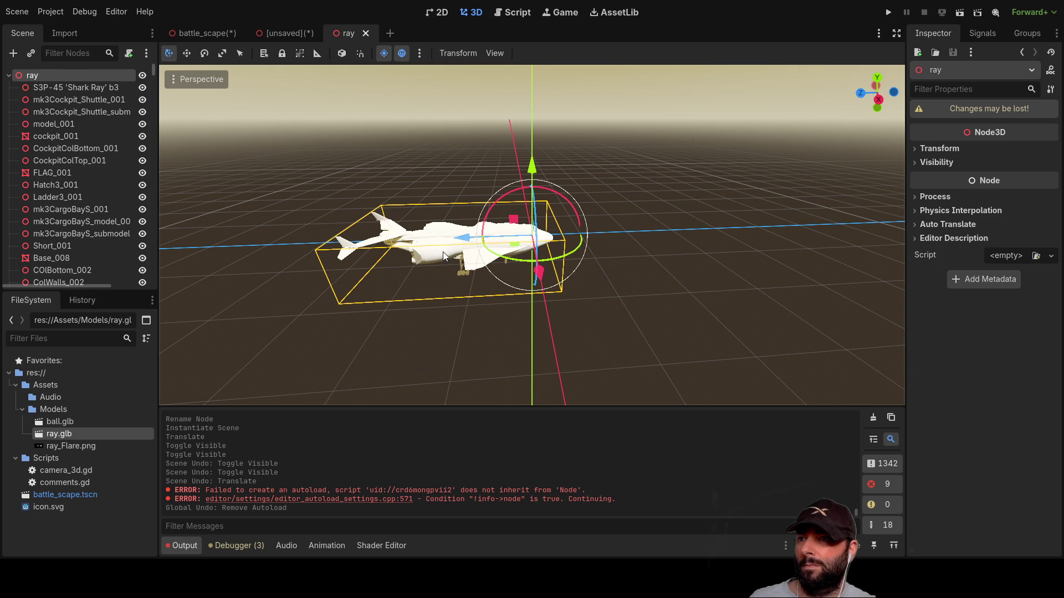
{"action": "left_click", "coordinate": [443, 252]}
{"action": "scroll", "coordinate": [61, 116], "scroll_direction": "up", "scroll_amount": 10}
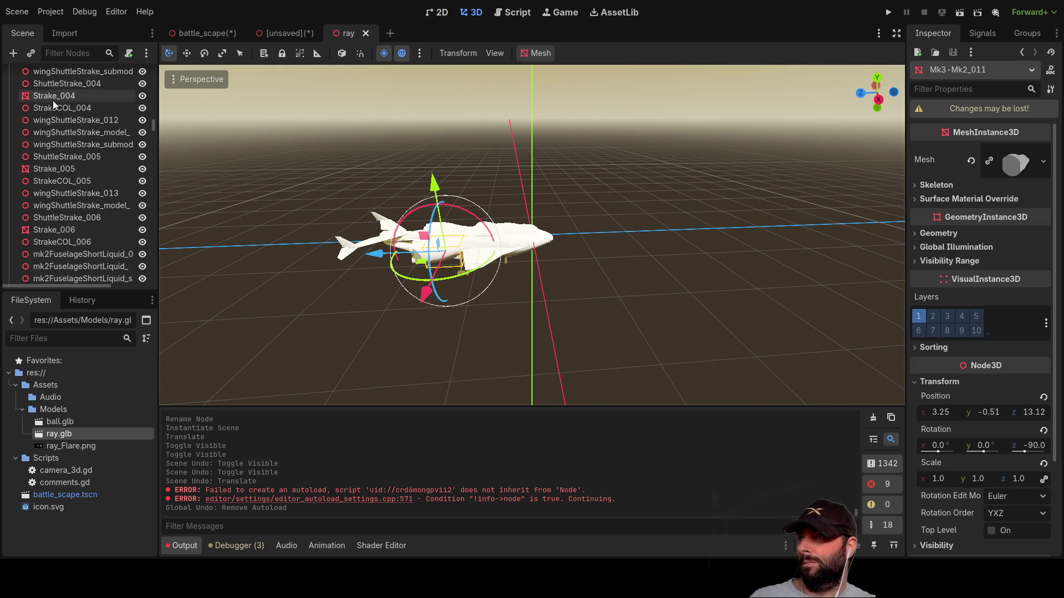
{"action": "scroll", "coordinate": [56, 110], "scroll_direction": "up", "scroll_amount": 10}
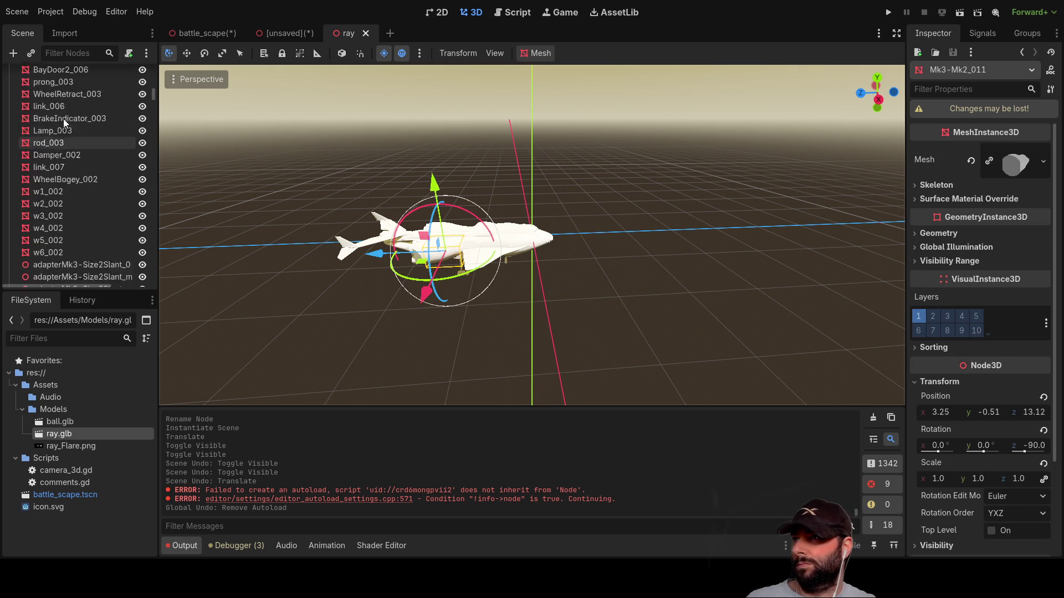
{"action": "scroll", "coordinate": [78, 122], "scroll_direction": "up", "scroll_amount": 5}
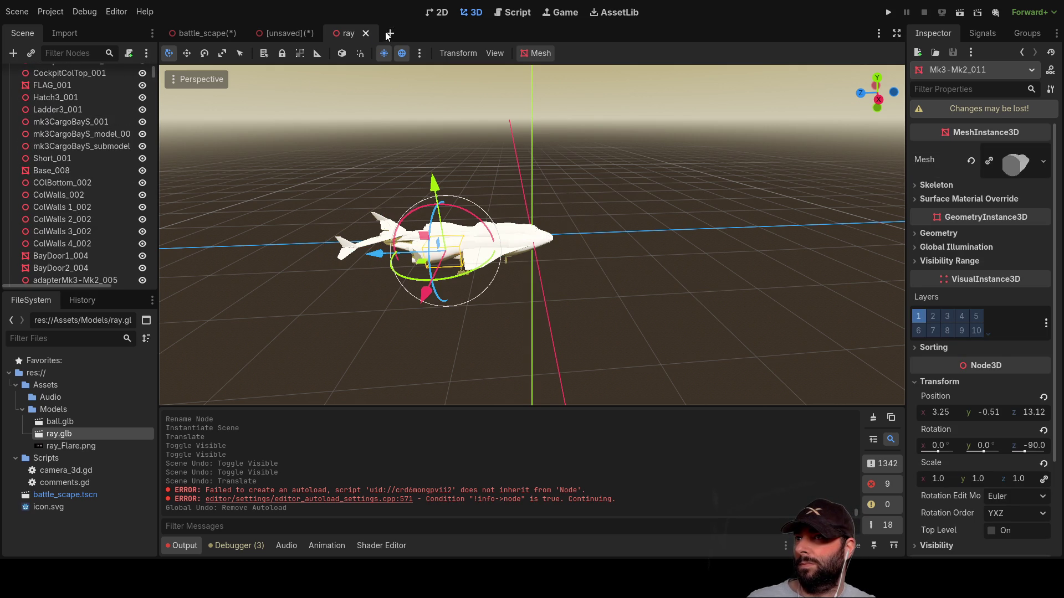
{"action": "left_click", "coordinate": [366, 33]}
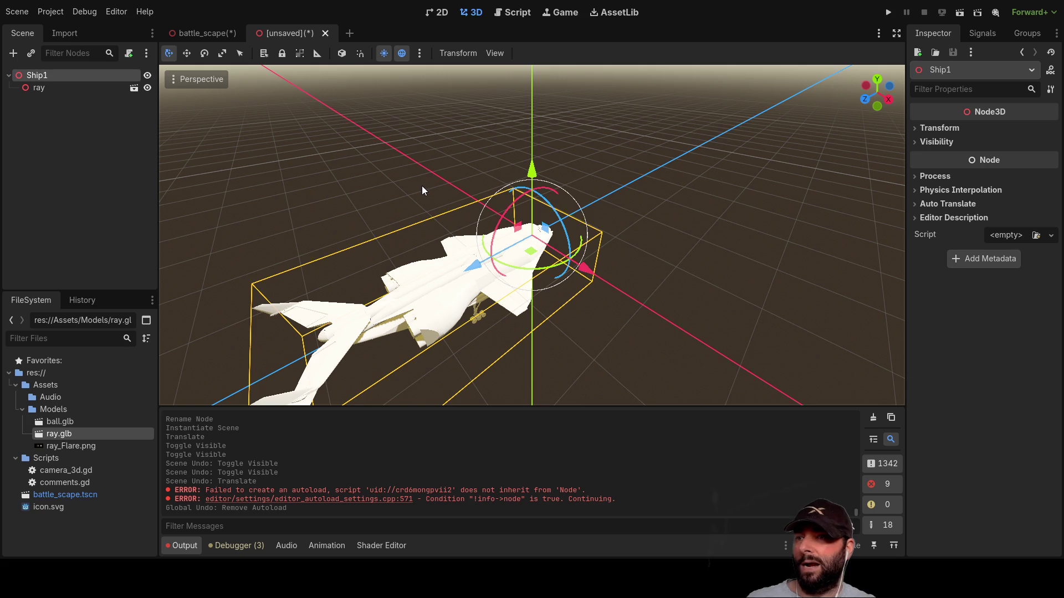
With Ship1 selected, declare var speed:float on line 2 of ship_1.gd
{"action": "left_click", "coordinate": [50, 86]}
{"action": "left_click", "coordinate": [51, 76]}
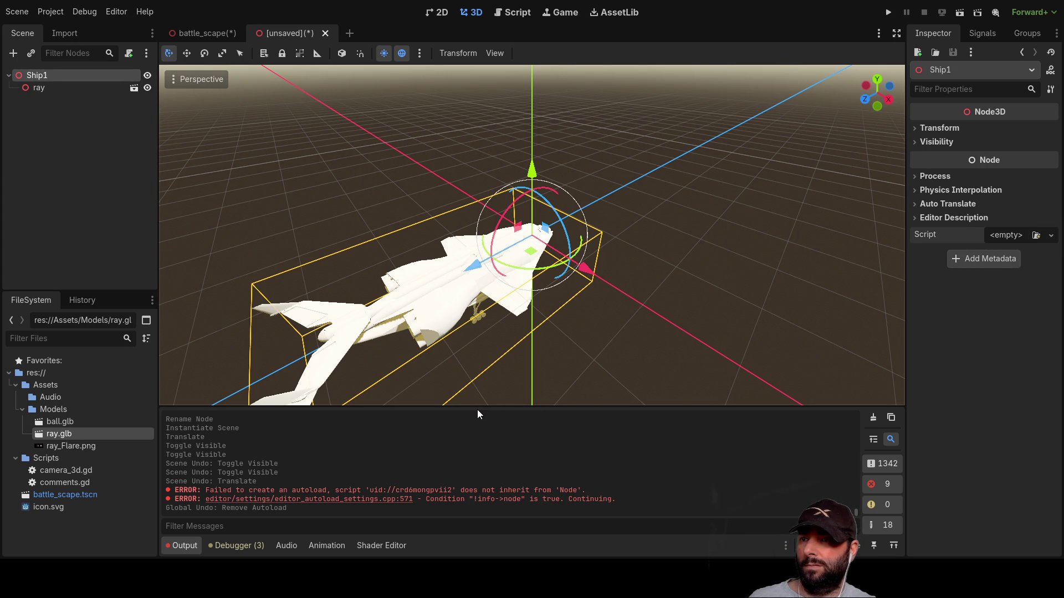
{"action": "key", "text": "Down"}
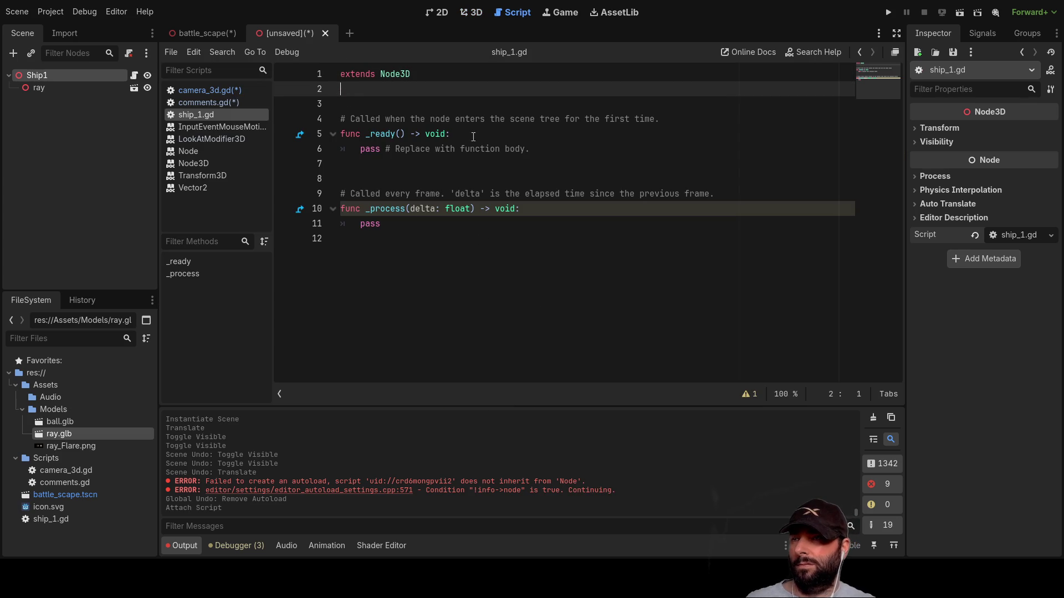
{"action": "key", "text": "Return"}
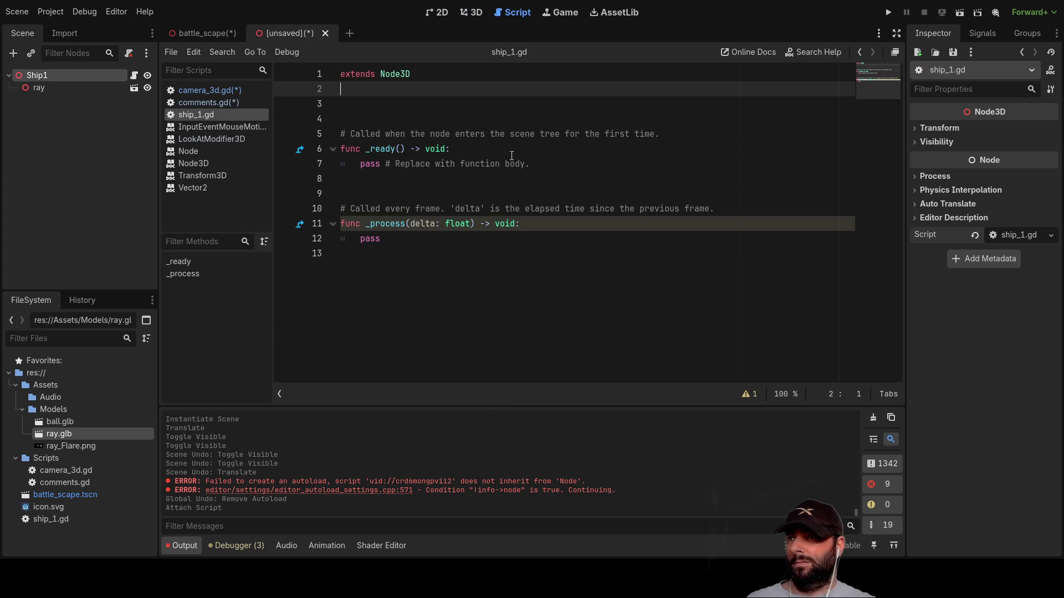
{"action": "type", "text": "var speed"}
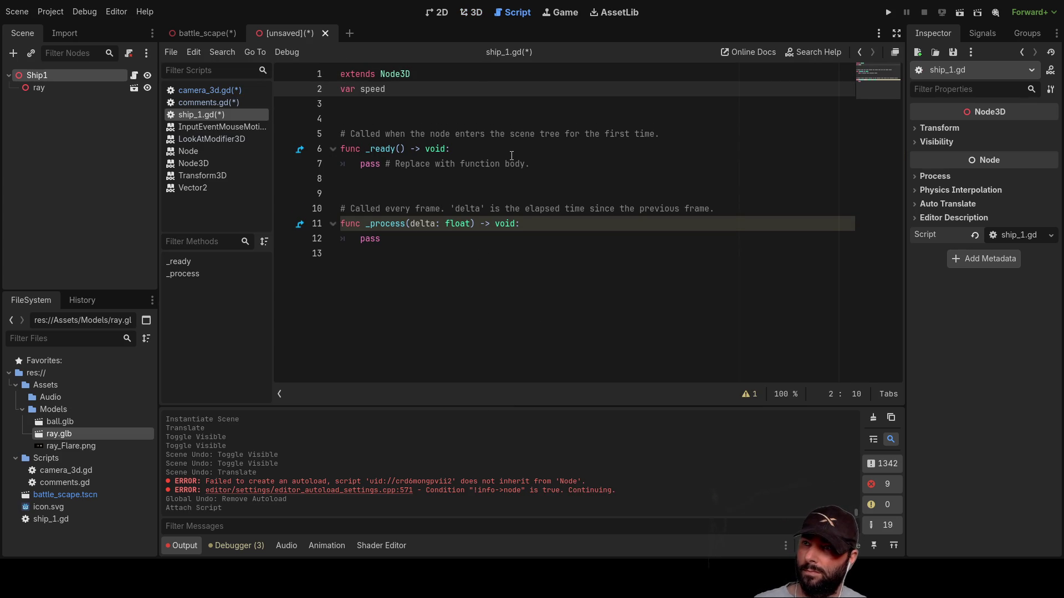
{"action": "type", "text": "."}
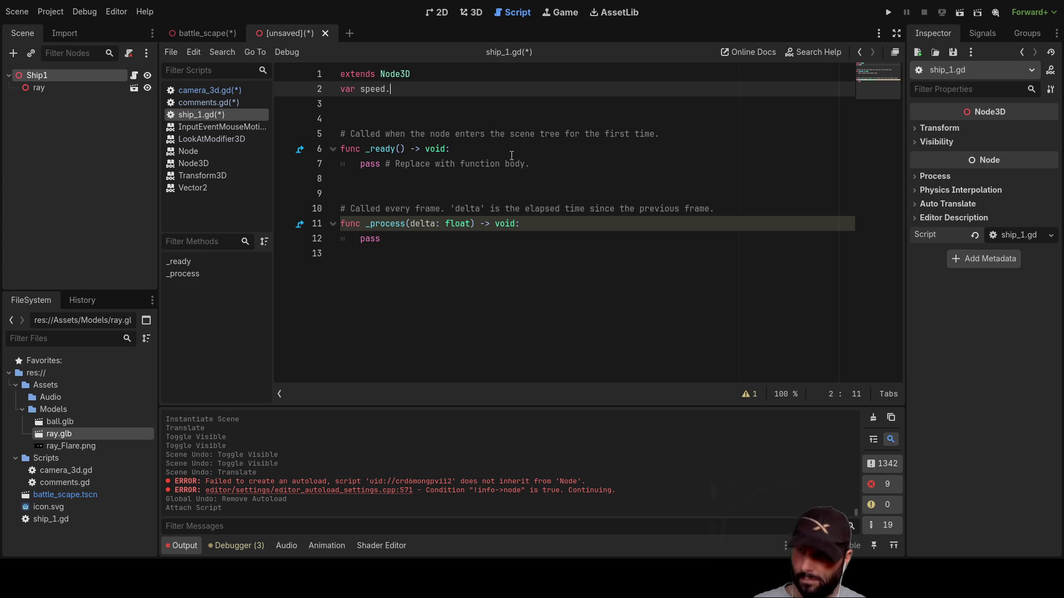
{"action": "key", "text": "BackSpace"}
{"action": "type", "text": ":float"}
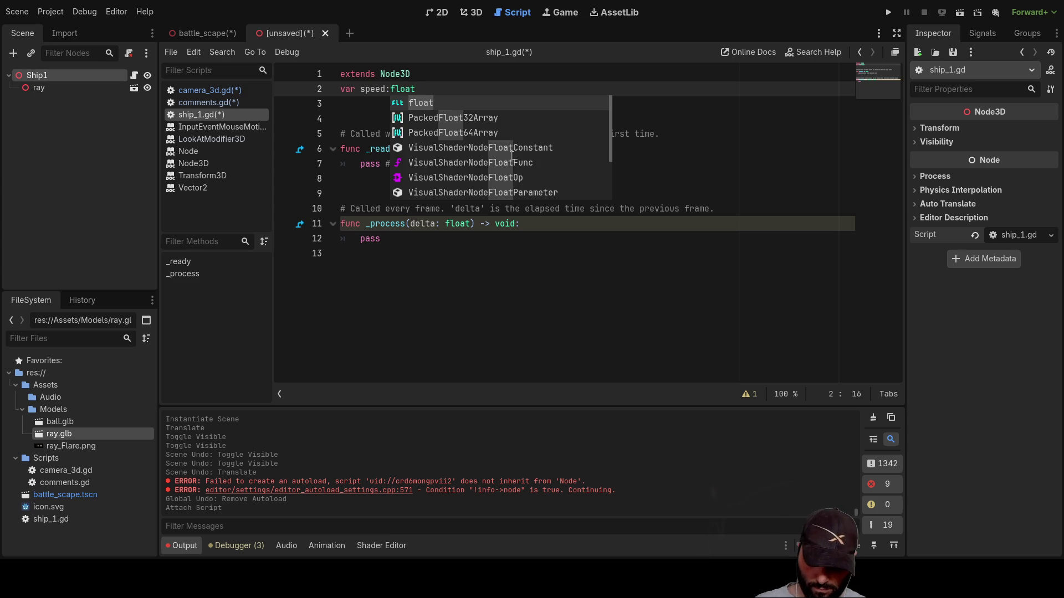
{"action": "key", "text": "Escape"}
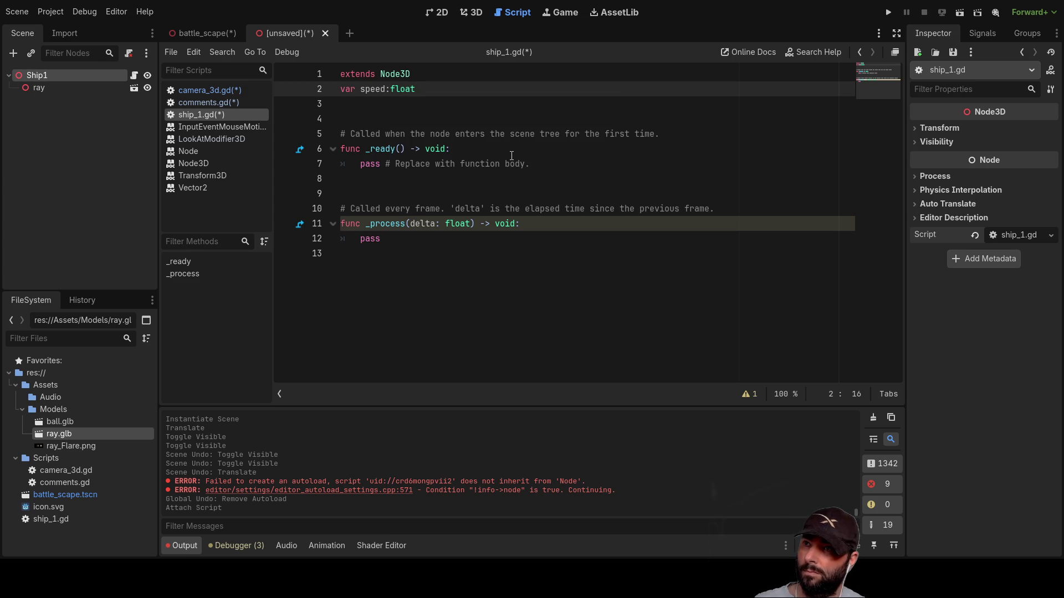
Insert blank lines above speed and begin a ship stats variable declaration
{"action": "key", "text": "Down"}
{"action": "key", "text": "Up"}
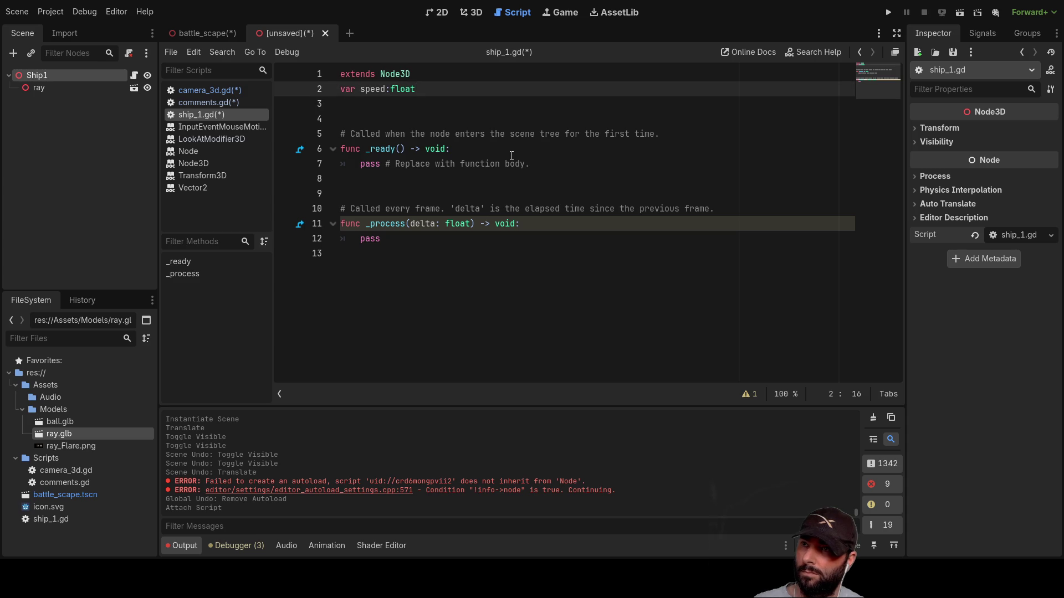
{"action": "key", "text": "Left"}
{"action": "key", "text": "Left"}
{"action": "key", "text": "Left"}
{"action": "key", "text": "Home"}
{"action": "key", "text": "Return"}
{"action": "key", "text": "Return"}
{"action": "key", "text": "Return"}
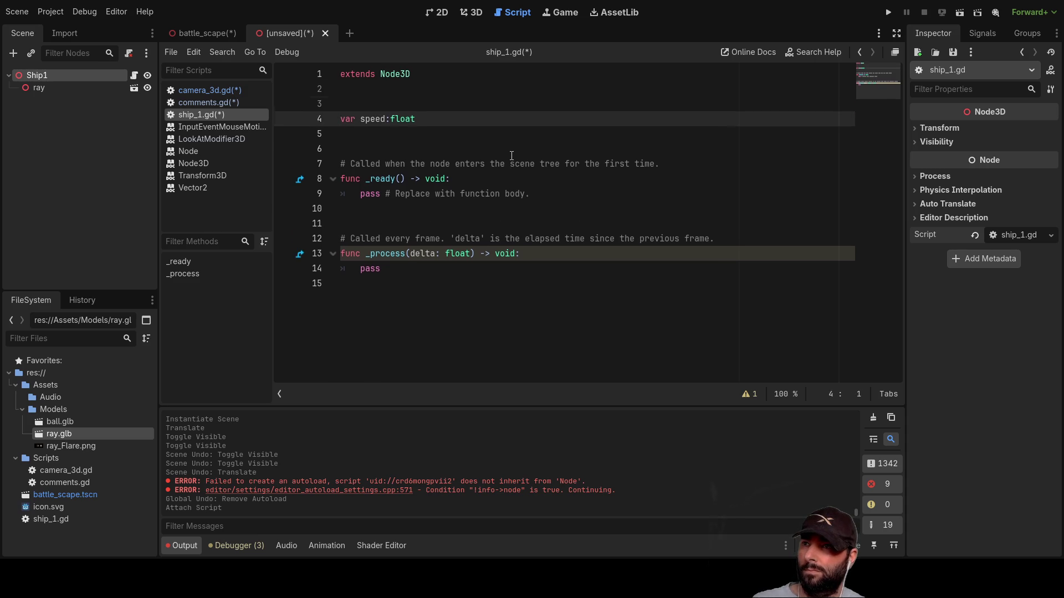
{"action": "key", "text": "Up"}
{"action": "key", "text": "Up"}
{"action": "key", "text": "Up"}
{"action": "key", "text": "Up"}
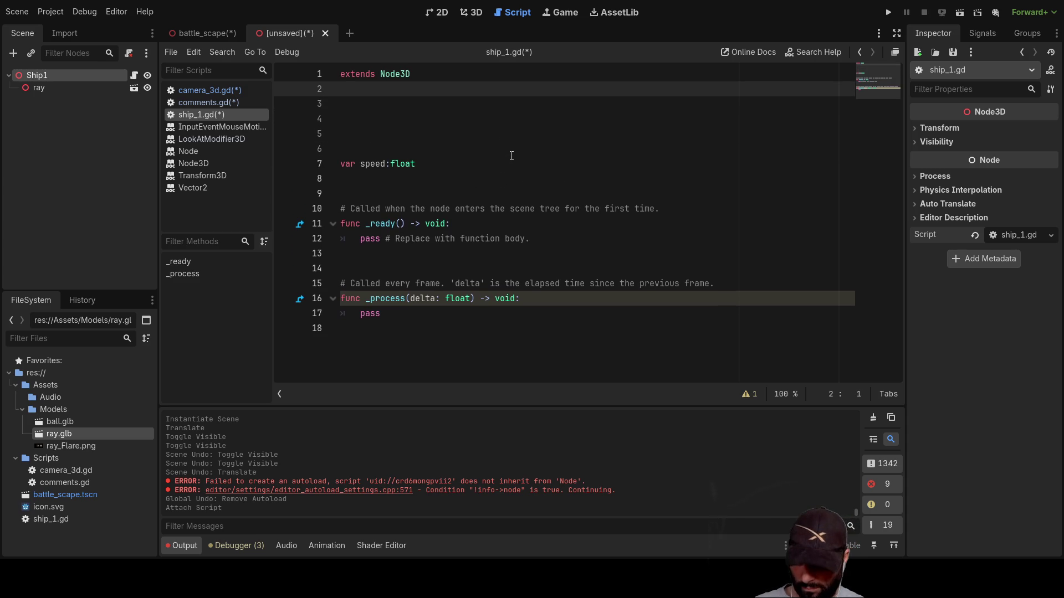
{"action": "type", "text": "ar ship:"}
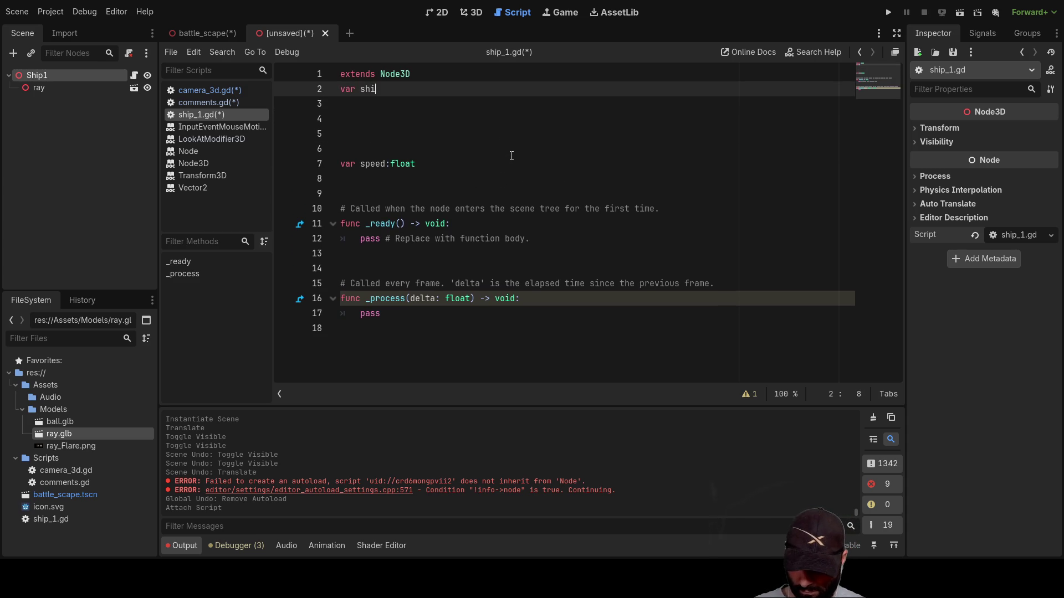
{"action": "type", "text": "stats"}
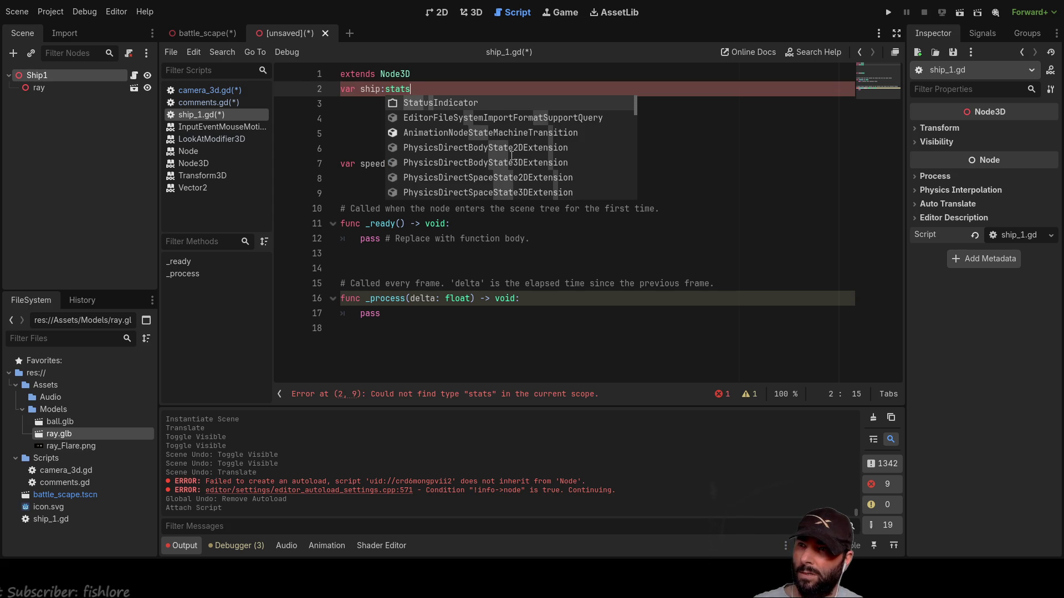
Fix line 2 to read var ship_stats:Array = [] using the Array suggestion
{"action": "key", "text": "BackSpace"}
{"action": "key", "text": "BackSpace"}
{"action": "key", "text": "BackSpace"}
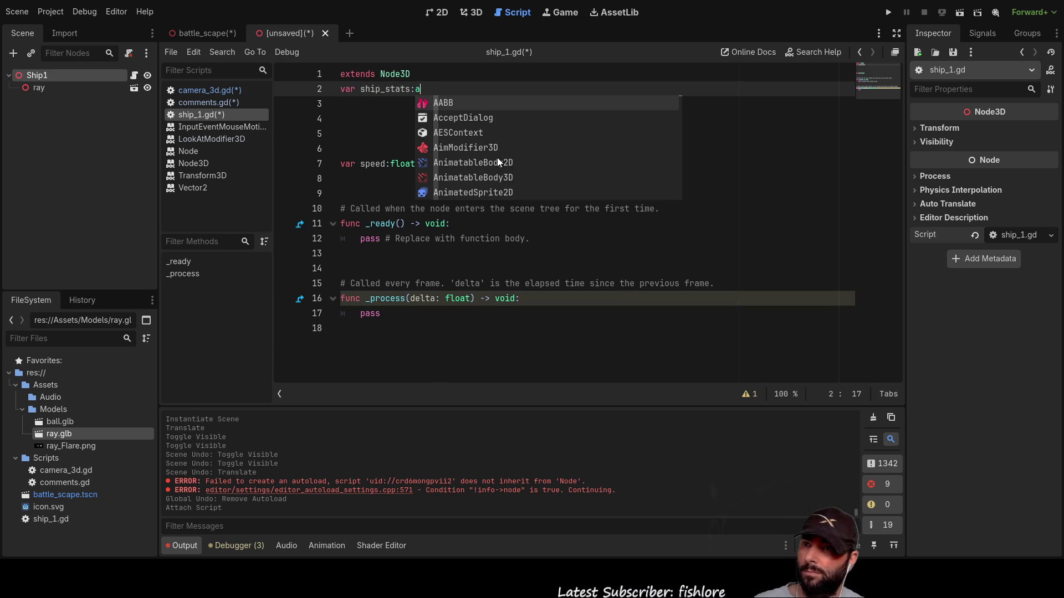
{"action": "type", "text": "r"}
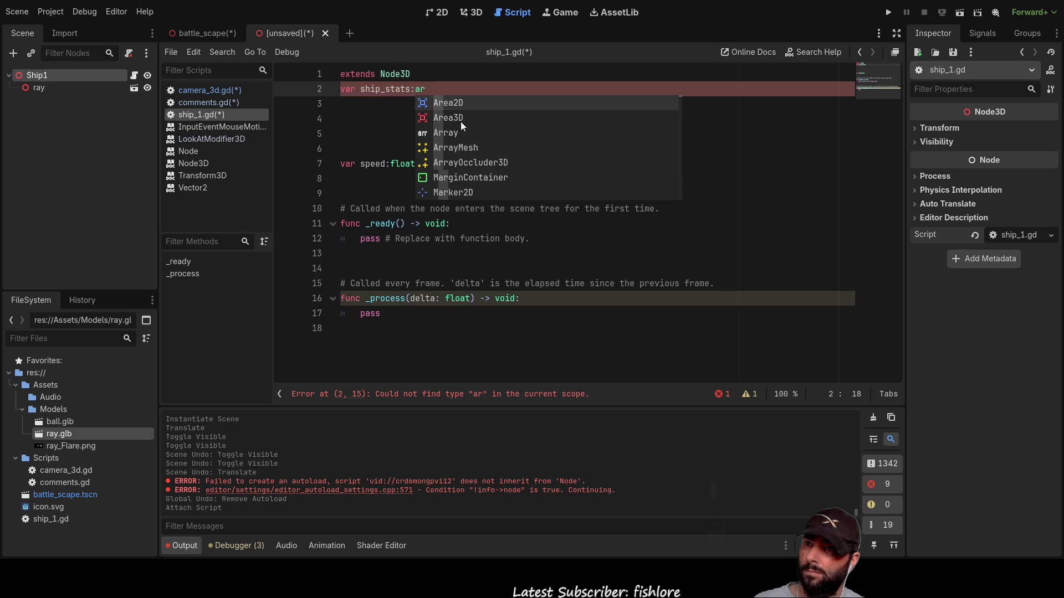
{"action": "left_click", "coordinate": [450, 131]}
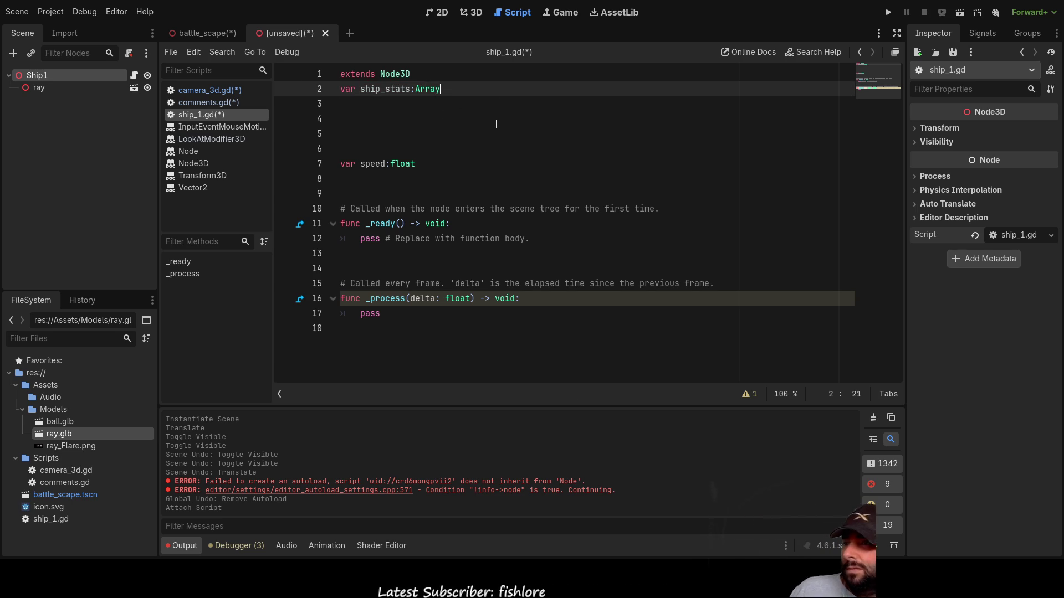
{"action": "type", "text": "= []"}
{"action": "key", "text": "Down"}
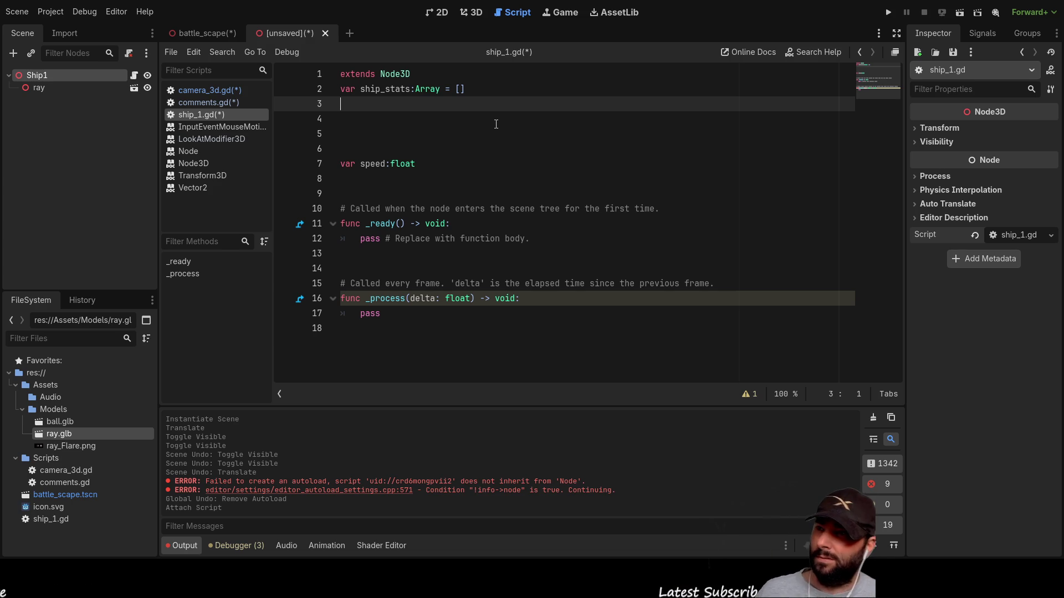
Add var crew:int below speed, giving both speed and crew a default of 0
{"action": "key", "text": "Delete"}
{"action": "key", "text": "Delete"}
{"action": "key", "text": "Delete"}
{"action": "key", "text": "Return"}
{"action": "key", "text": "Down"}
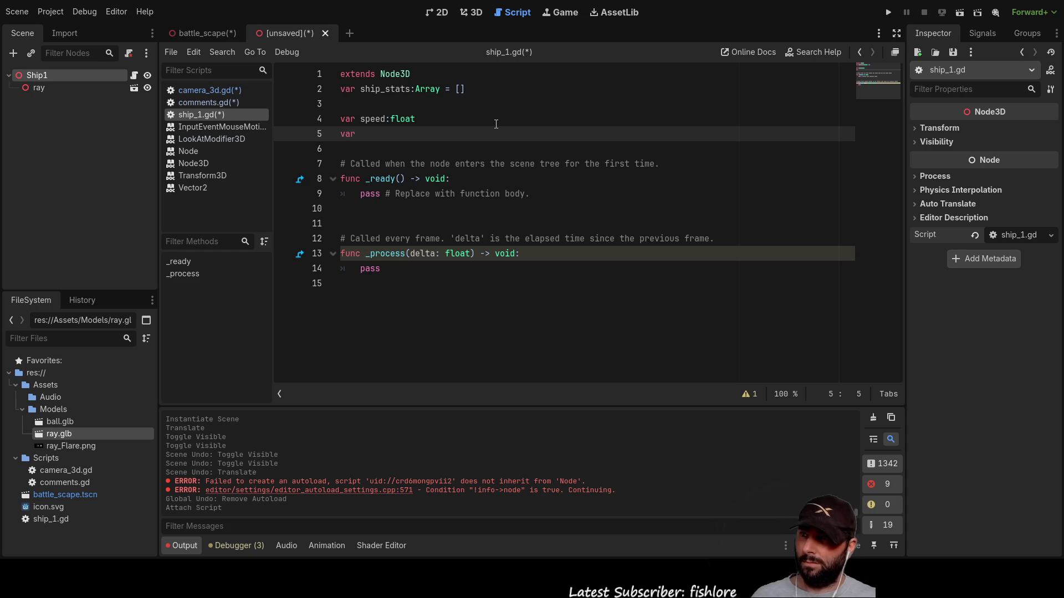
{"action": "type", "text": "cre"}
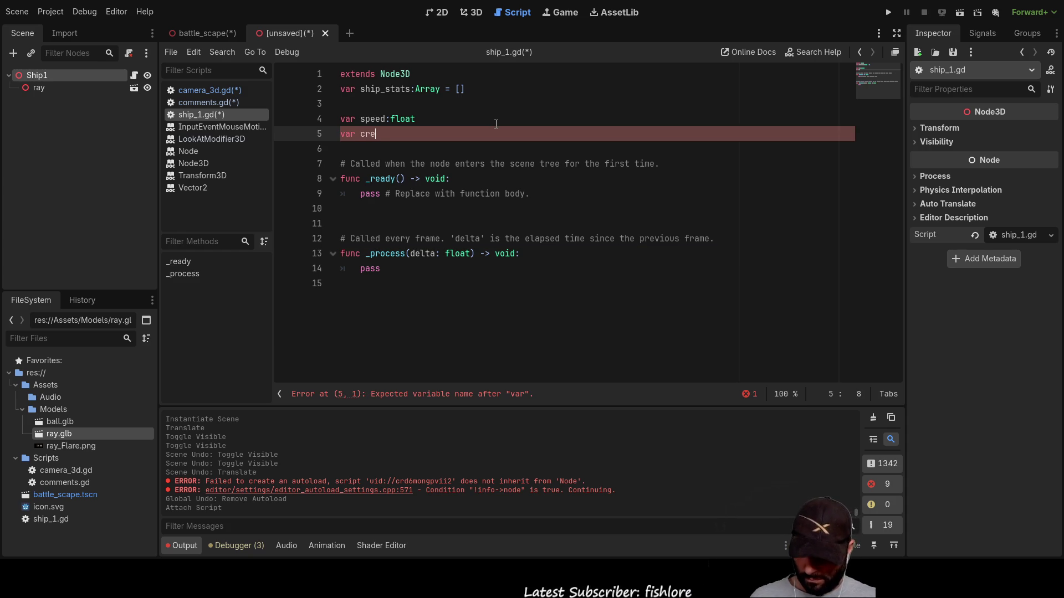
{"action": "type", "text": "w:"}
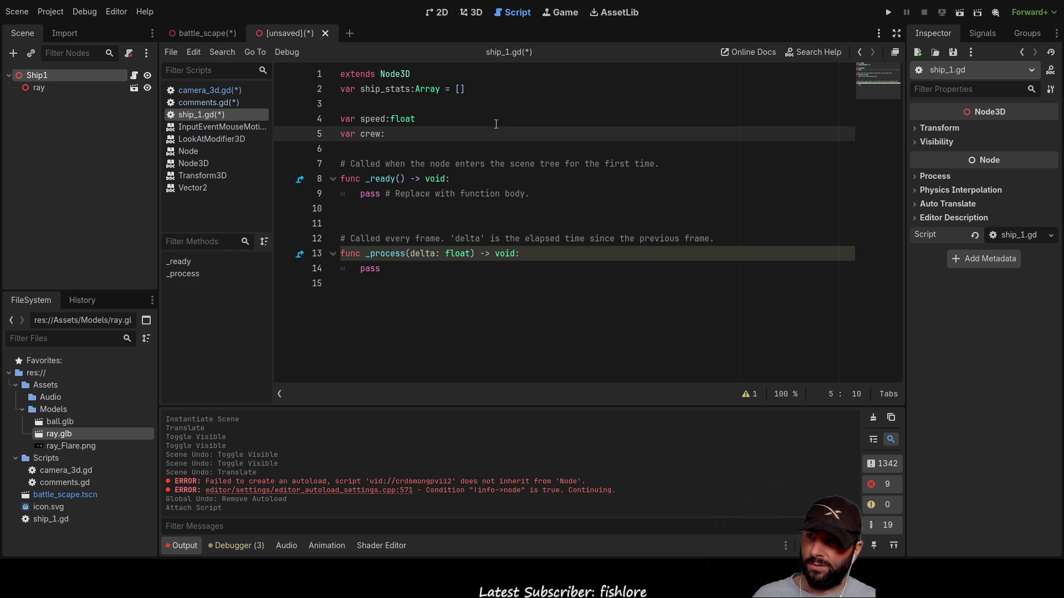
{"action": "type", "text": "in"}
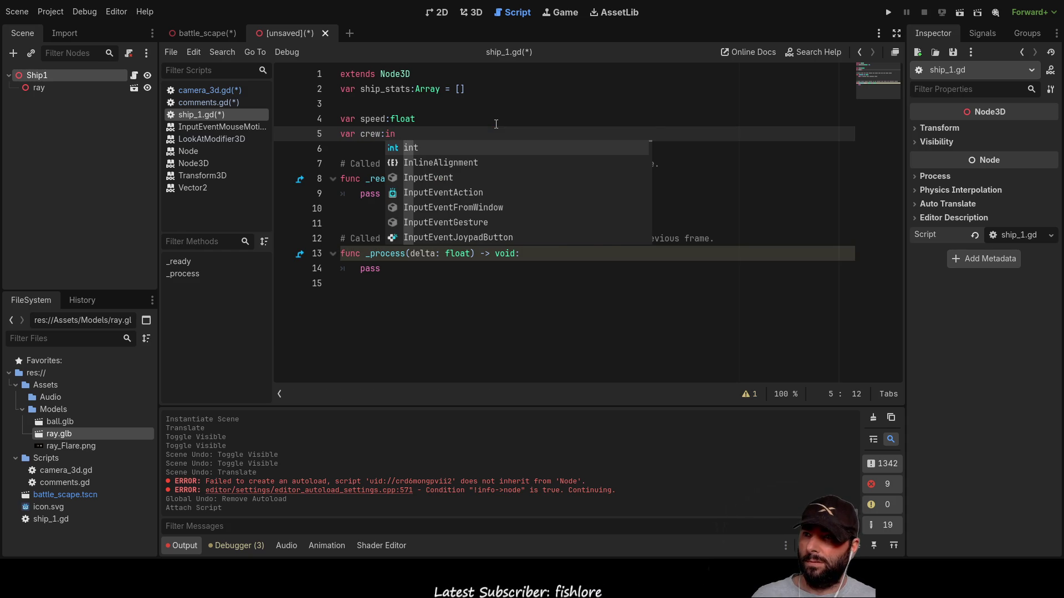
{"action": "key", "text": "Return"}
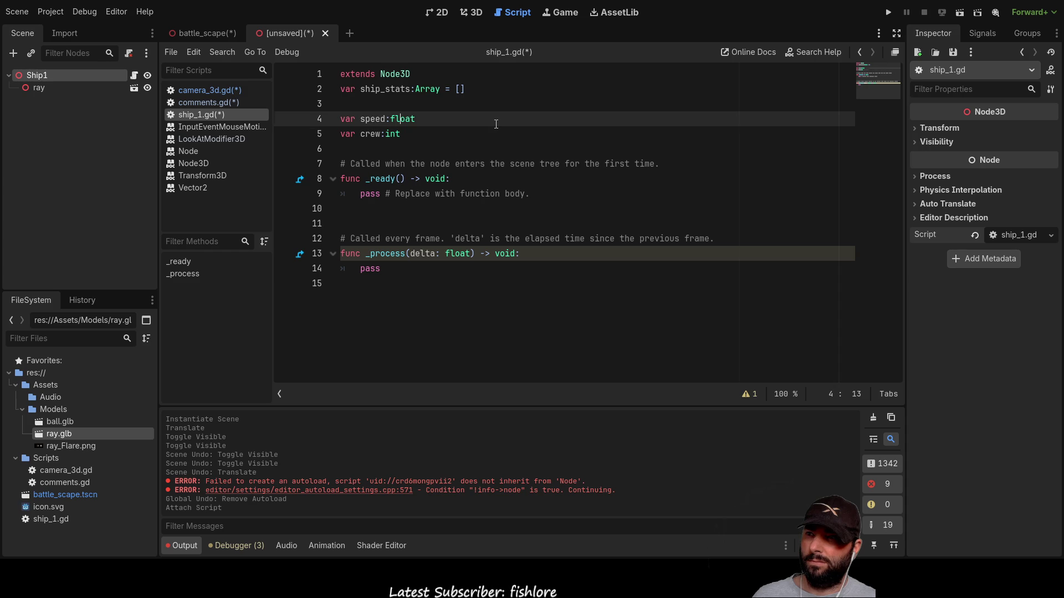
{"action": "key", "text": "Down"}
{"action": "key", "text": "Up"}
{"action": "key", "text": "Up"}
{"action": "key", "text": "End"}
{"action": "type", "text": "= 0"}
{"action": "key", "text": "Escape"}
{"action": "key", "text": "Down"}
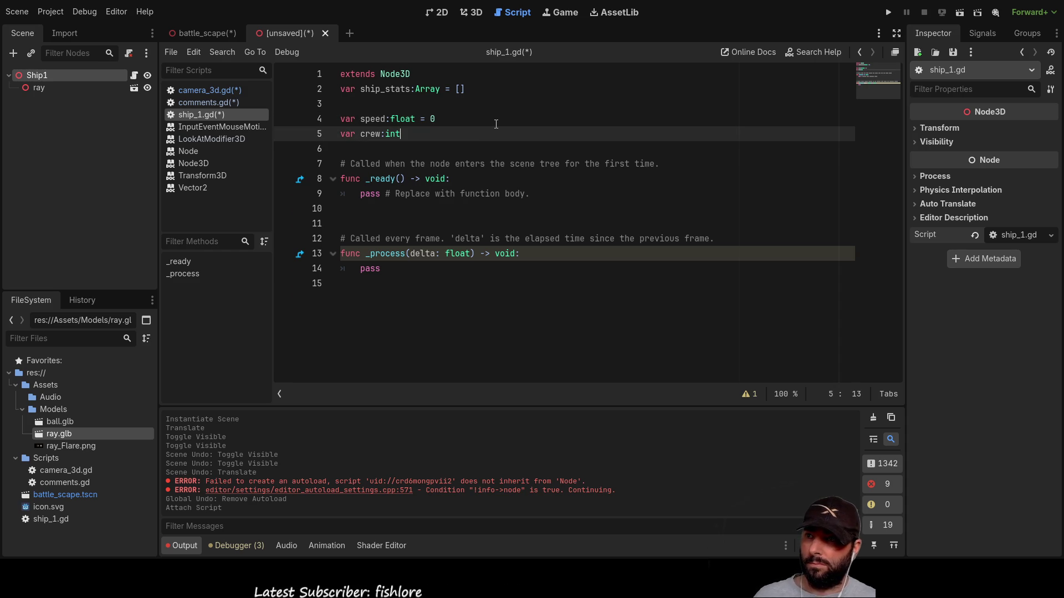
{"action": "type", "text": " = "}
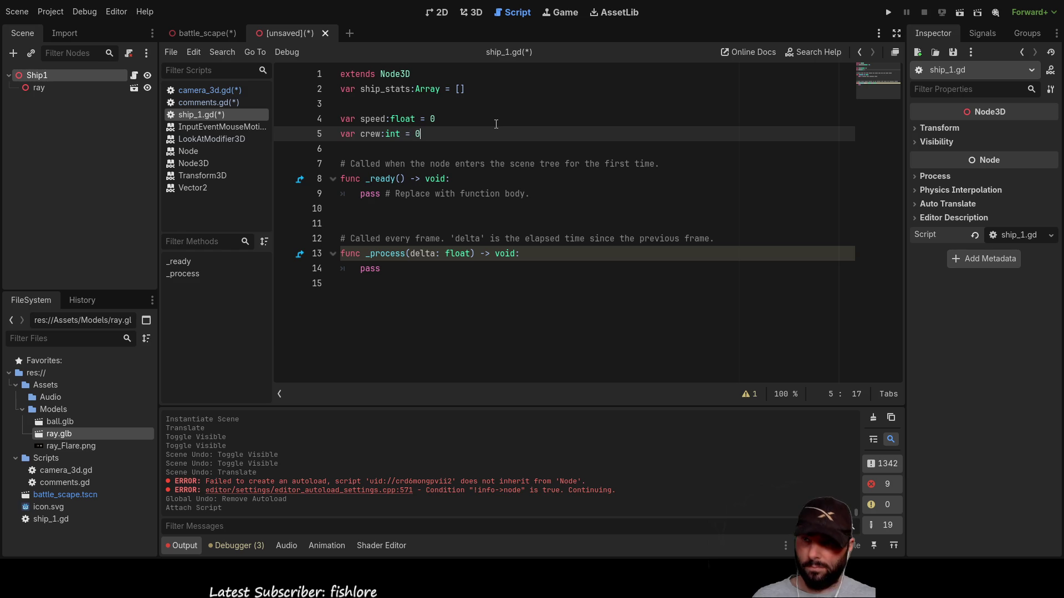
{"action": "type", "text": "0"}
Change the speed default to 10 and open blank lines for more variables
{"action": "key", "text": "Up"}
{"action": "key", "text": "End"}
{"action": "key", "text": "BackSpace"}
{"action": "type", "text": "10"}
{"action": "key", "text": "Down"}
{"action": "key", "text": "Down"}
{"action": "key", "text": "Return"}
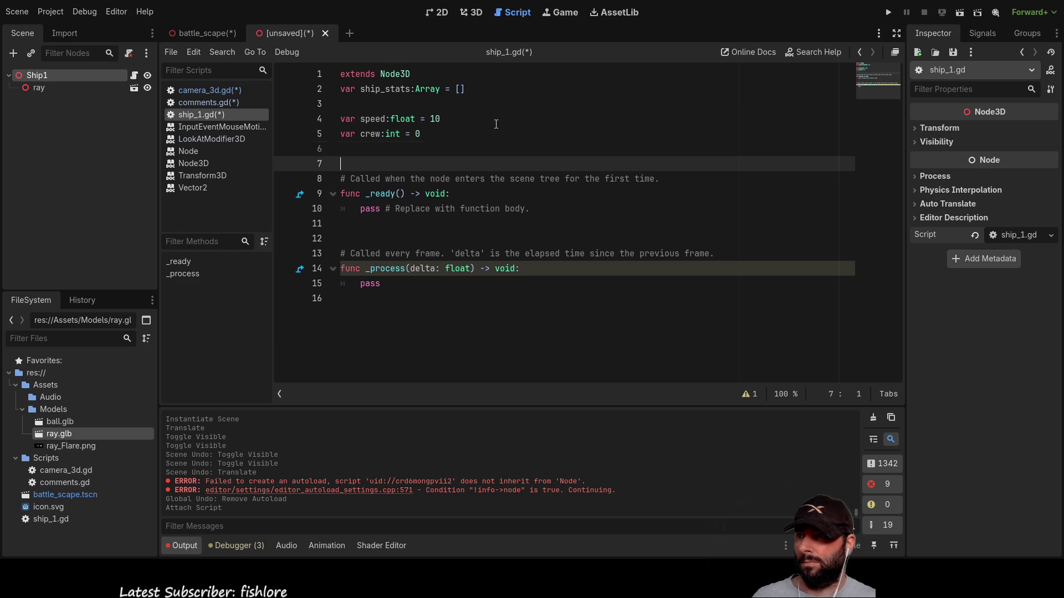
{"action": "key", "text": "Return"}
{"action": "key", "text": "Up"}
{"action": "key", "text": "Up"}
{"action": "key", "text": "Return"}
{"action": "key", "text": "Up"}
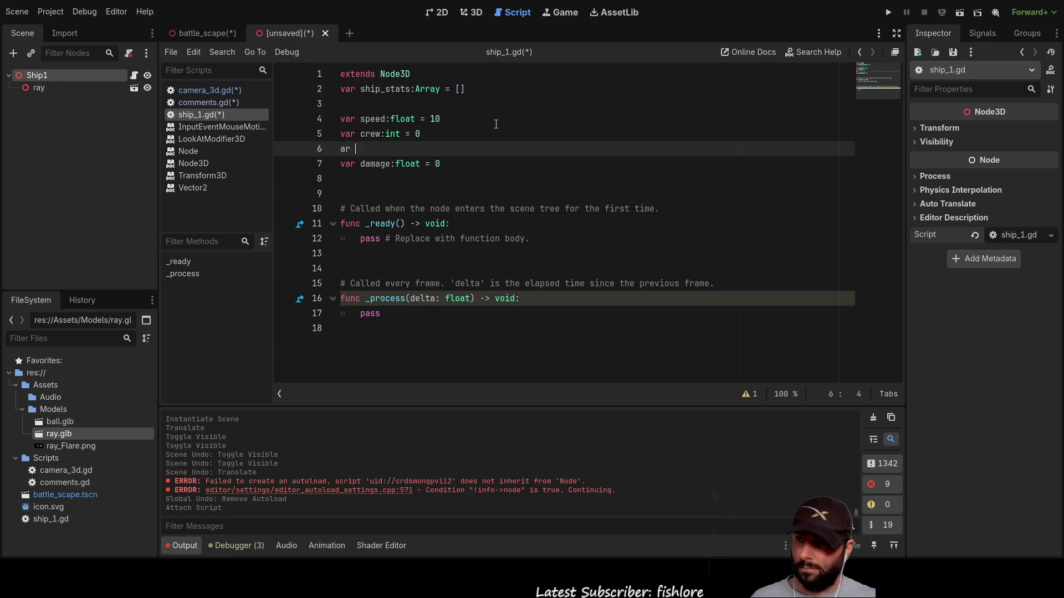
Declare var hull:float = 100 and open a line above the damage variable
{"action": "type", "text": "var hull"}
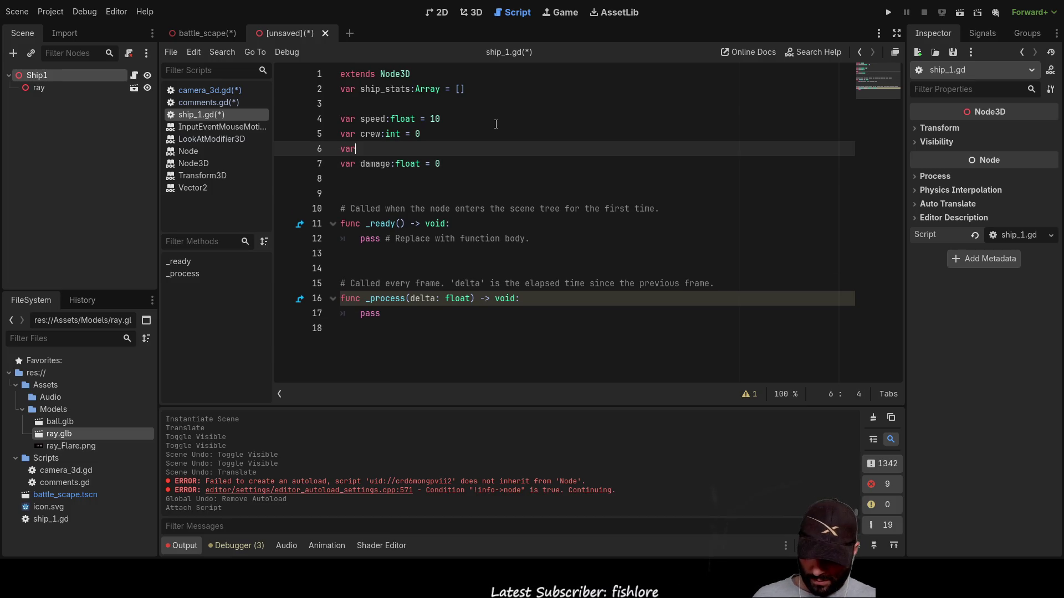
{"action": "type", "text": ":"}
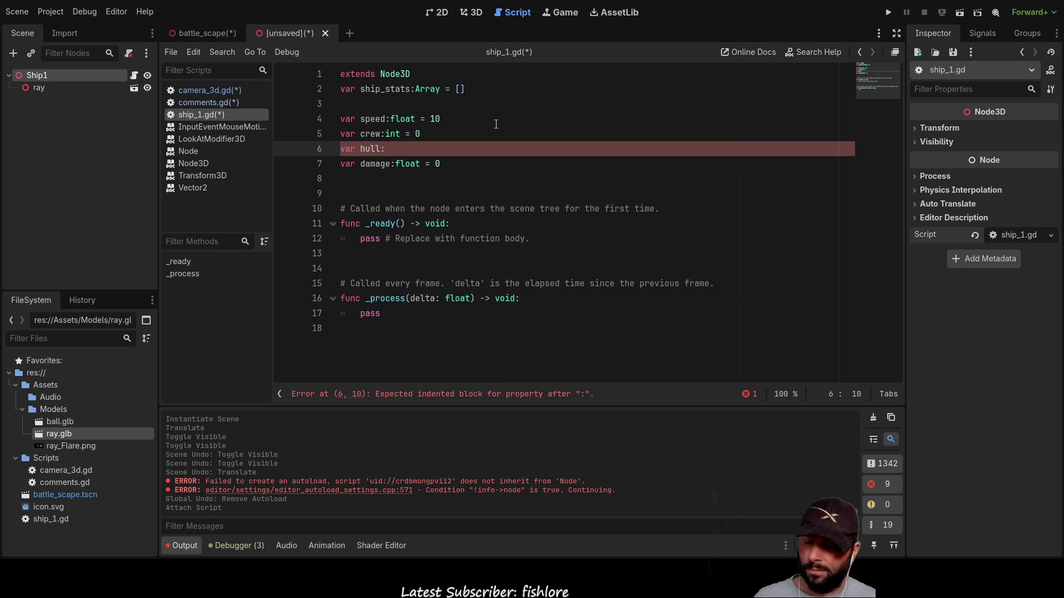
{"action": "type", "text": "i"}
{"action": "key", "text": "BackSpace"}
{"action": "type", "text": "f"}
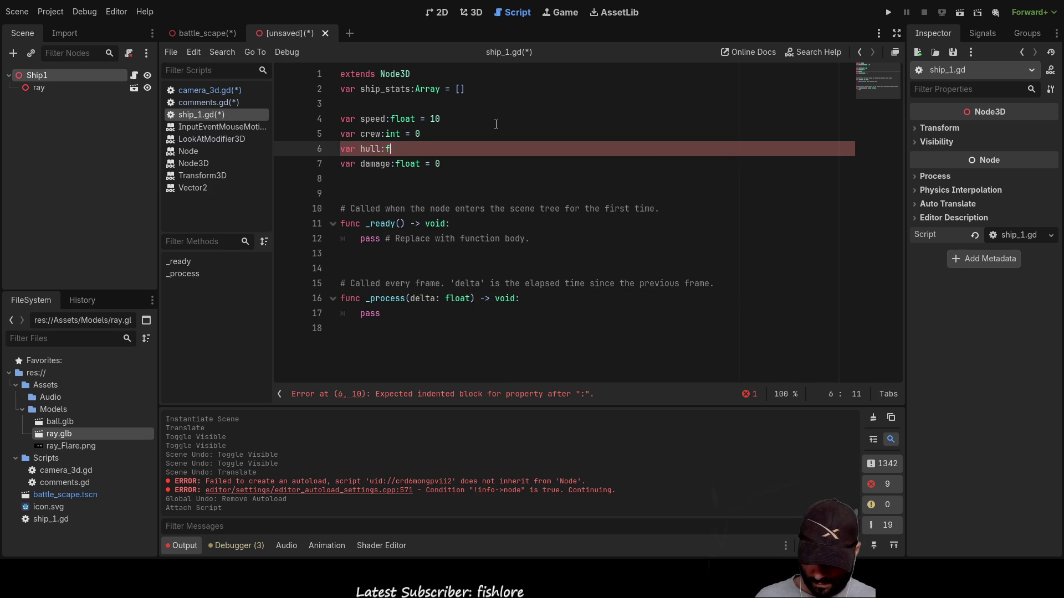
{"action": "type", "text": "loat = 100"}
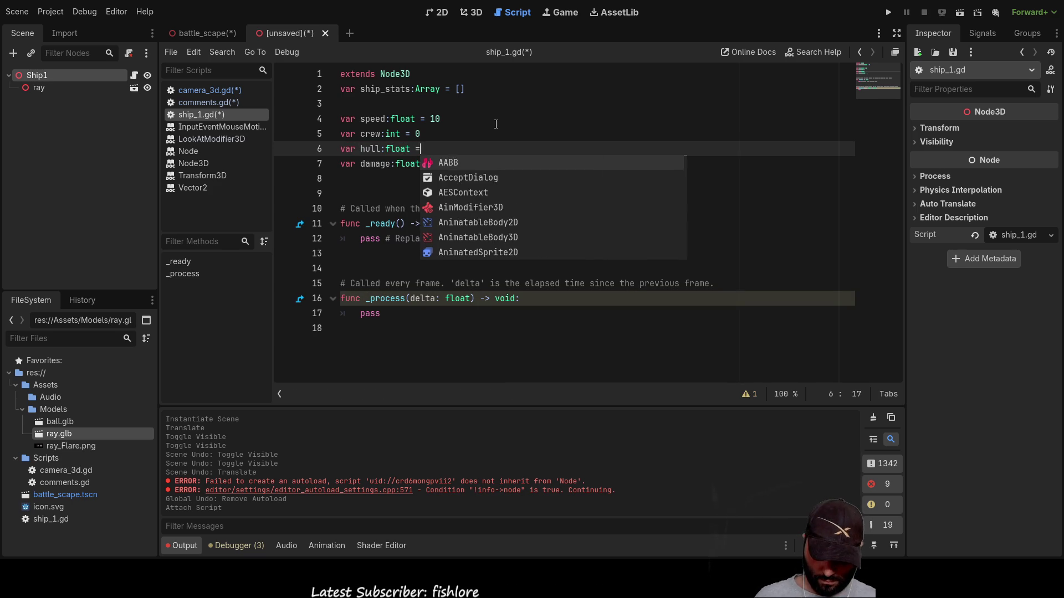
{"action": "key", "text": "Down"}
{"action": "key", "text": "Left"}
{"action": "key", "text": "Left"}
{"action": "key", "text": "Left"}
{"action": "key", "text": "Up"}
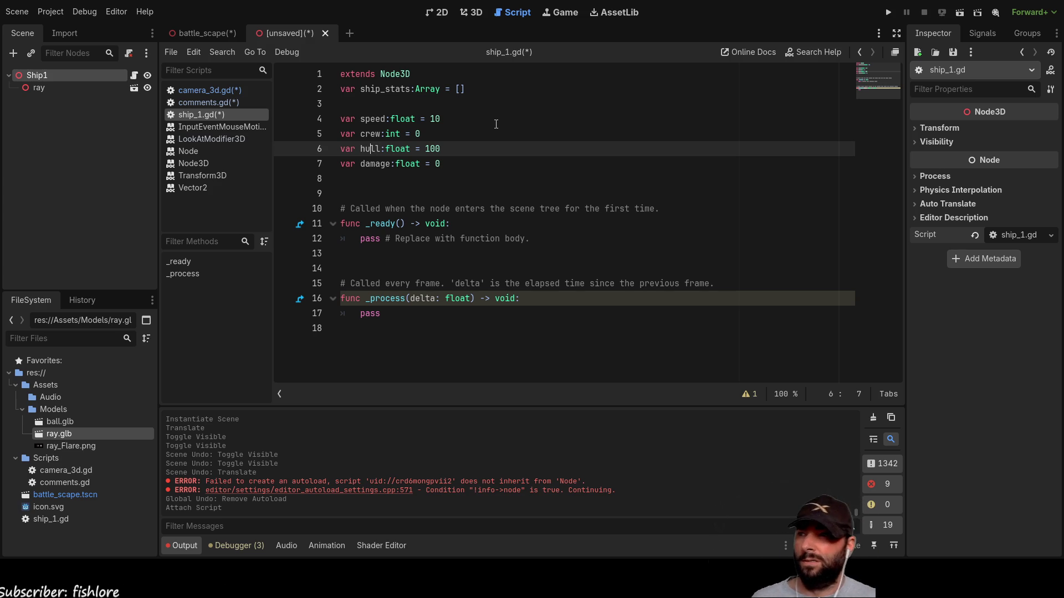
{"action": "key", "text": "Down"}
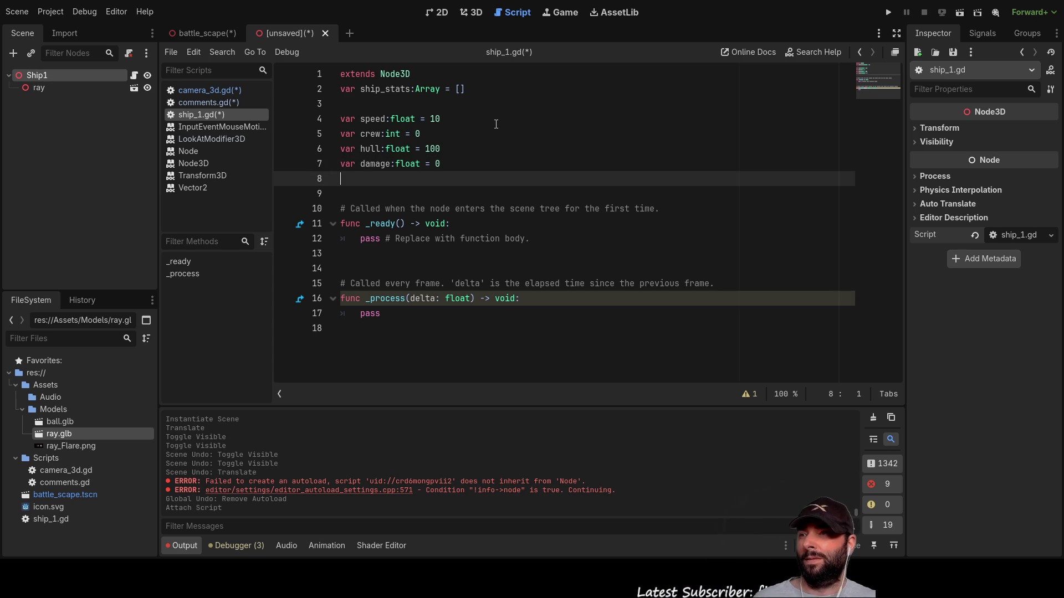
{"action": "key", "text": "Return"}
{"action": "key", "text": "Up"}
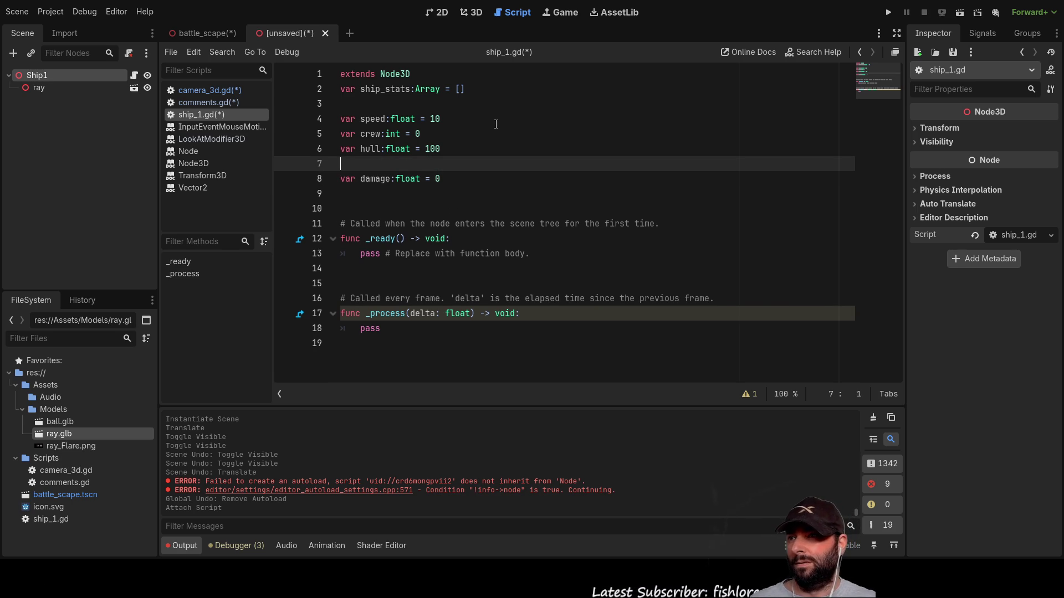
Declare var armour:float = 10 and move to a fresh line below damage
{"action": "type", "text": "var armour"}
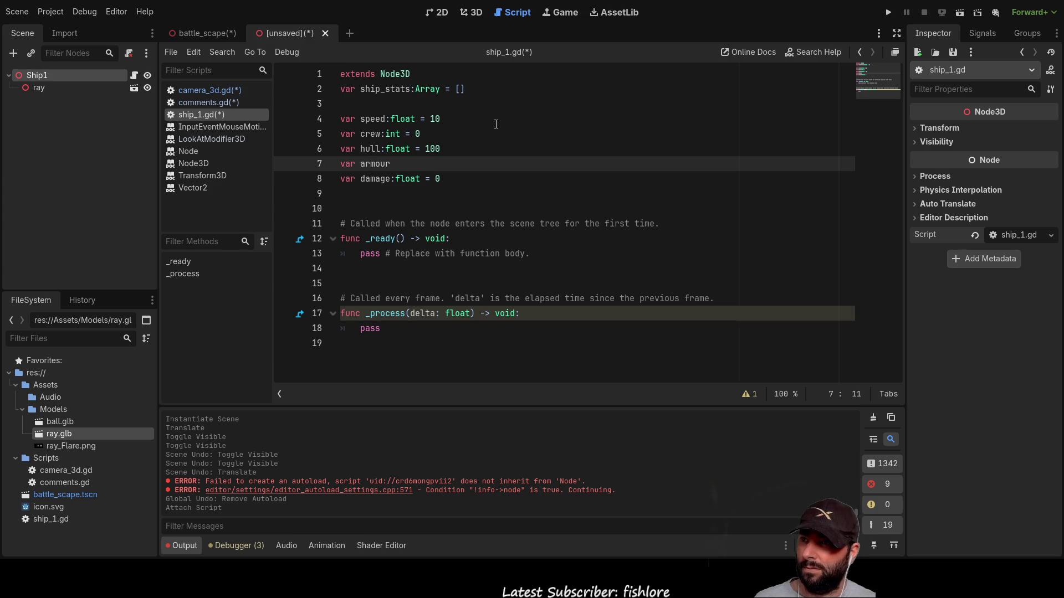
{"action": "type", "text": ":float "}
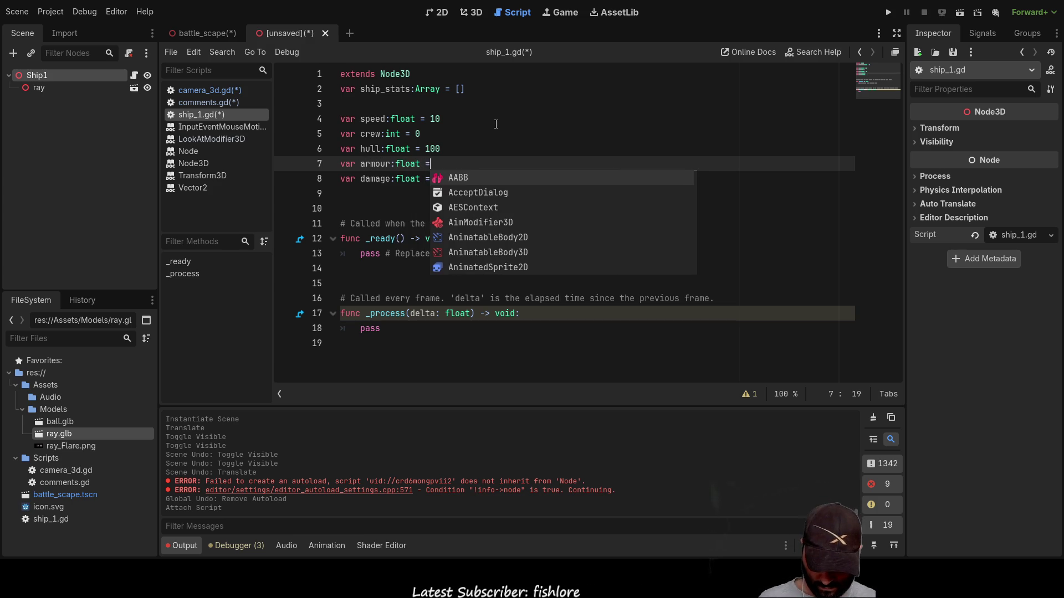
{"action": "type", "text": "= 10"}
{"action": "key", "text": "Down"}
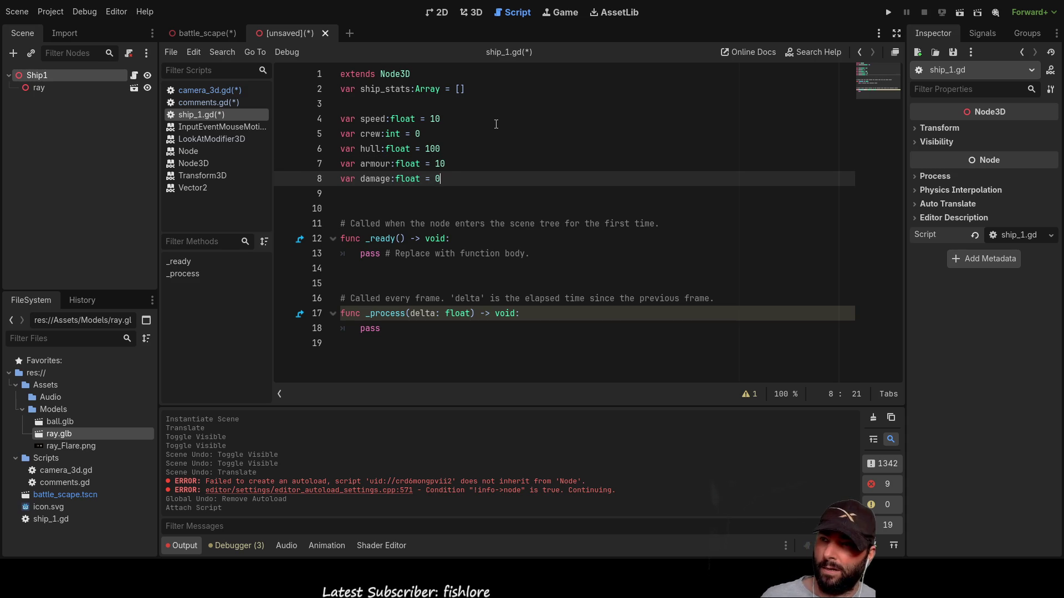
{"action": "key", "text": "Down"}
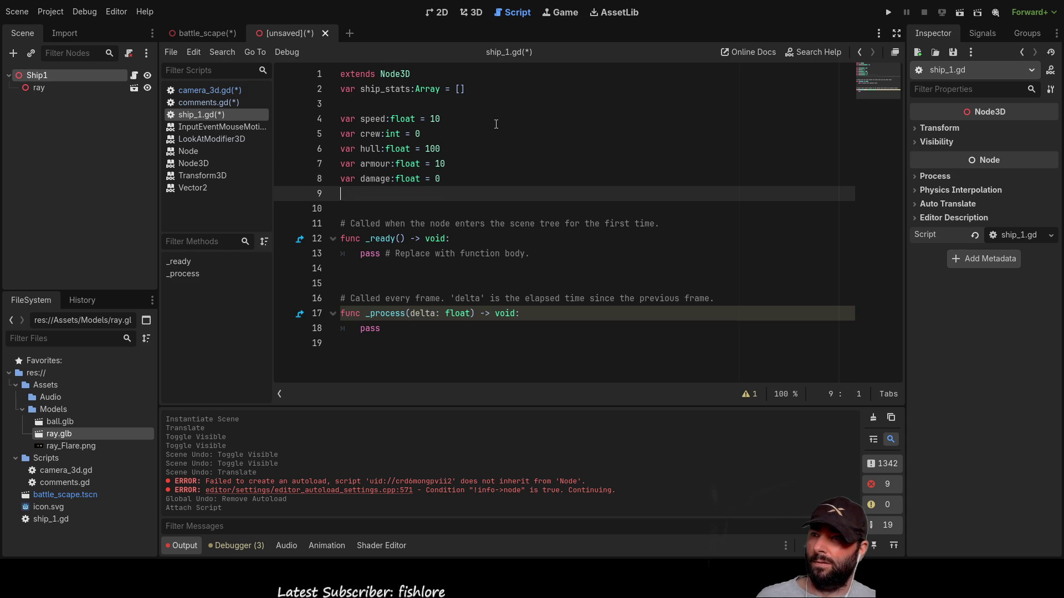
{"action": "key", "text": "Up"}
{"action": "key", "text": "Up"}
{"action": "key", "text": "Up"}
{"action": "key", "text": "Down"}
{"action": "key", "text": "Down"}
{"action": "key", "text": "Down"}
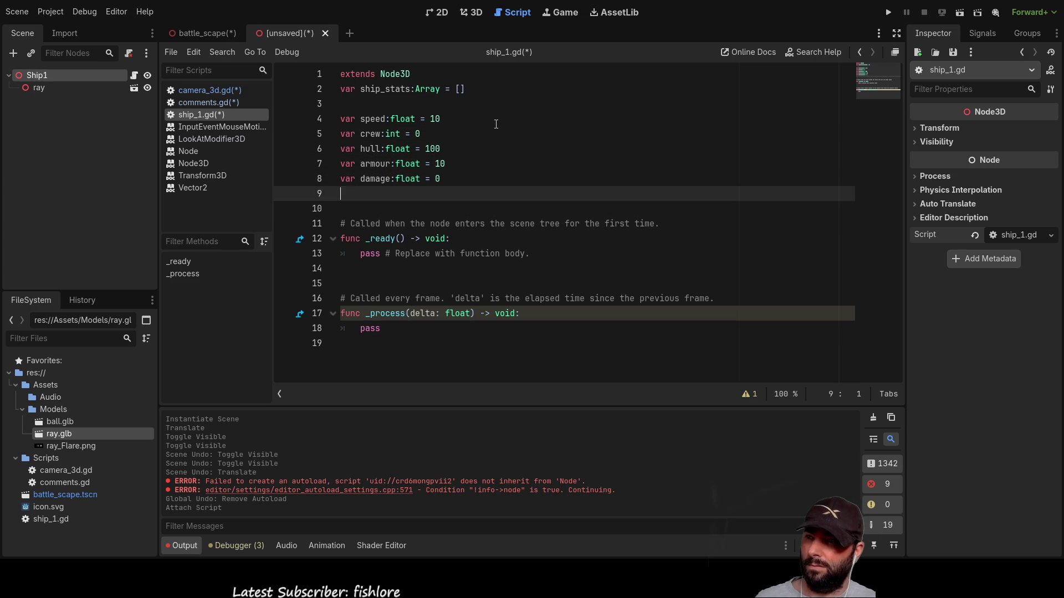
Add var turn_rate:float = 30, then add blank lines below the stats on line 10
{"action": "type", "text": "var turn"}
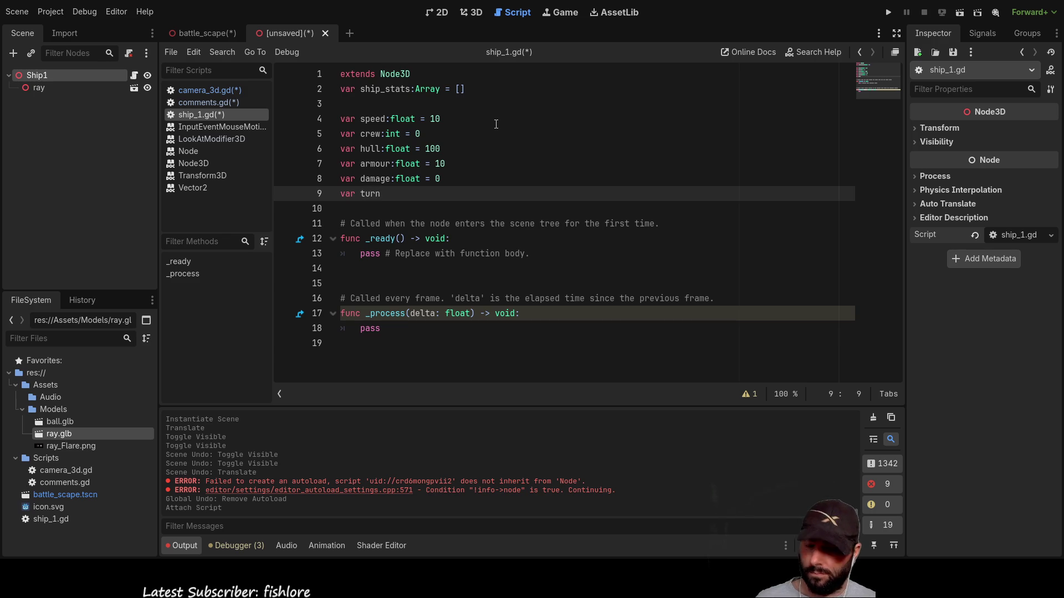
{"action": "type", "text": "_rate"}
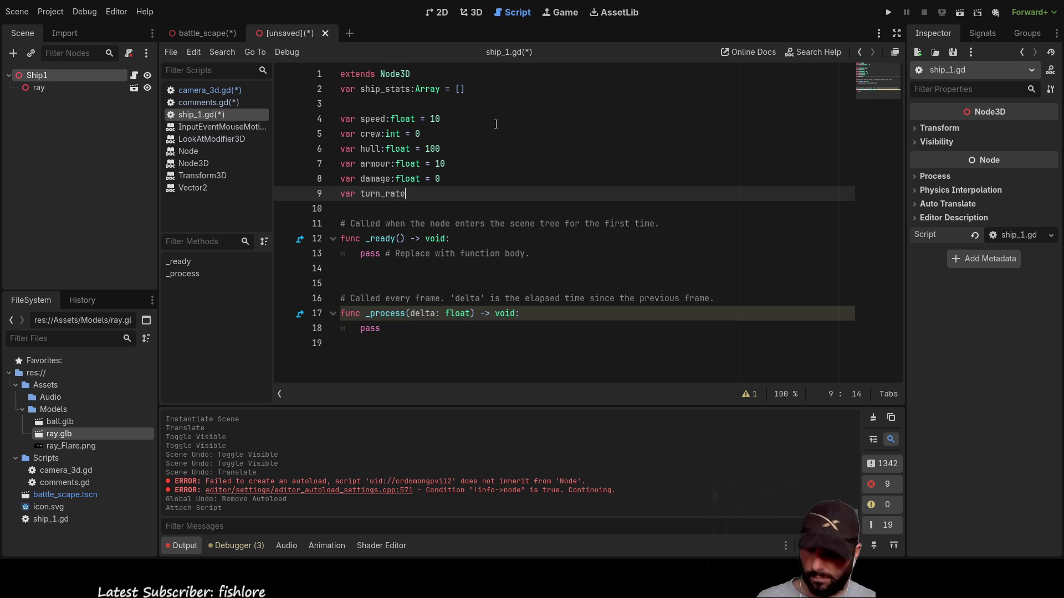
{"action": "type", "text": ":float"}
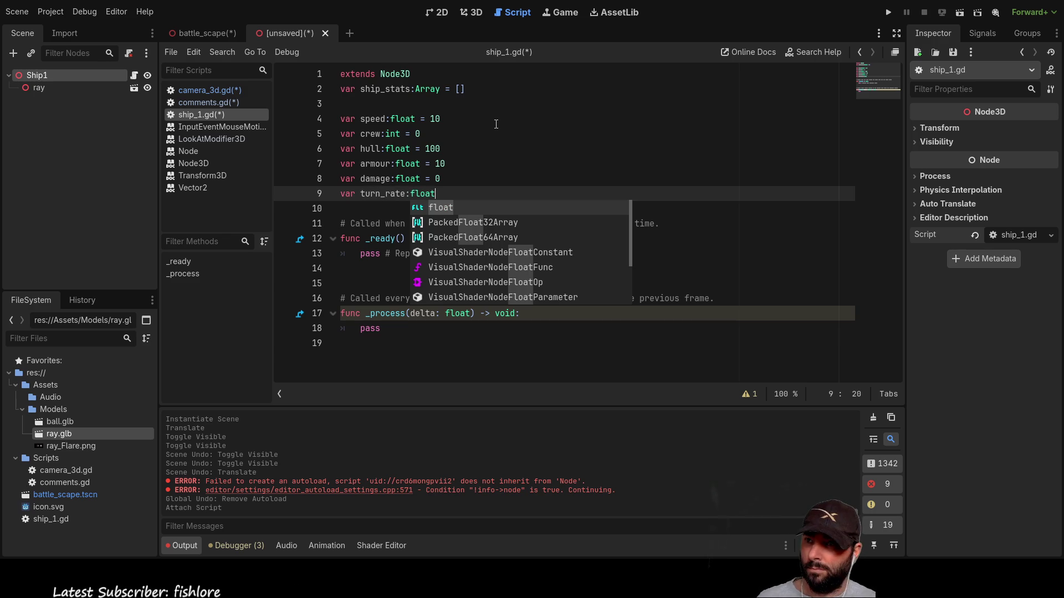
{"action": "type", "text": "="}
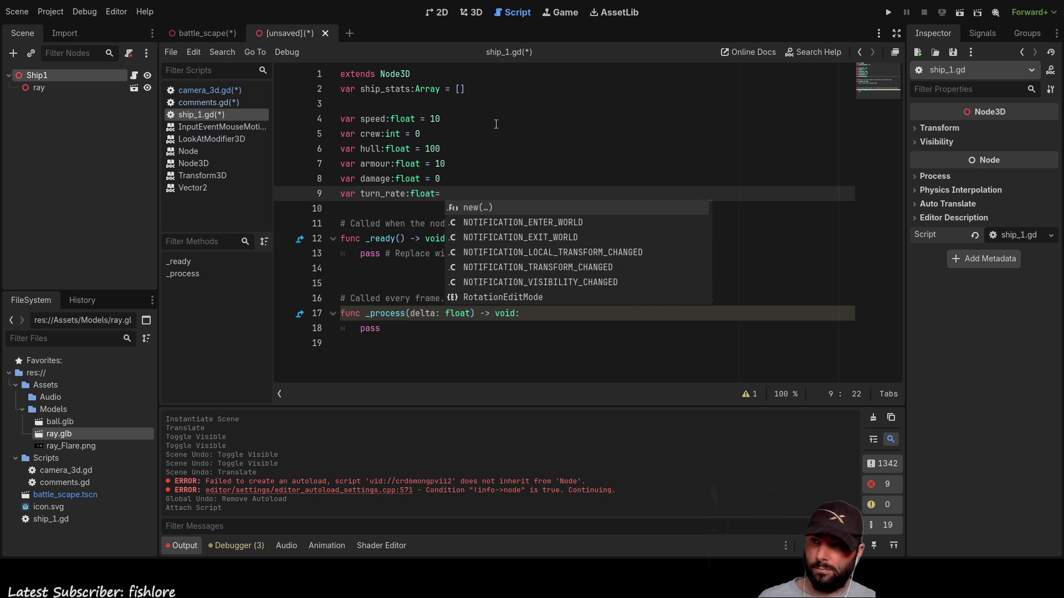
{"action": "key", "text": "BackSpace"}
{"action": "key", "text": "BackSpace"}
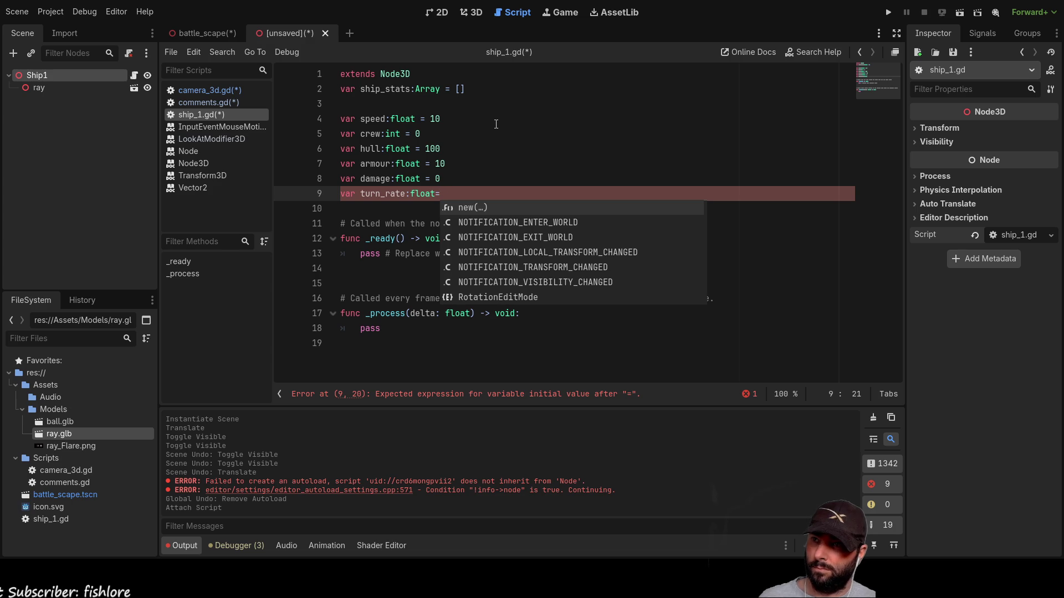
{"action": "type", "text": "="}
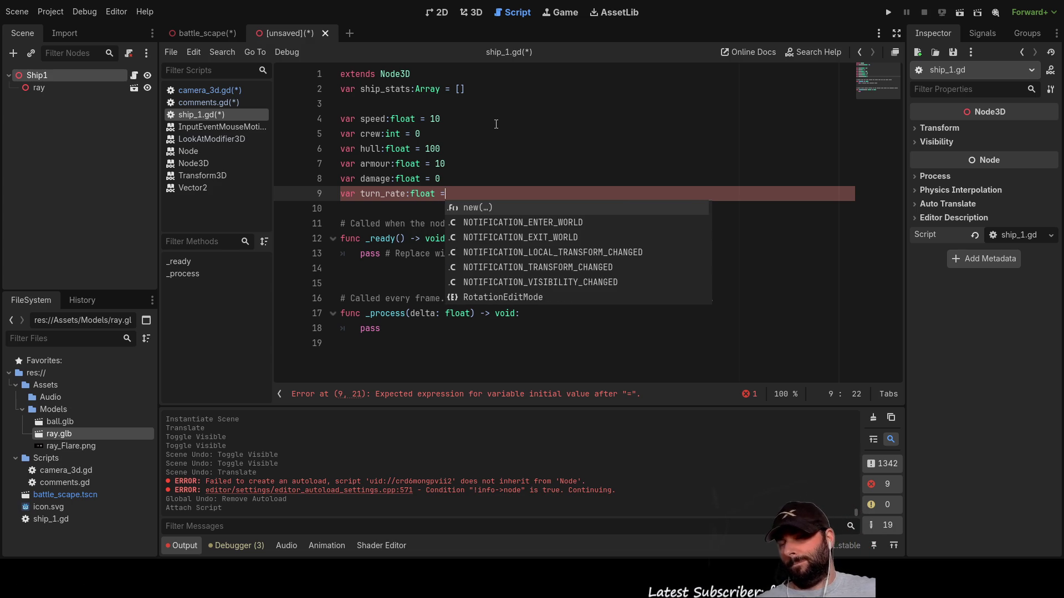
{"action": "type", "text": " 30"}
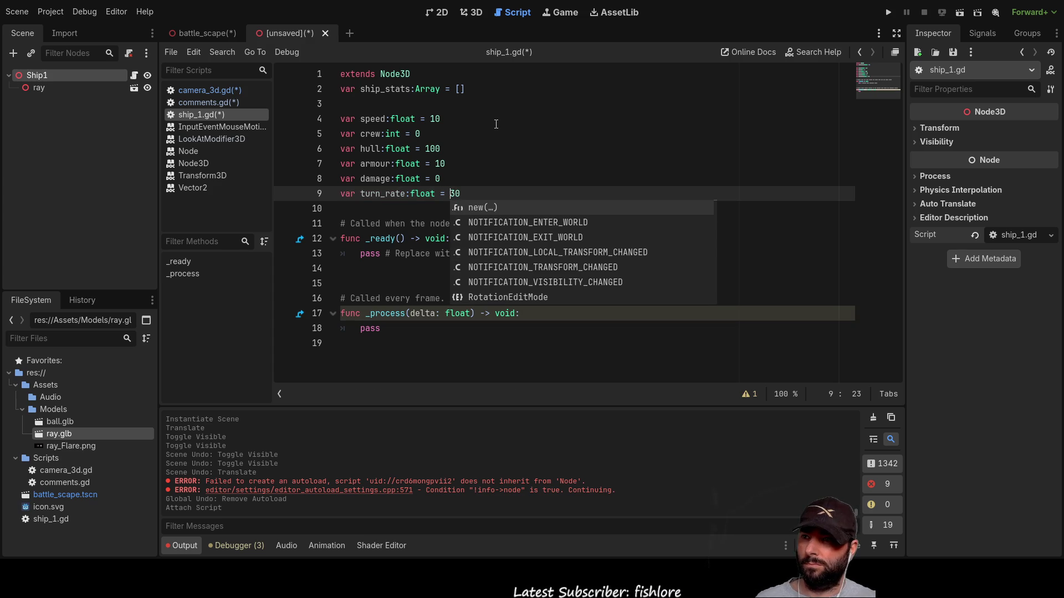
{"action": "left_click", "coordinate": [406, 201]}
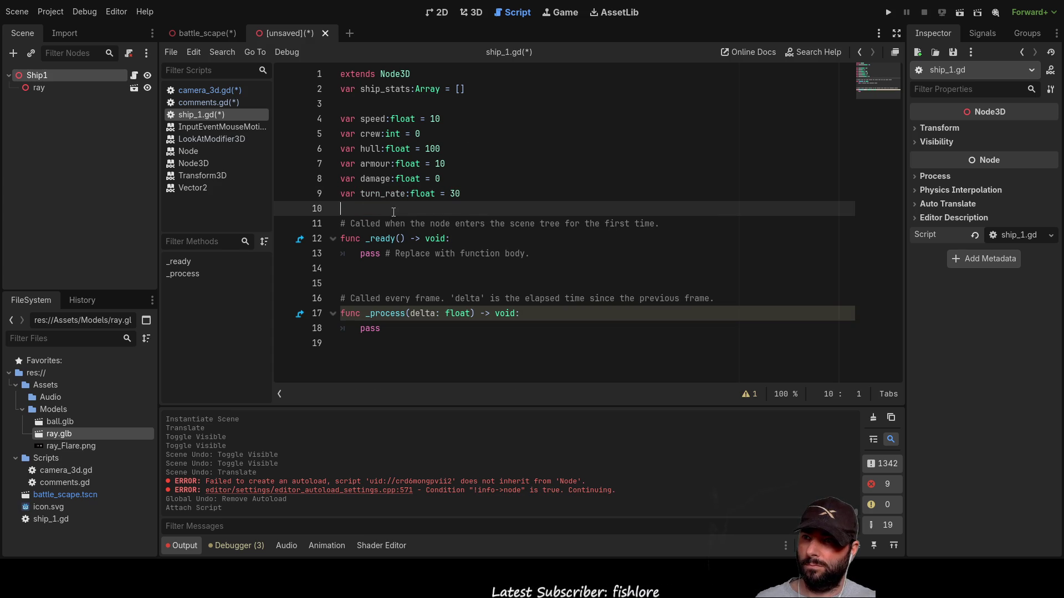
{"action": "left_click", "coordinate": [451, 194]}
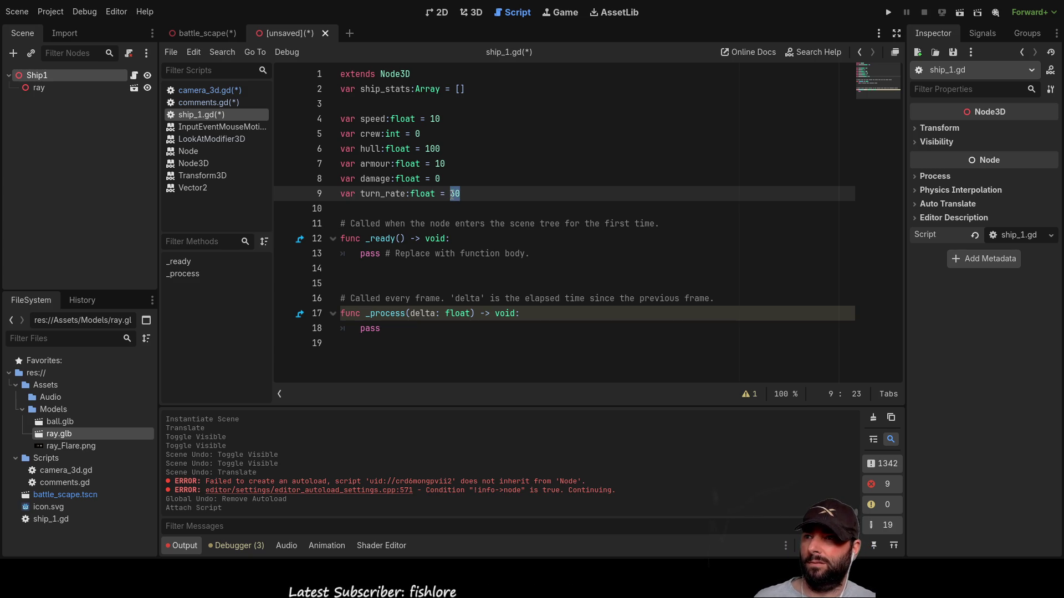
{"action": "key", "text": "Up"}
{"action": "key", "text": "Up"}
{"action": "key", "text": "Up"}
{"action": "key", "text": "Down"}
{"action": "key", "text": "Down"}
{"action": "key", "text": "Down"}
{"action": "left_click", "coordinate": [452, 195]}
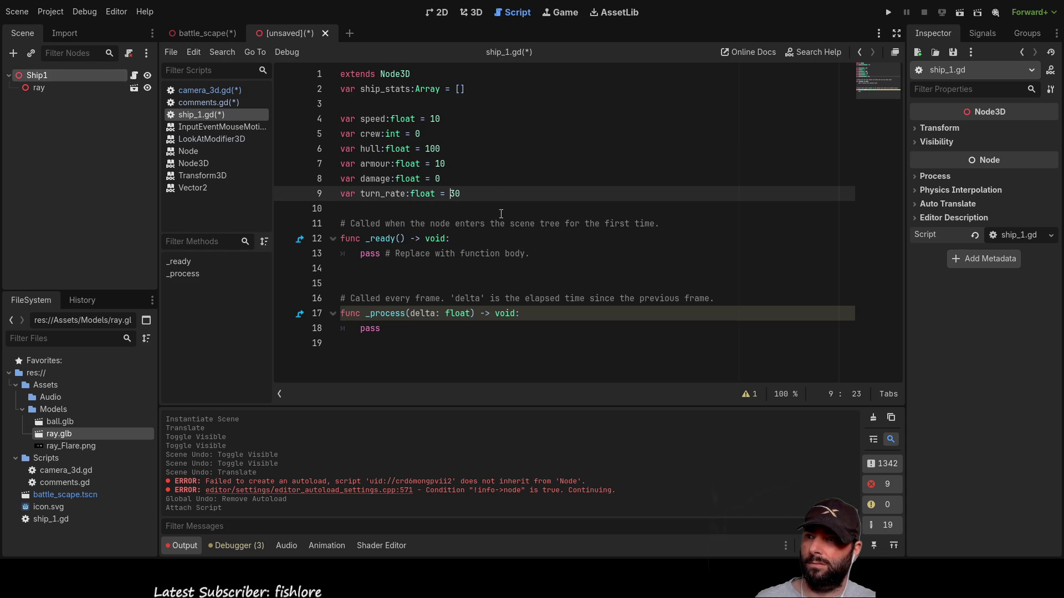
{"action": "left_click", "coordinate": [399, 208]}
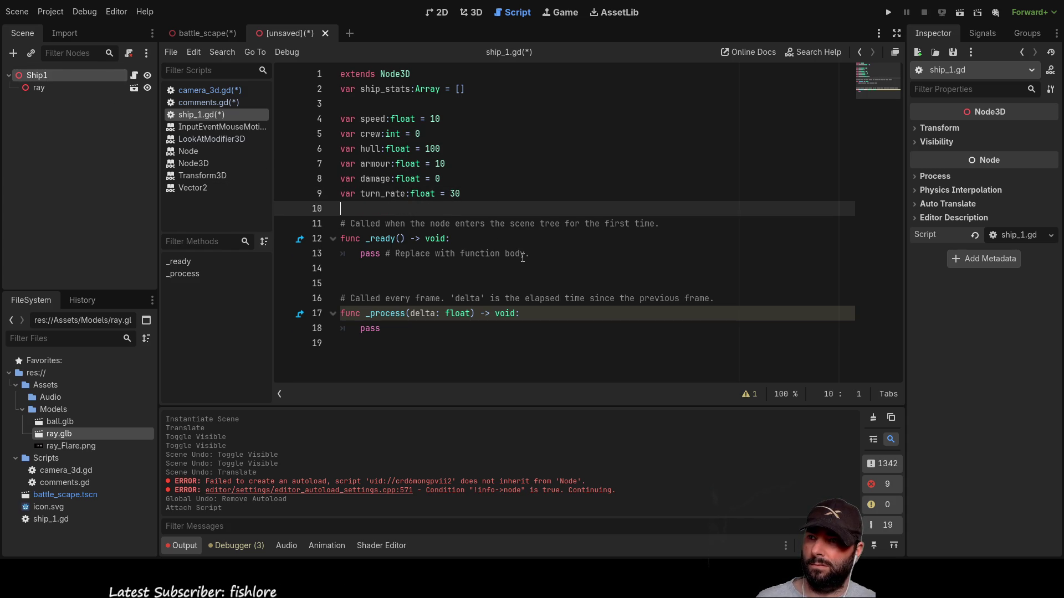
{"action": "key", "text": "Return"}
{"action": "key", "text": "Return"}
Add blank lines below the ship stat variables and the ideas header
{"action": "key", "text": "Up"}
{"action": "key", "text": "Up"}
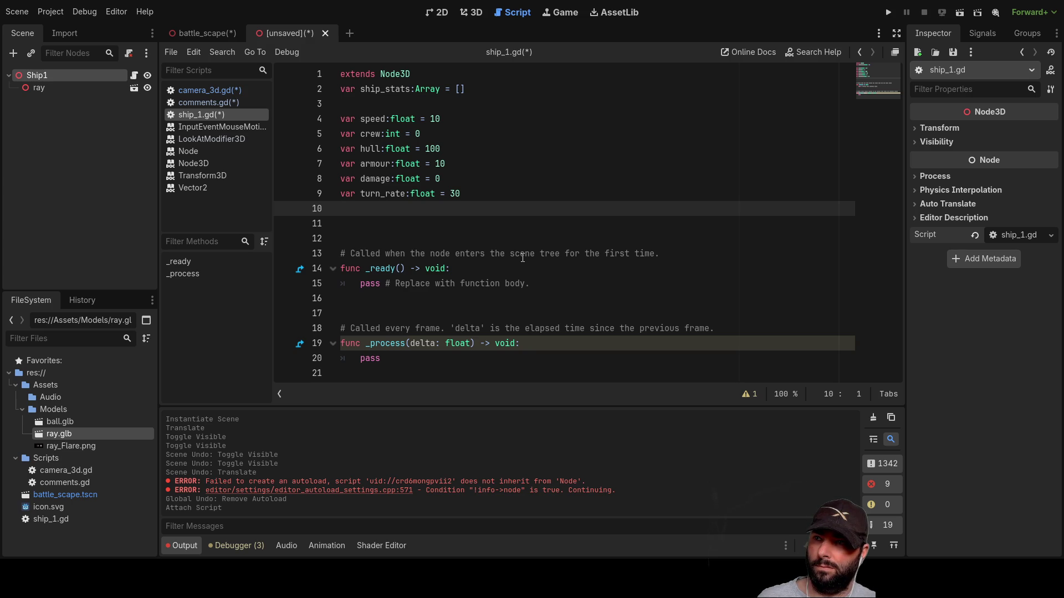
{"action": "key", "text": "Up"}
{"action": "key", "text": "Up"}
{"action": "key", "text": "Up"}
{"action": "key", "text": "Down"}
{"action": "key", "text": "Down"}
{"action": "key", "text": "Down"}
{"action": "key", "text": "Down"}
{"action": "key", "text": "Down"}
{"action": "key", "text": "Down"}
{"action": "key", "text": "Down"}
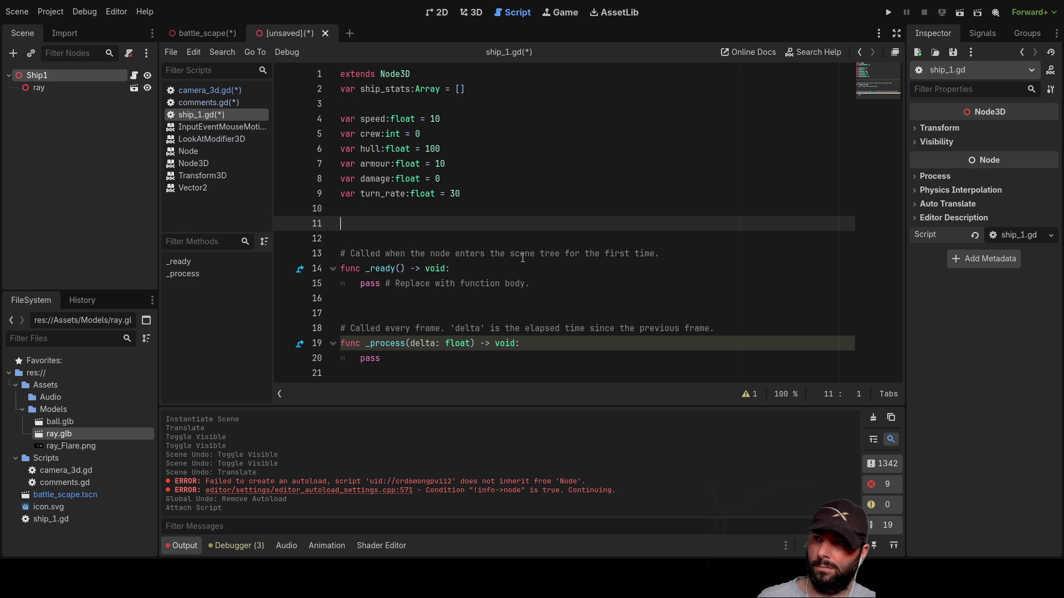
{"action": "key", "text": "Up"}
{"action": "key", "text": "Down"}
{"action": "key", "text": "Up"}
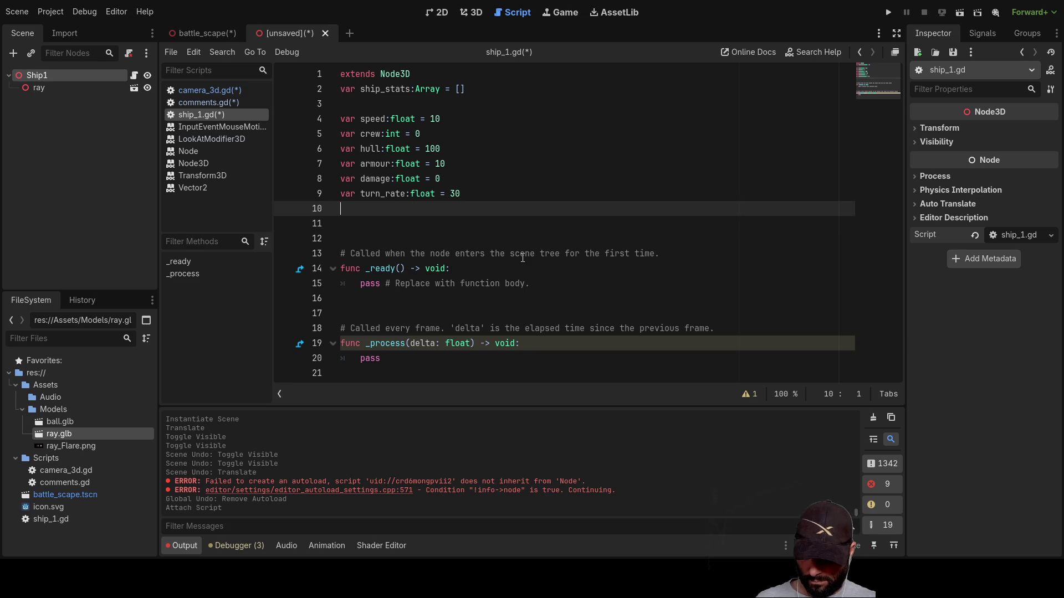
{"action": "key", "text": "Down"}
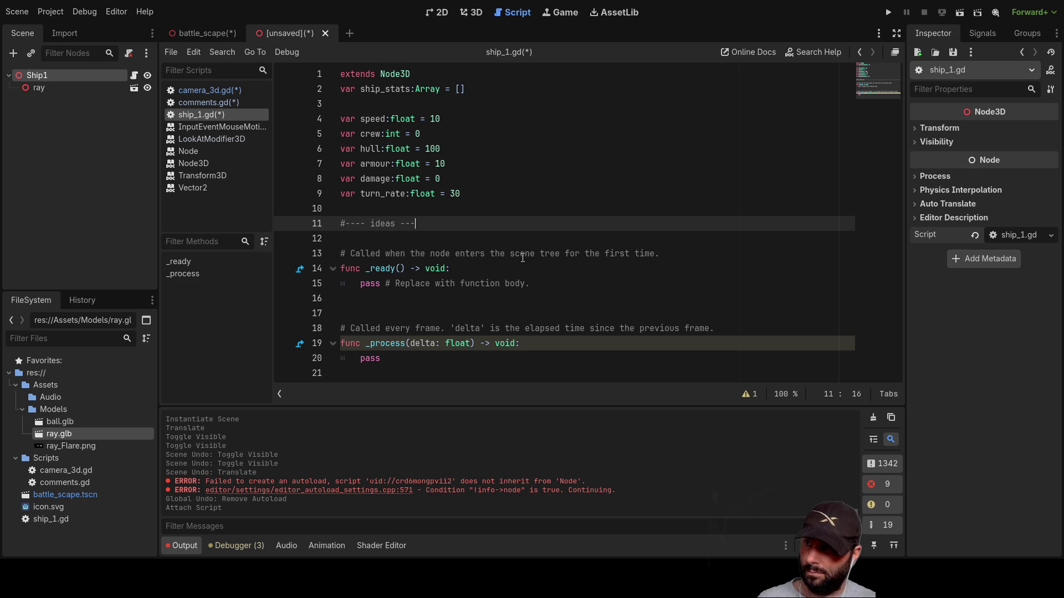
{"action": "key", "text": "Return"}
{"action": "key", "text": "Return"}
{"action": "key", "text": "Up"}
{"action": "key", "text": "Down"}
{"action": "key", "text": "Down"}
{"action": "key", "text": "Up"}
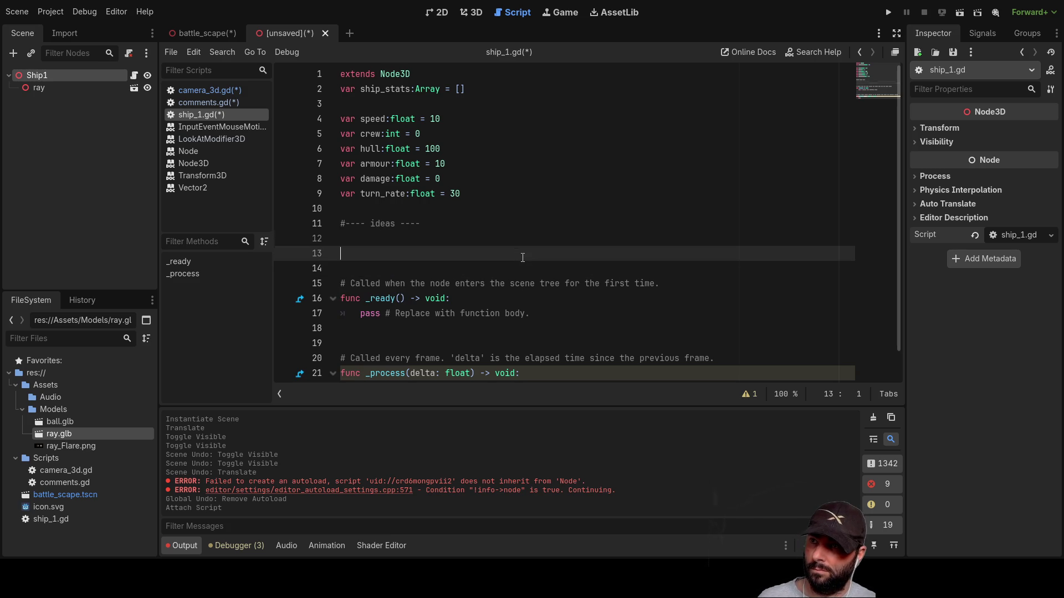
{"action": "key", "text": "Up"}
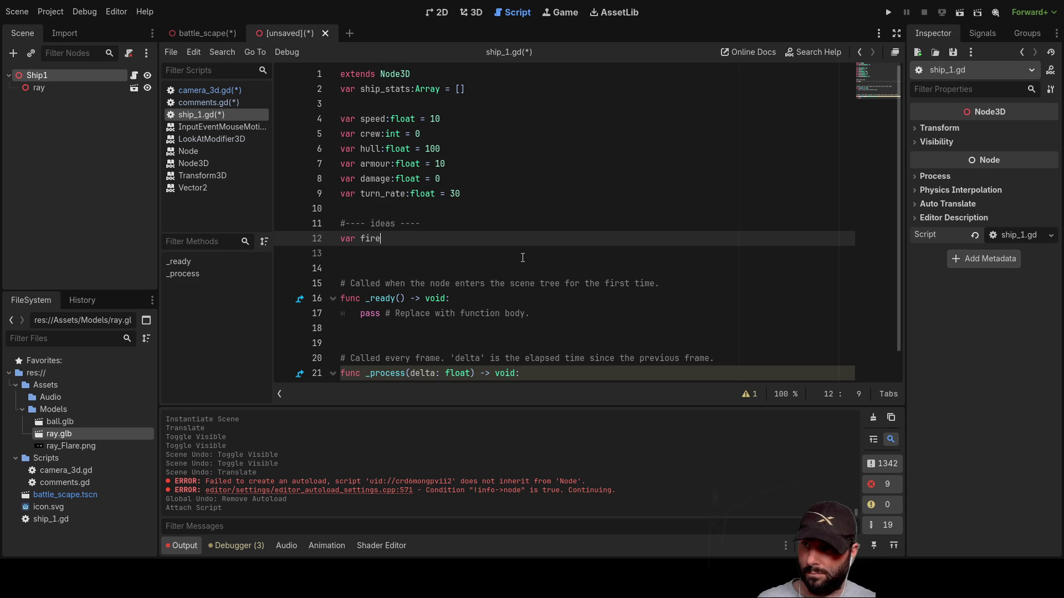
{"action": "key", "text": "Return"}
{"action": "key", "text": "Up"}
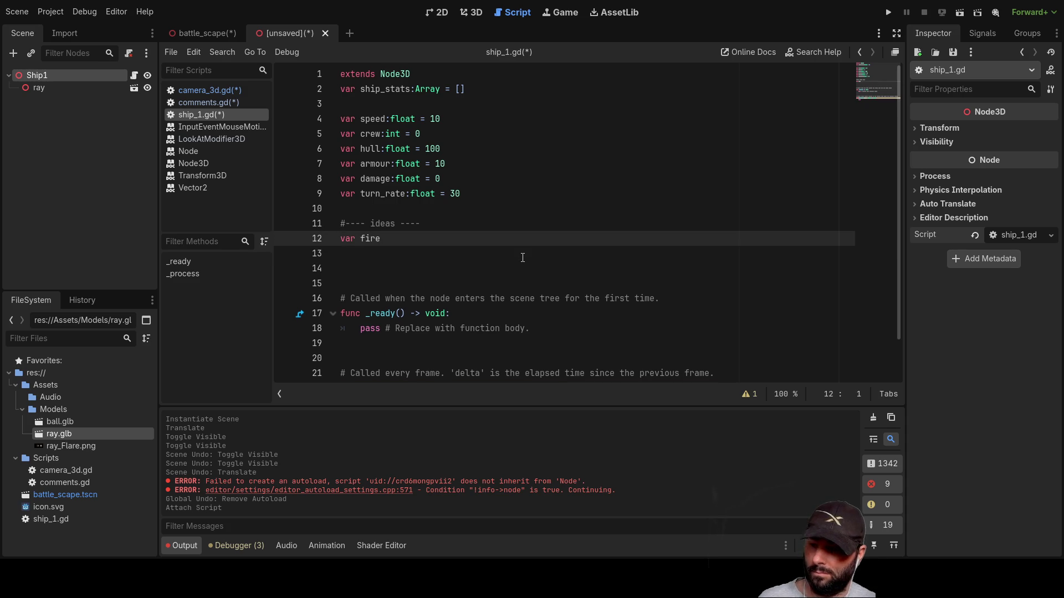
Open a triple-quoted notes block and add a 'fire onboard' entry
{"action": "type", "text": "\"\"\""}
{"action": "left_click", "coordinate": [522, 258]}
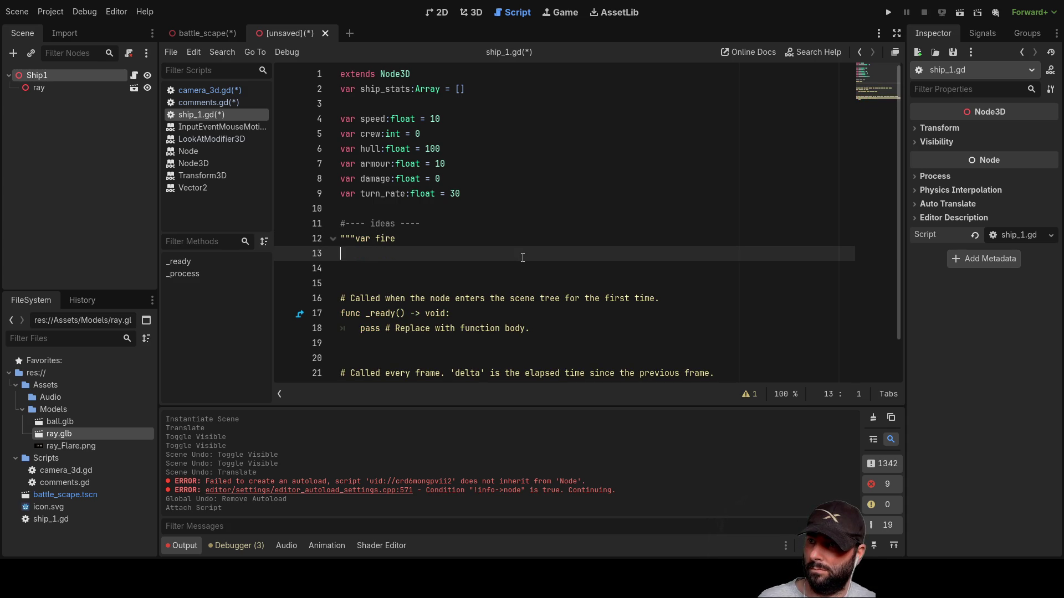
{"action": "type", "text": "\""}
{"action": "key", "text": "Up"}
{"action": "key", "text": "Return"}
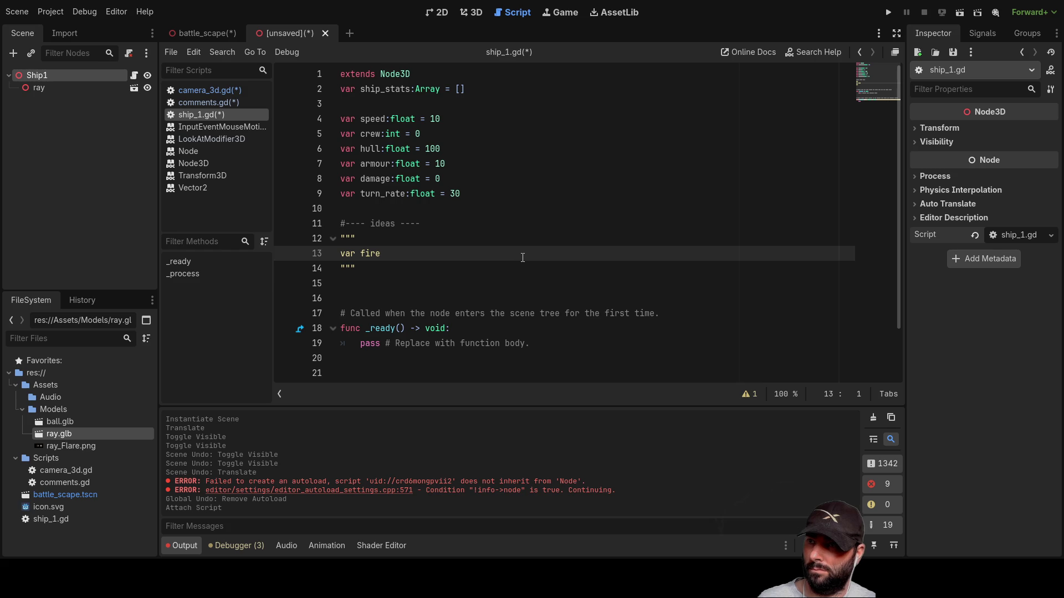
{"action": "left_click", "coordinate": [523, 258]}
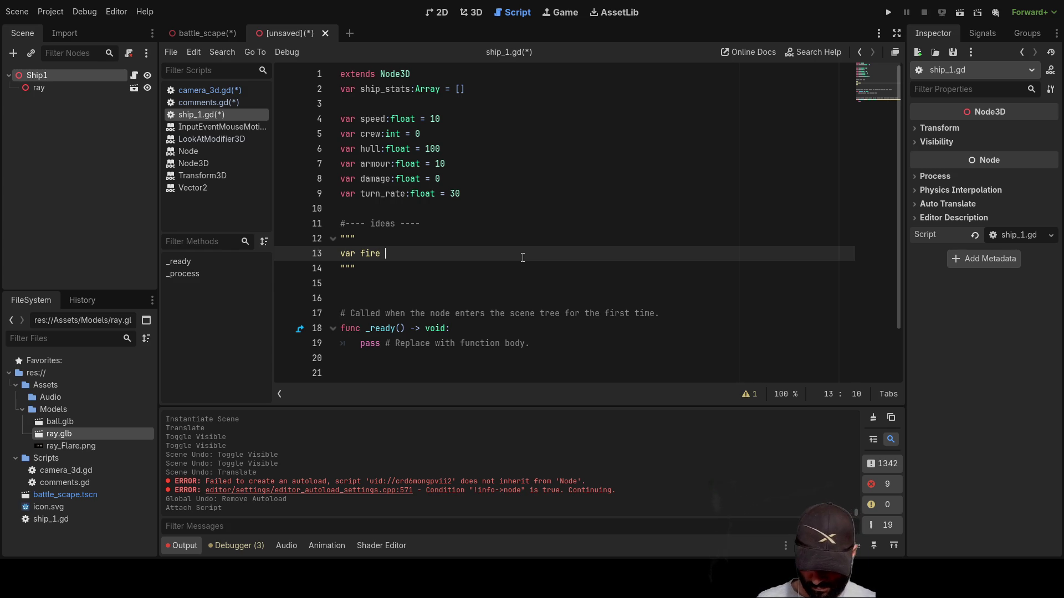
{"action": "type", "text": "fire on"}
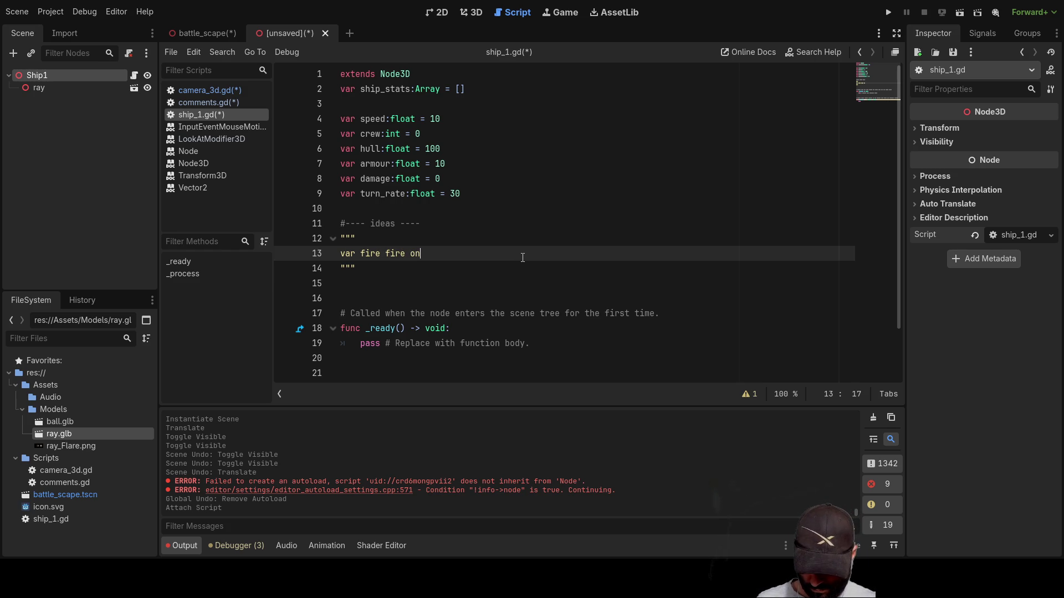
{"action": "type", "text": "board"}
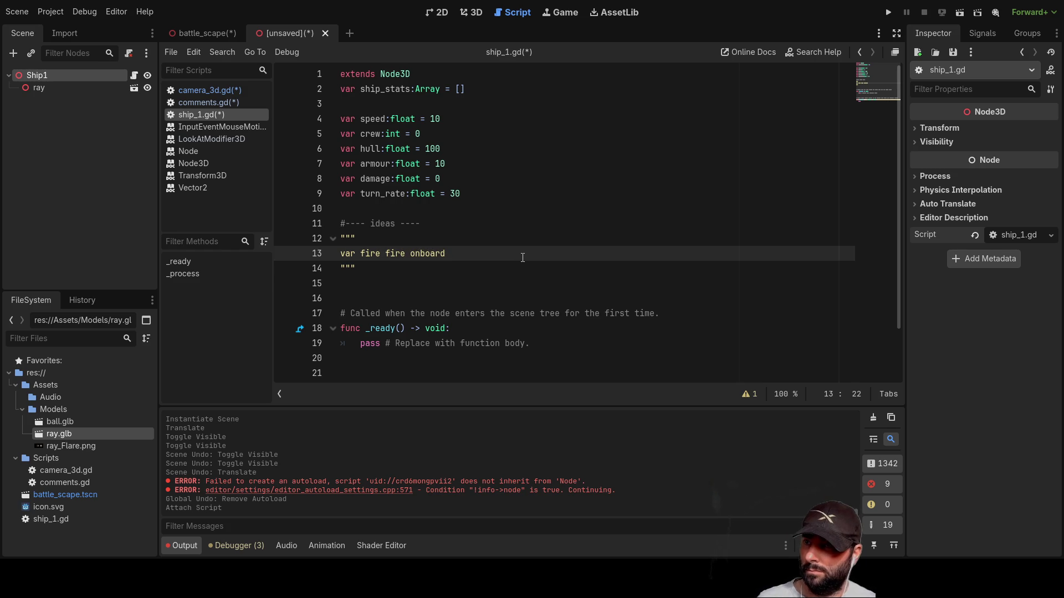
{"action": "key", "text": "Return"}
{"action": "key", "text": "Up"}
{"action": "key", "text": "Up"}
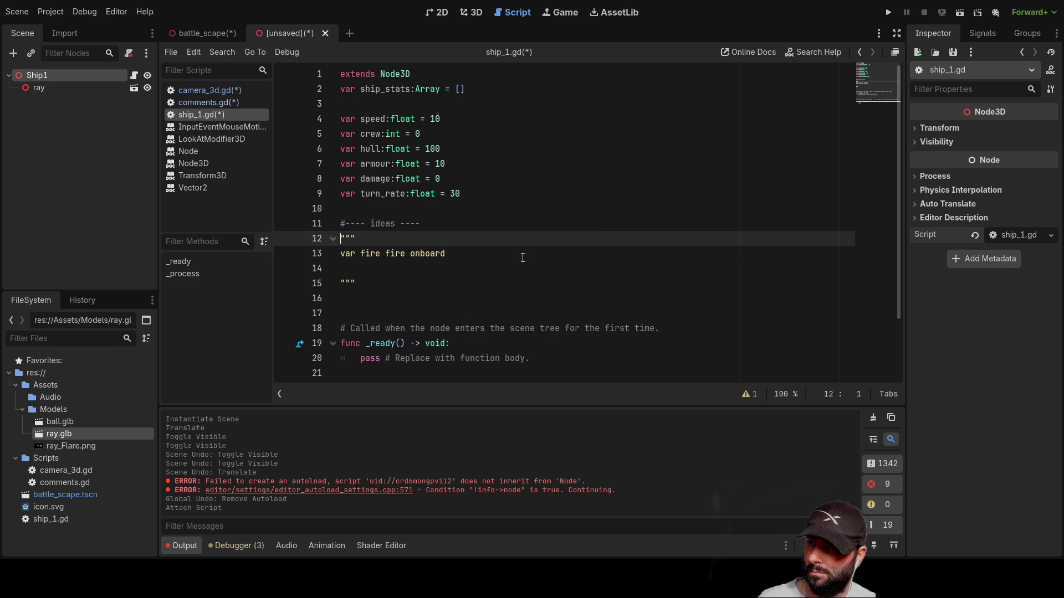
{"action": "key", "text": "Down"}
{"action": "key", "text": "Right"}
{"action": "key", "text": "Right"}
{"action": "type", "text": "-"}
{"action": "key", "text": "Down"}
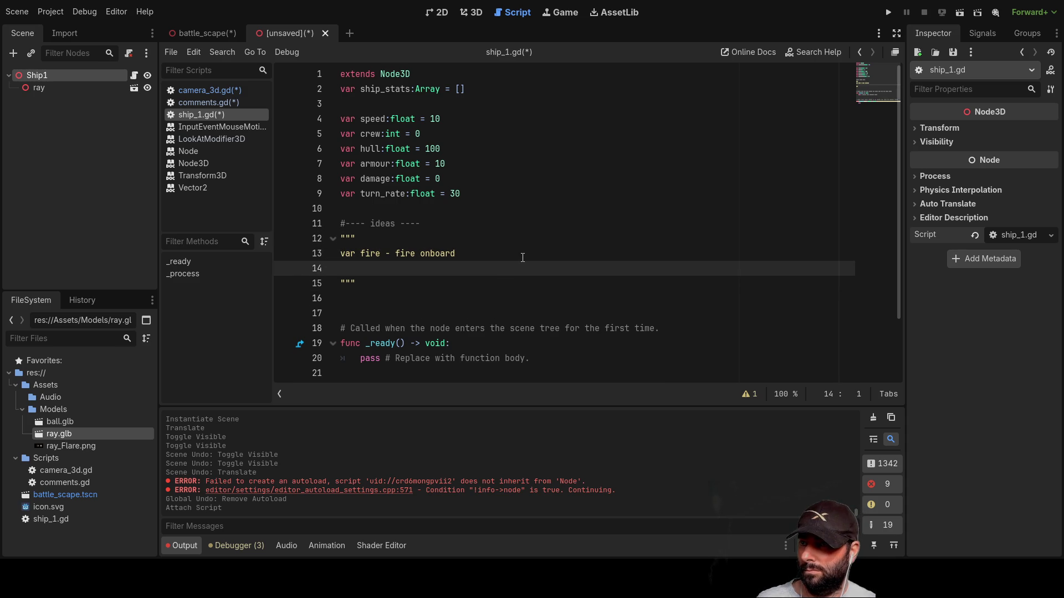
Add 'crits ?', 'famage locations' and 'repair' lines to the notes block
{"action": "key", "text": "Return"}
{"action": "key", "text": "Up"}
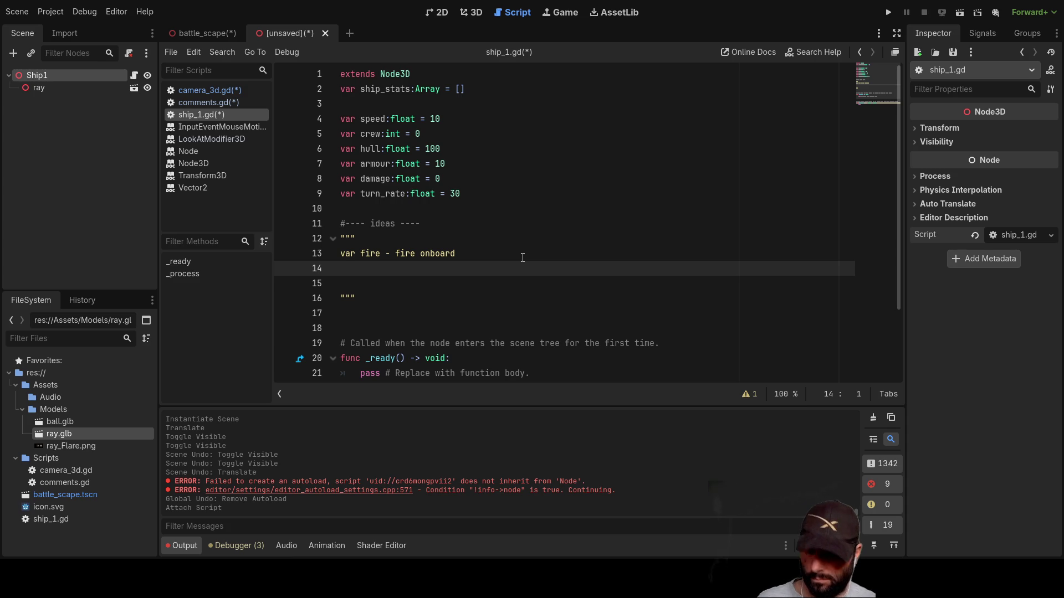
{"action": "type", "text": "crits ?"}
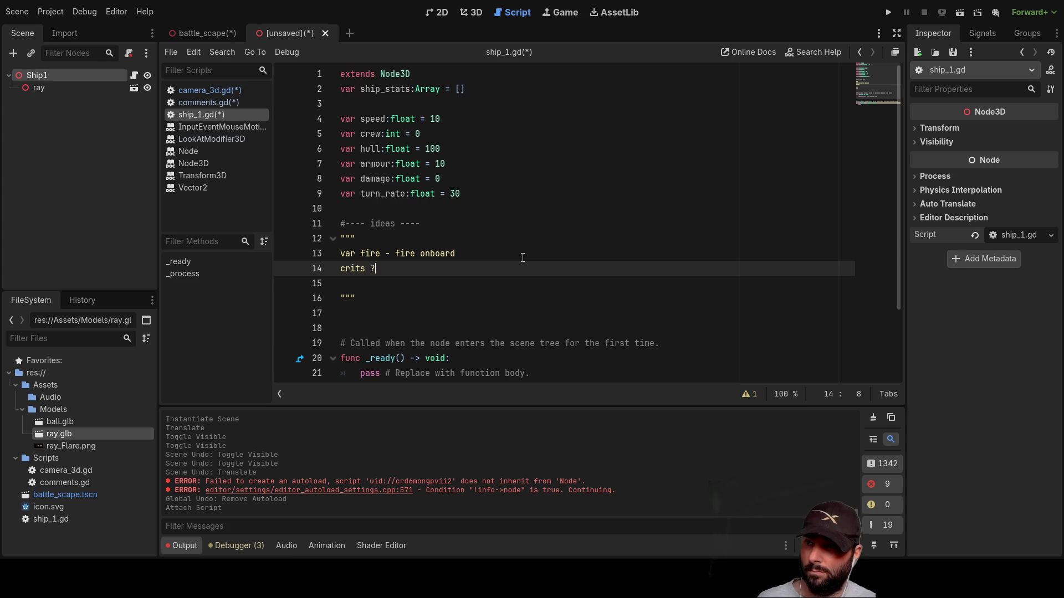
{"action": "key", "text": "Down"}
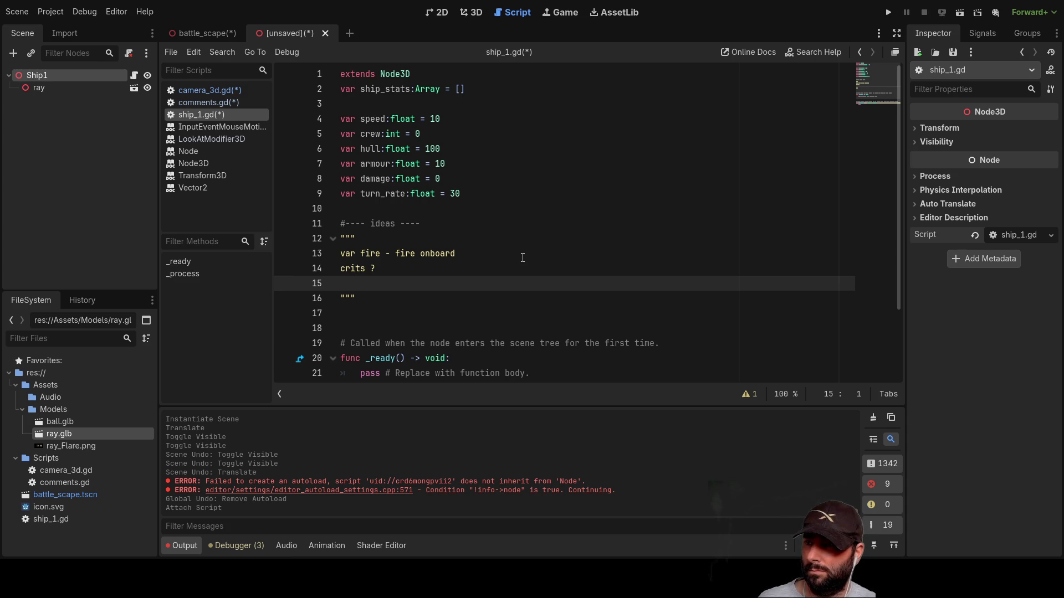
{"action": "key", "text": "Up"}
{"action": "key", "text": "Up"}
{"action": "key", "text": "Up"}
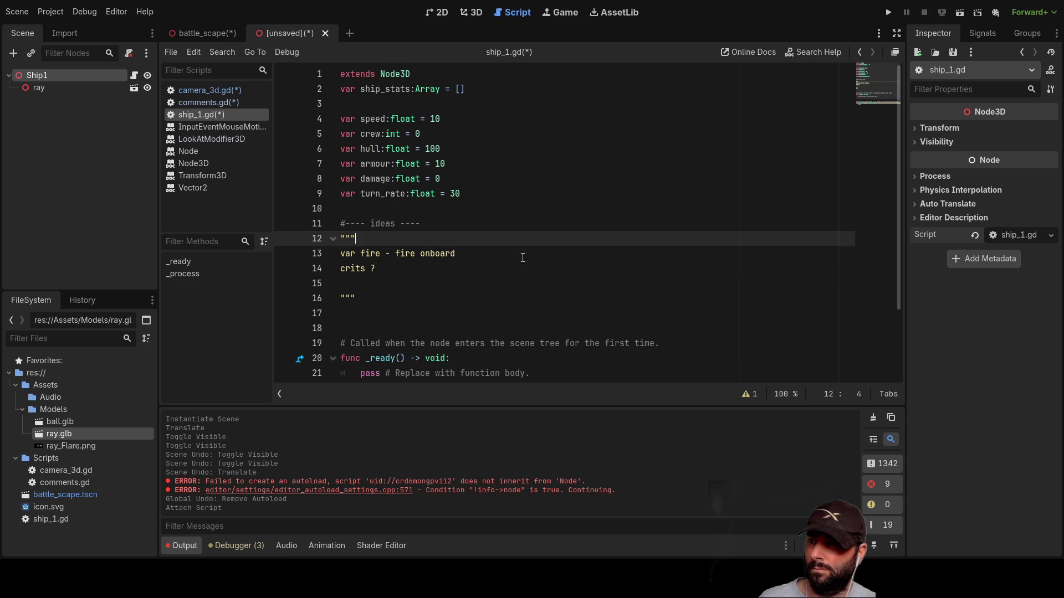
{"action": "key", "text": "Down"}
{"action": "key", "text": "Down"}
{"action": "key", "text": "Down"}
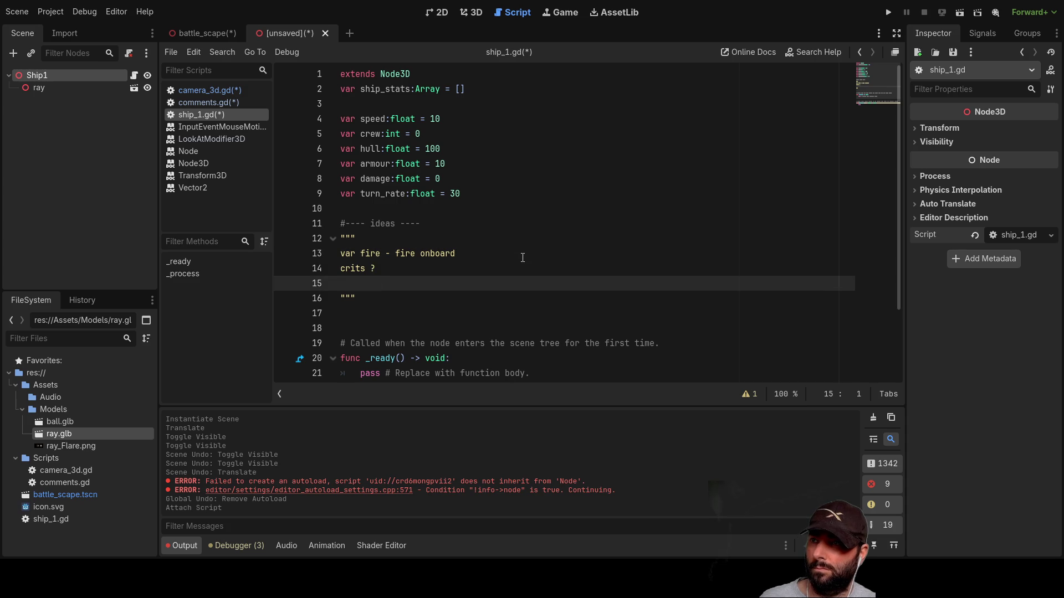
{"action": "key", "text": "Up"}
{"action": "key", "text": "Up"}
{"action": "key", "text": "Up"}
{"action": "key", "text": "Down"}
{"action": "key", "text": "Down"}
{"action": "key", "text": "Down"}
{"action": "key", "text": "Down"}
{"action": "key", "text": "Down"}
{"action": "key", "text": "Down"}
{"action": "key", "text": "Return"}
{"action": "key", "text": "Up"}
{"action": "type", "text": "famage locat"}
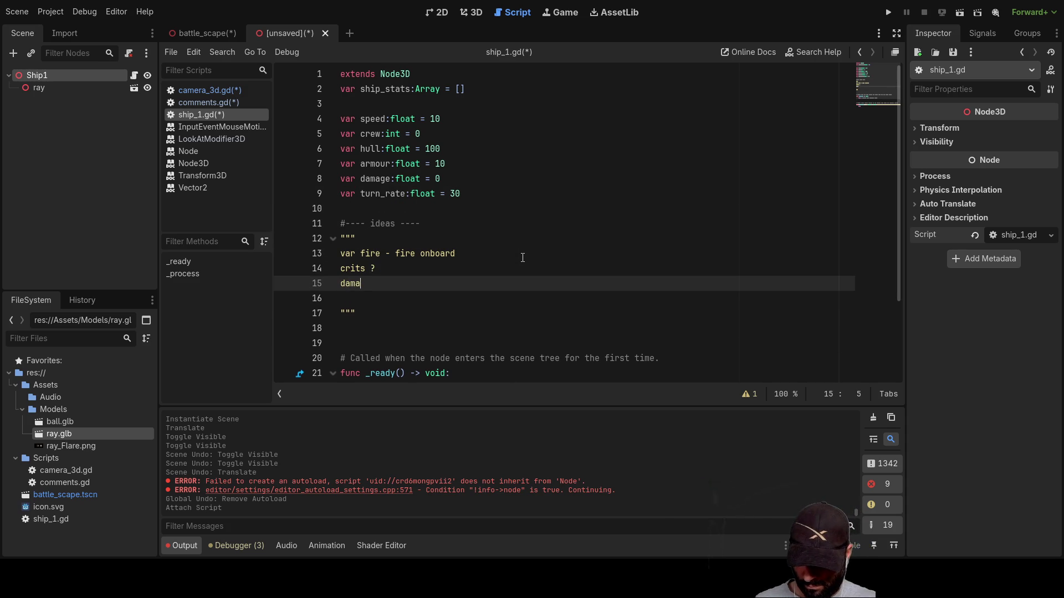
{"action": "type", "text": "ions"}
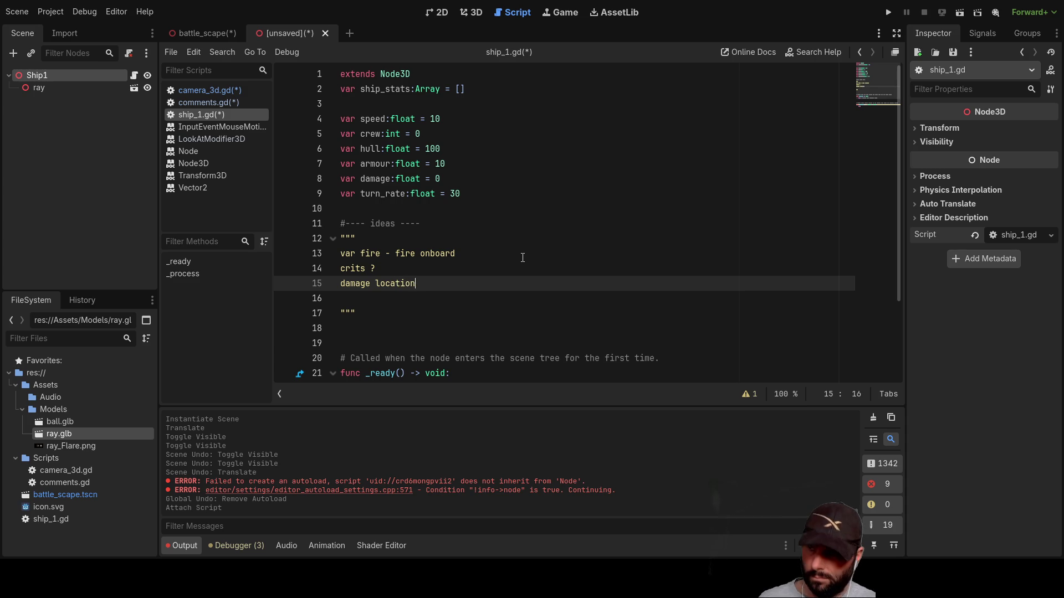
{"action": "key", "text": "Return"}
{"action": "type", "text": "repair"}
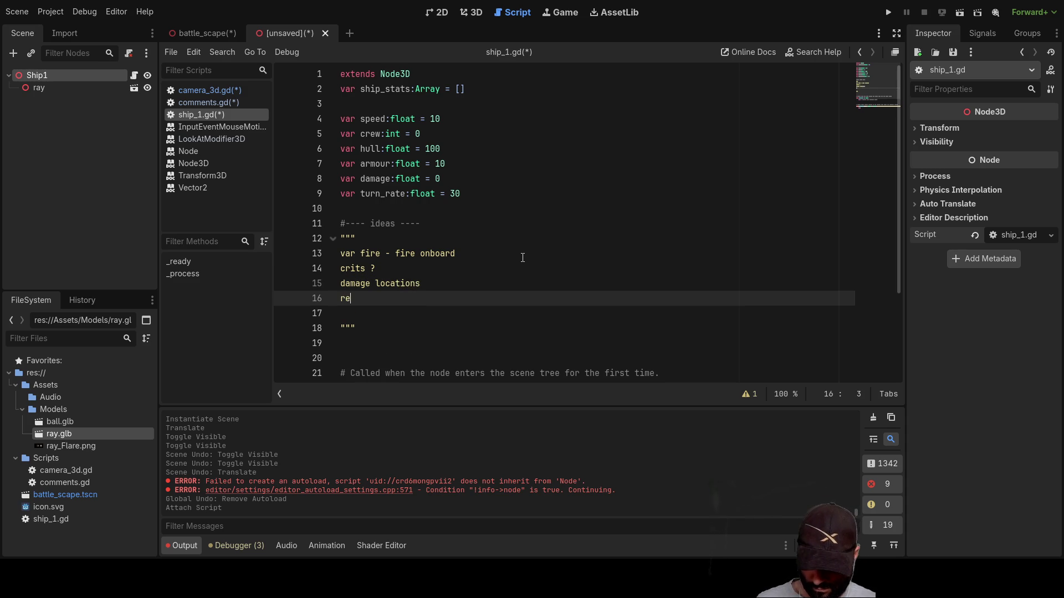
Add question marks to repair and damage locations, and strip the var prefix from the fire note
{"action": "key", "text": "Down"}
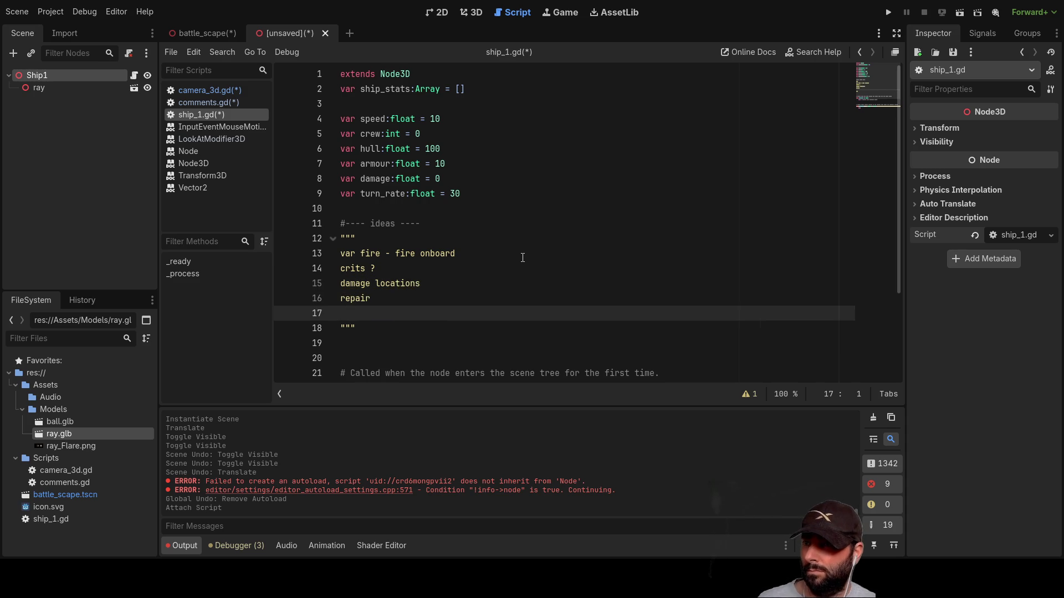
{"action": "key", "text": "Up"}
{"action": "type", "text": "?"}
{"action": "key", "text": "Up"}
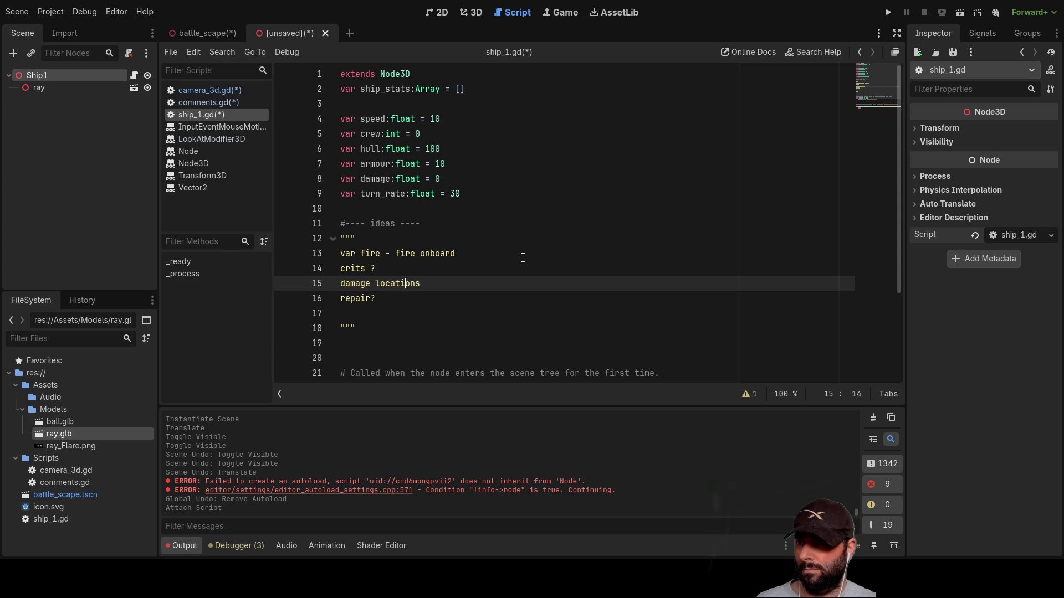
{"action": "type", "text": "?"}
{"action": "key", "text": "Up"}
{"action": "key", "text": "Up"}
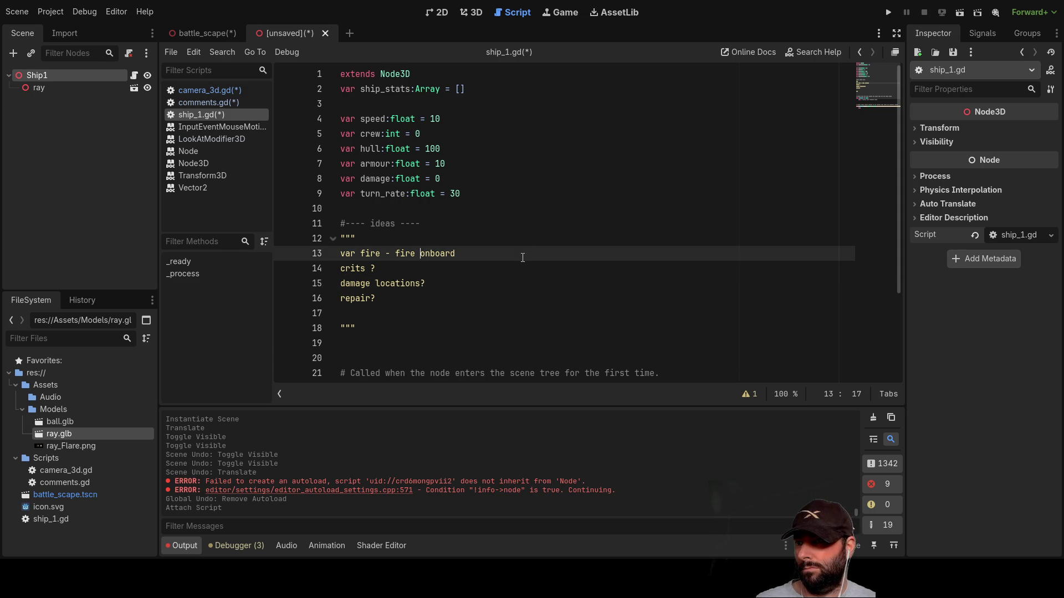
{"action": "key", "text": "ctrl+Left"}
{"action": "key", "text": "ctrl+Left"}
{"action": "key", "text": "BackSpace"}
{"action": "key", "text": "BackSpace"}
{"action": "key", "text": "BackSpace"}
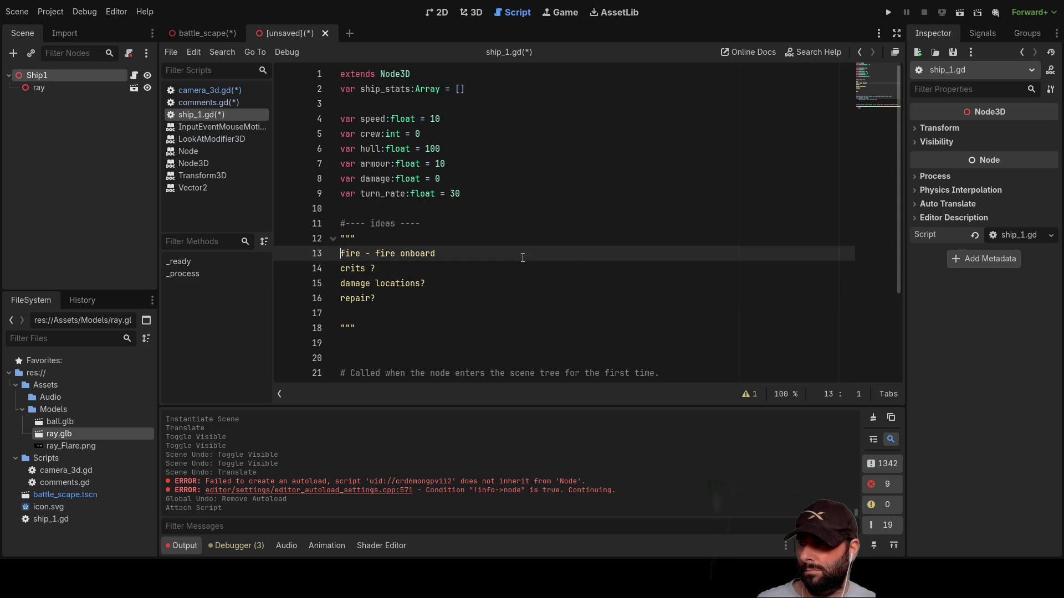
{"action": "key", "text": "Down"}
{"action": "key", "text": "Up"}
{"action": "key", "text": "Up"}
{"action": "key", "text": "Down"}
{"action": "key", "text": "Down"}
{"action": "key", "text": "Down"}
{"action": "key", "text": "Down"}
{"action": "key", "text": "Down"}
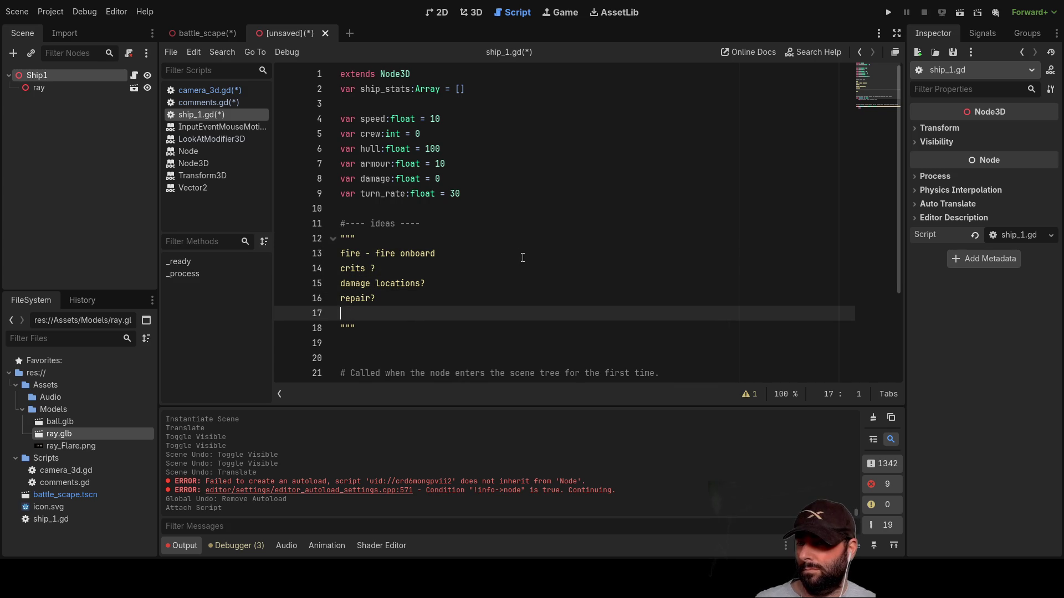
{"action": "key", "text": "Delete"}
{"action": "key", "text": "ctrl+z"}
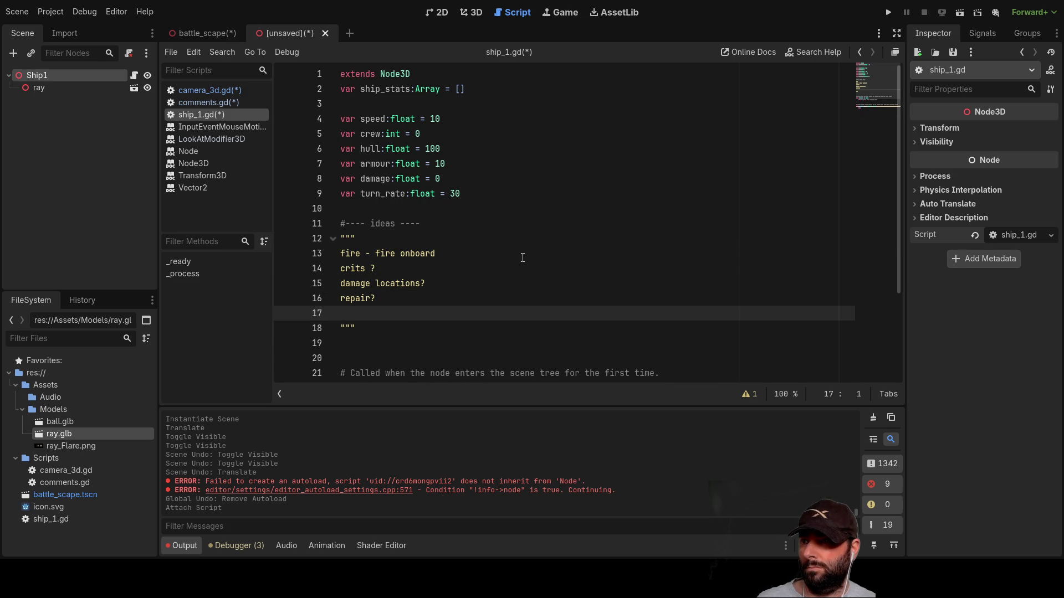
{"action": "key", "text": "Up"}
{"action": "key", "text": "Up"}
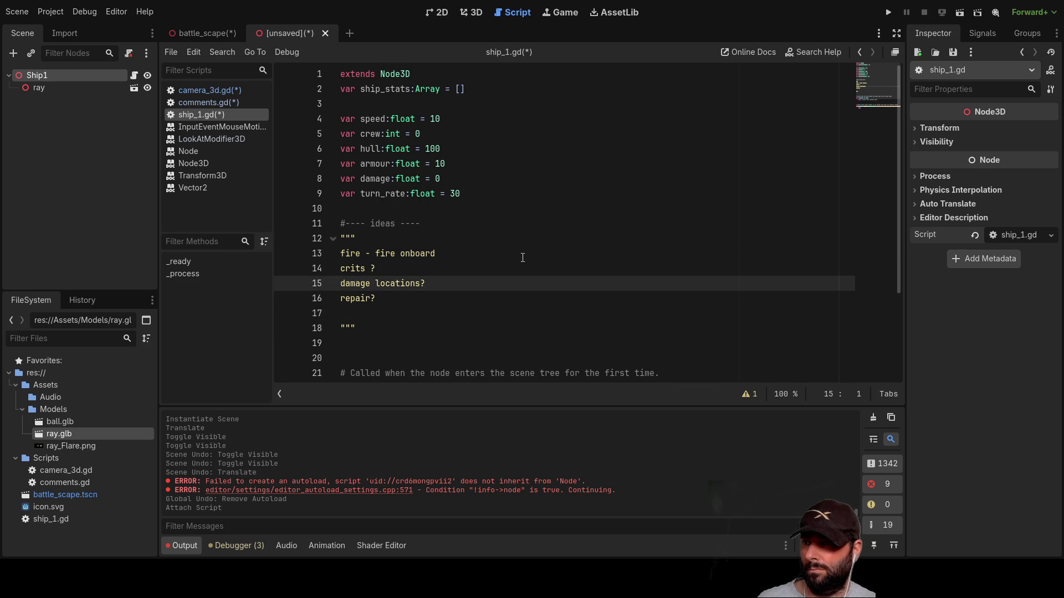
{"action": "key", "text": "Up"}
{"action": "key", "text": "Up"}
{"action": "key", "text": "Up"}
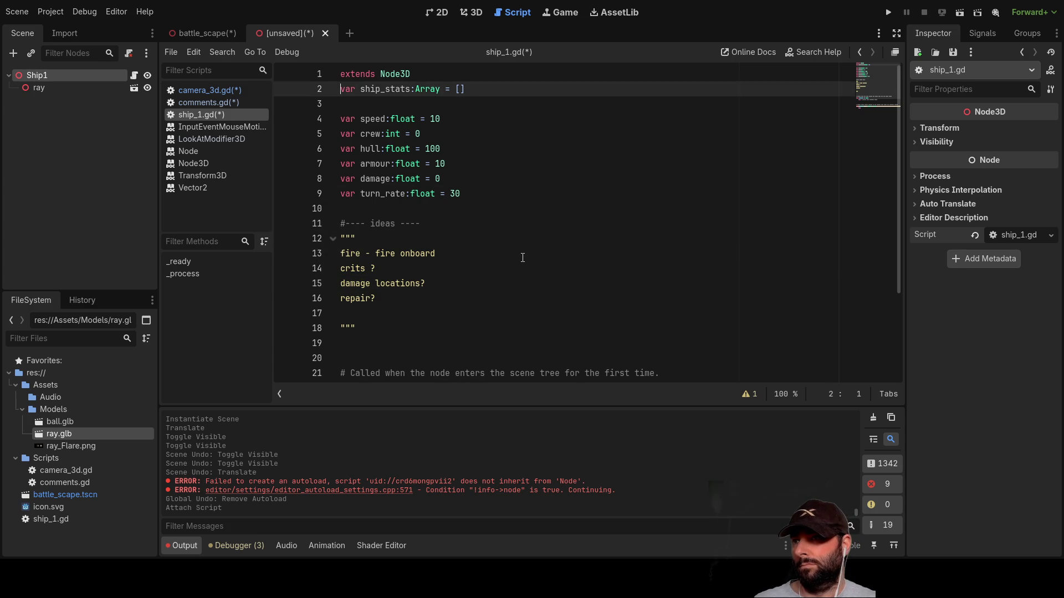
Change the speed value on line 4 from 10 to 100, then switch to comments.gd
{"action": "key", "text": "Down"}
{"action": "key", "text": "Down"}
{"action": "key", "text": "Down"}
{"action": "key", "text": "Up"}
{"action": "key", "text": "Up"}
{"action": "key", "text": "Up"}
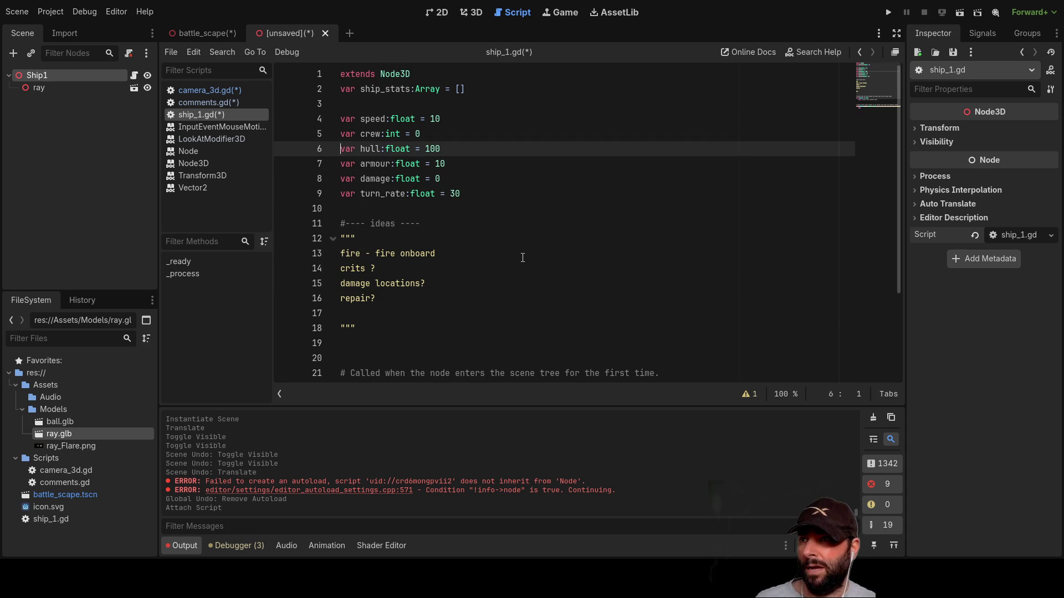
{"action": "key", "text": "Down"}
{"action": "key", "text": "Down"}
{"action": "key", "text": "Down"}
{"action": "key", "text": "Up"}
{"action": "key", "text": "Up"}
{"action": "key", "text": "Up"}
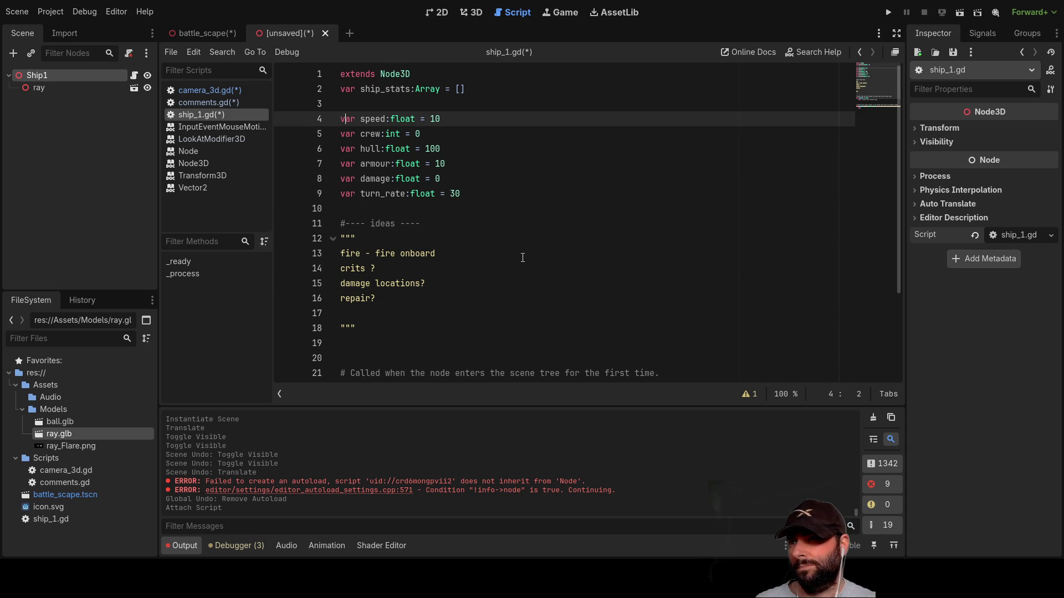
{"action": "key", "text": "End"}
{"action": "key", "text": "Left"}
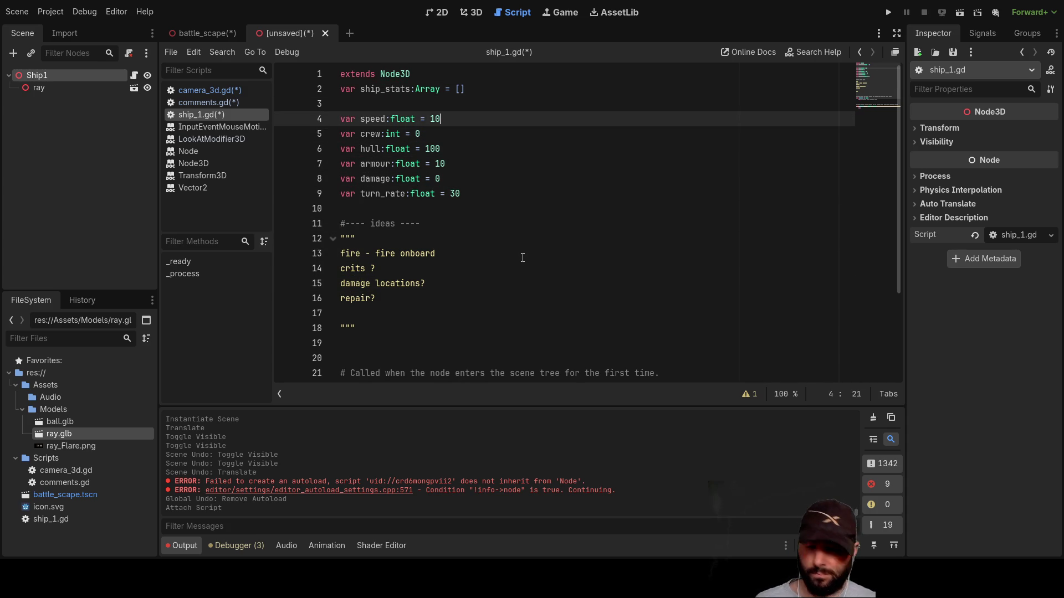
{"action": "type", "text": "0"}
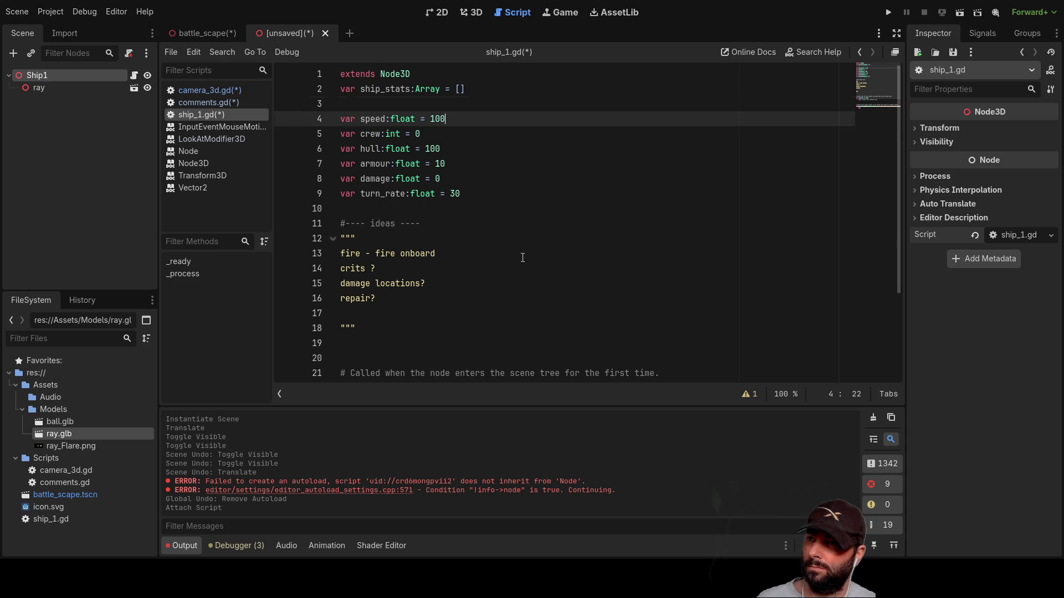
{"action": "key", "text": "Home"}
{"action": "key", "text": "ctrl+Right"}
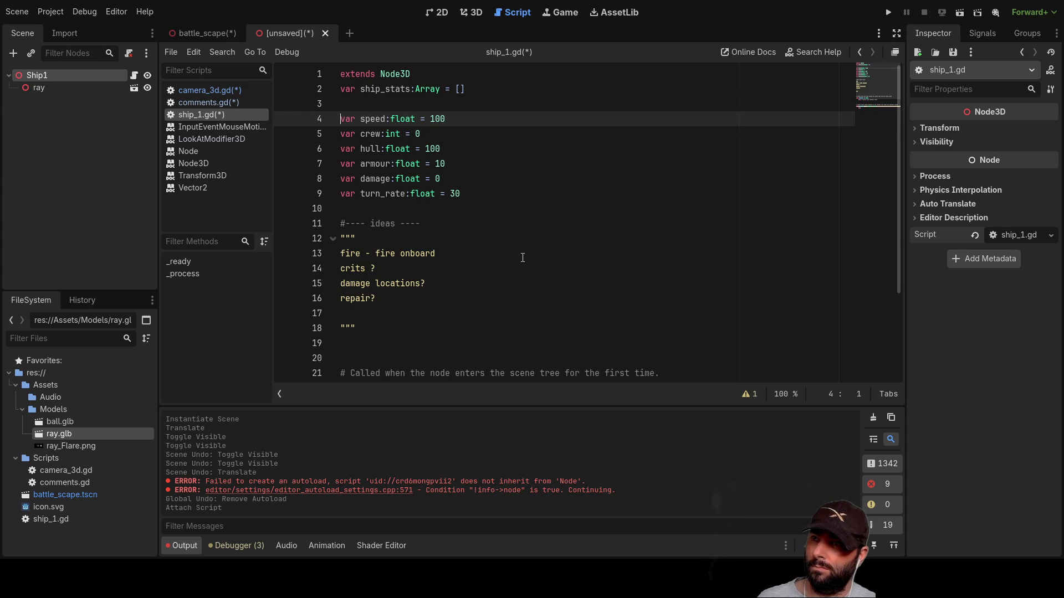
{"action": "key", "text": "Down"}
{"action": "key", "text": "Up"}
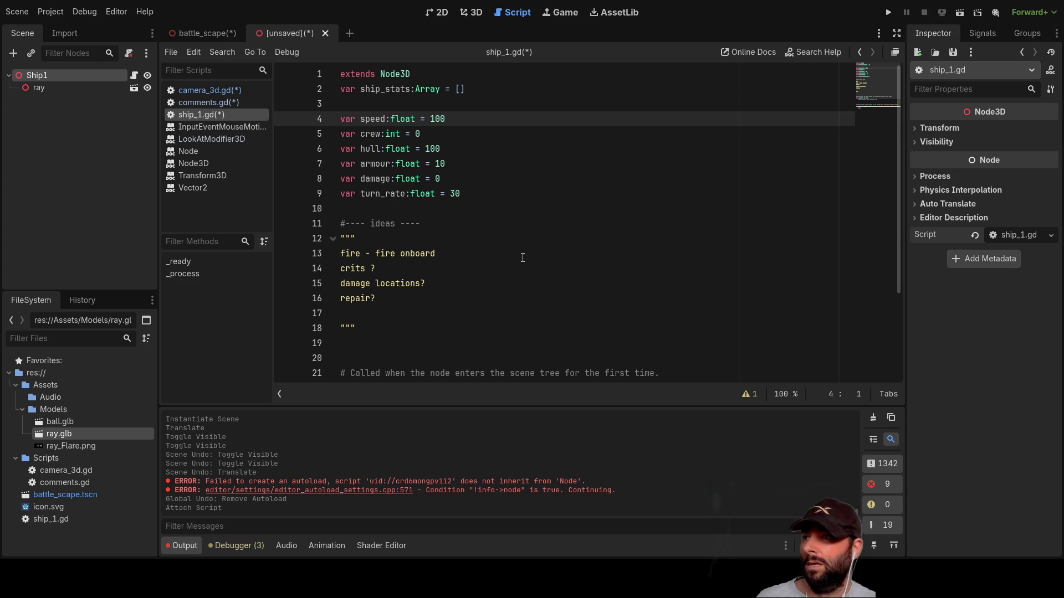
{"action": "left_click", "coordinate": [206, 103]}
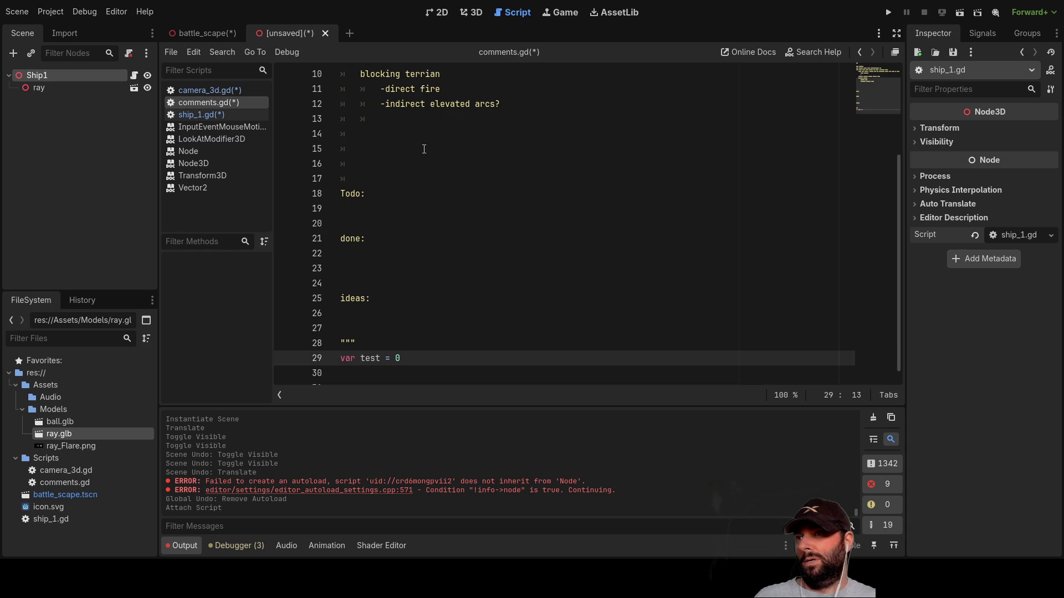
Insert an empty line 15 above the Todo heading in comments.gd and type 'the turn:'
{"action": "scroll", "coordinate": [402, 183], "scroll_direction": "up", "scroll_amount": 3}
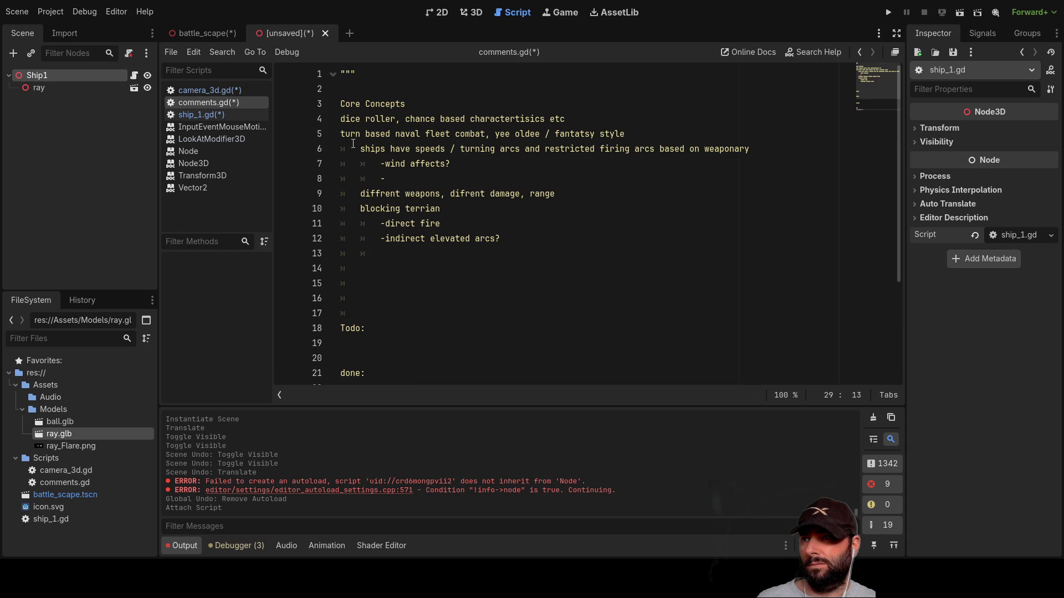
{"action": "scroll", "coordinate": [416, 237], "scroll_direction": "down", "scroll_amount": 3}
{"action": "scroll", "coordinate": [432, 255], "scroll_direction": "up", "scroll_amount": 2}
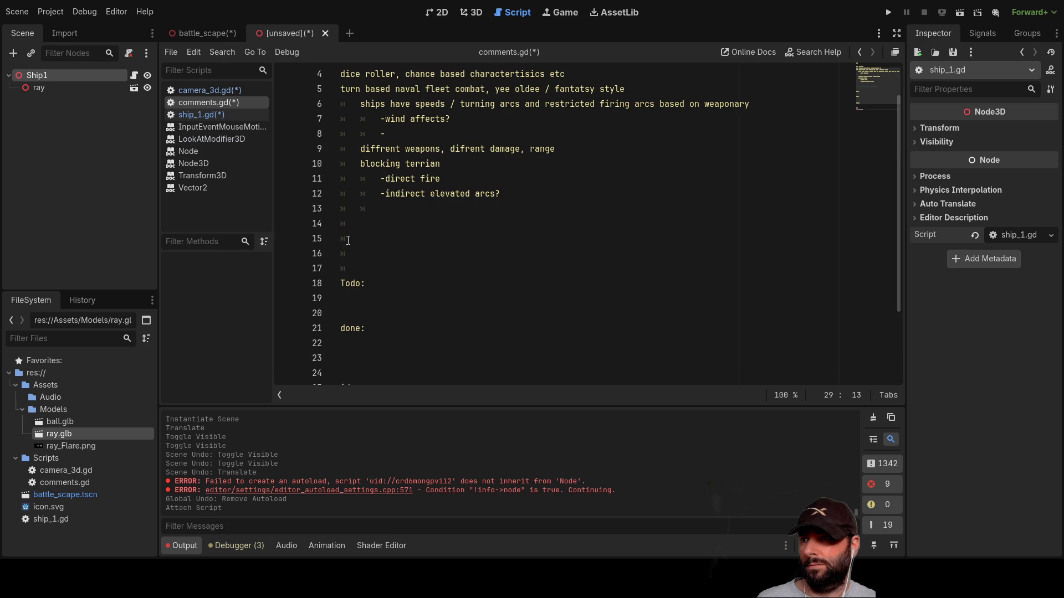
{"action": "left_click", "coordinate": [446, 238]}
{"action": "key", "text": "Return"}
{"action": "key", "text": "Return"}
{"action": "key", "text": "Up"}
{"action": "key", "text": "Up"}
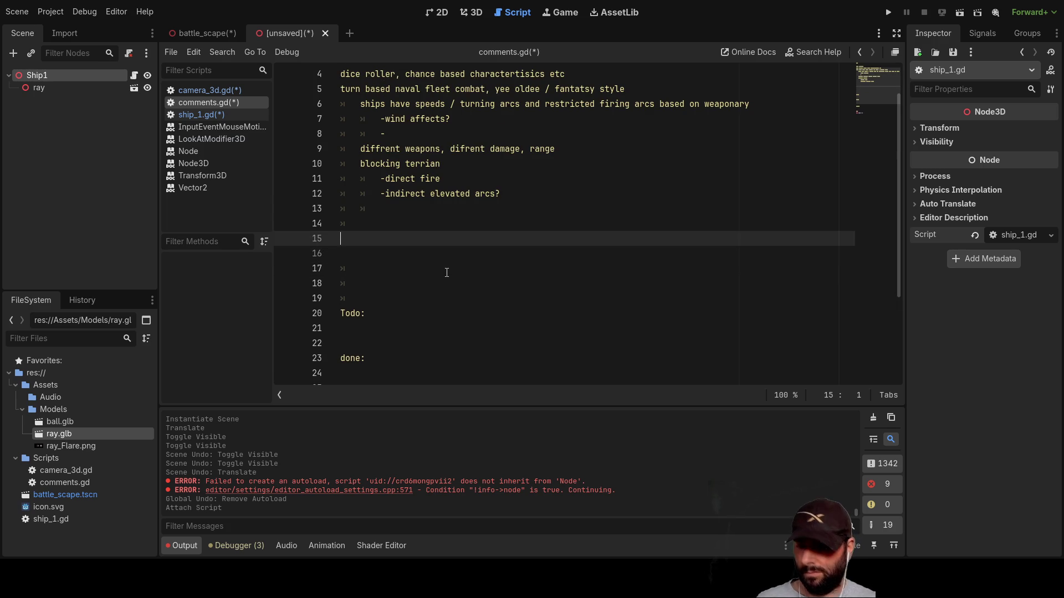
{"action": "type", "text": "the turn"}
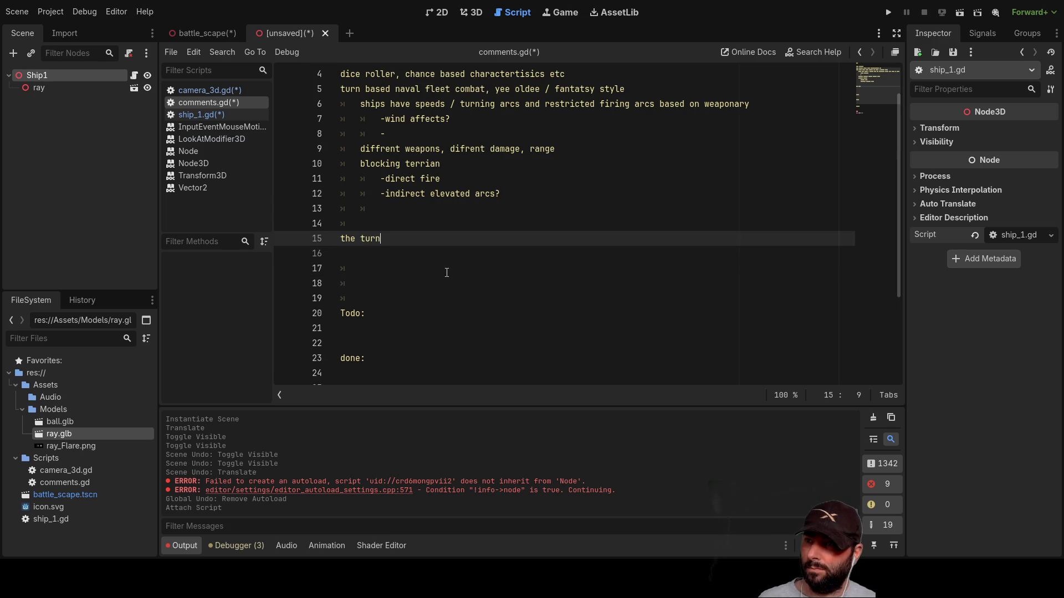
{"action": "type", "text": ":"}
Under 'the turn:', add 'pick a ship' with indented '-move' and '-fire' lines
{"action": "key", "text": "Return"}
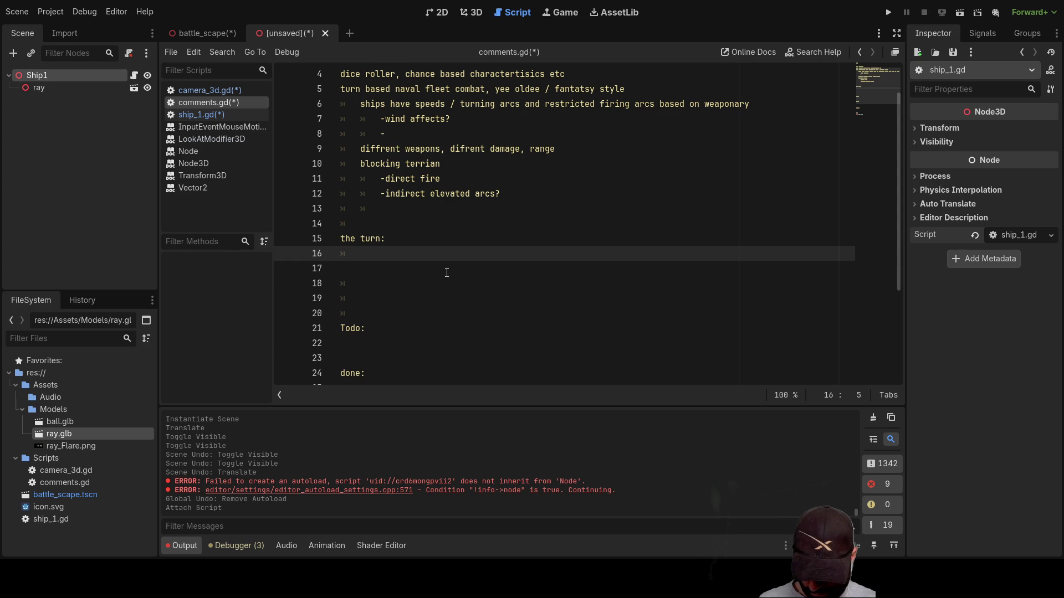
{"action": "type", "text": "p"}
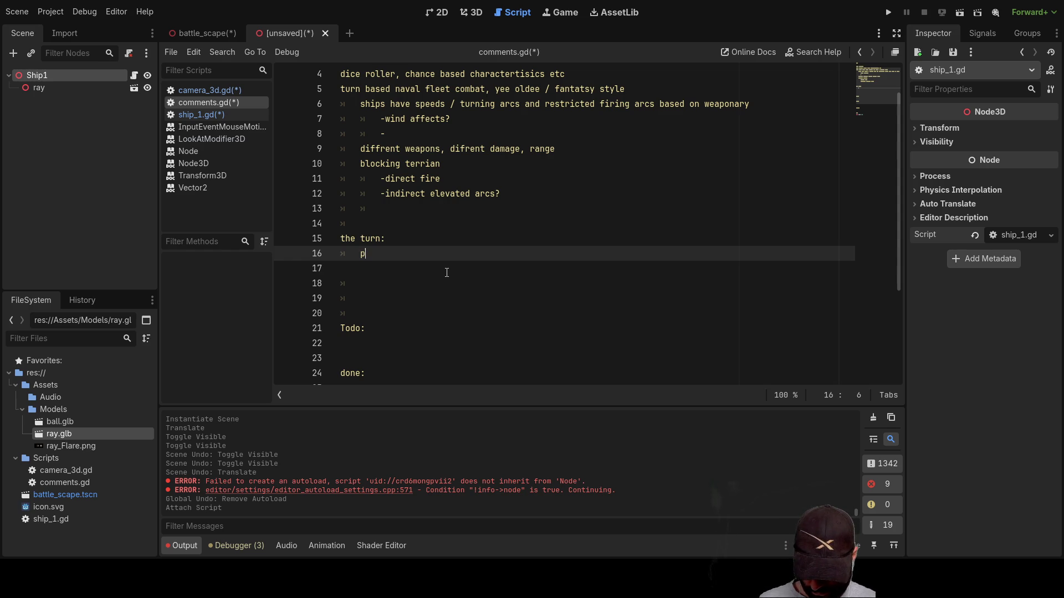
{"action": "type", "text": "ick a ship"}
{"action": "key", "text": "Return"}
{"action": "key", "text": "Tab"}
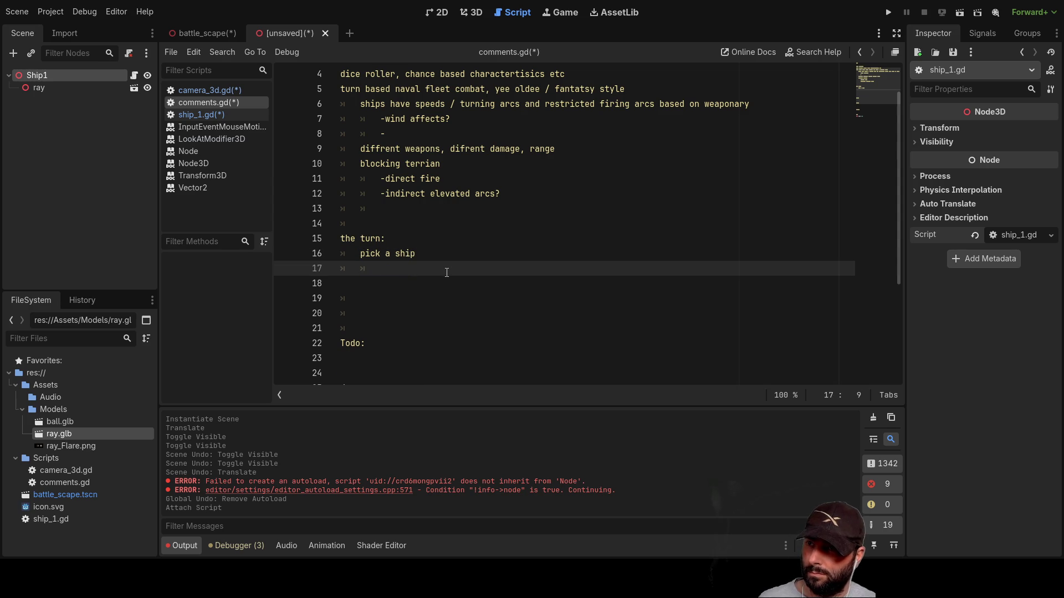
{"action": "type", "text": "-move"}
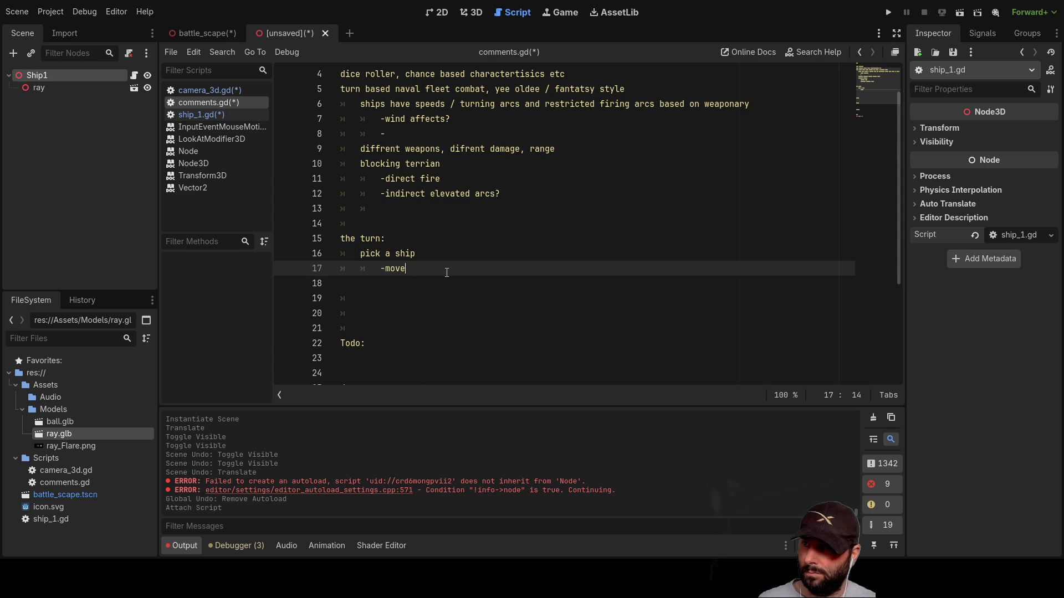
{"action": "key", "text": "Return"}
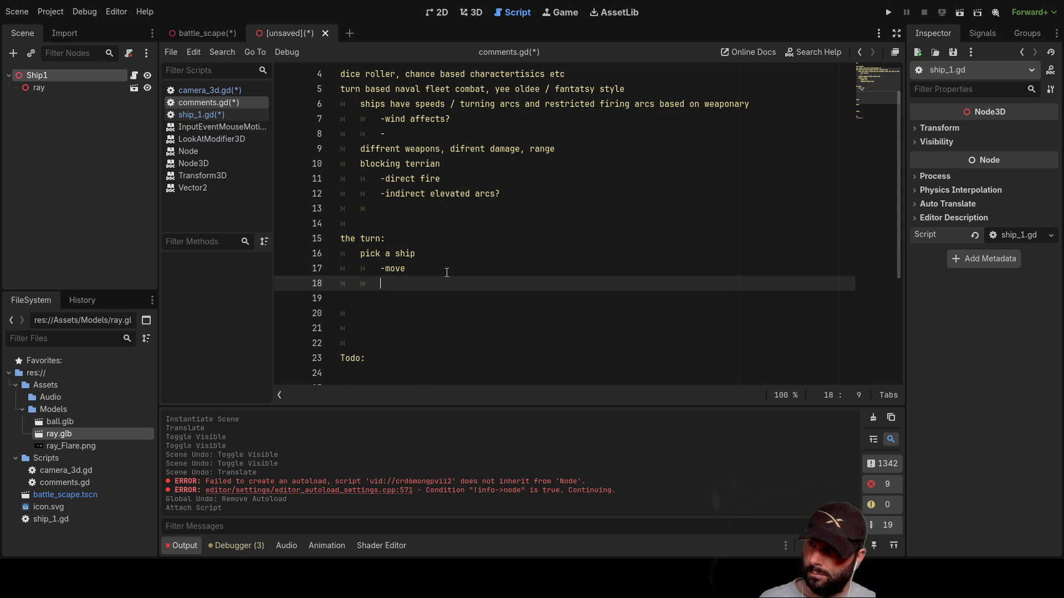
{"action": "type", "text": "-fire"}
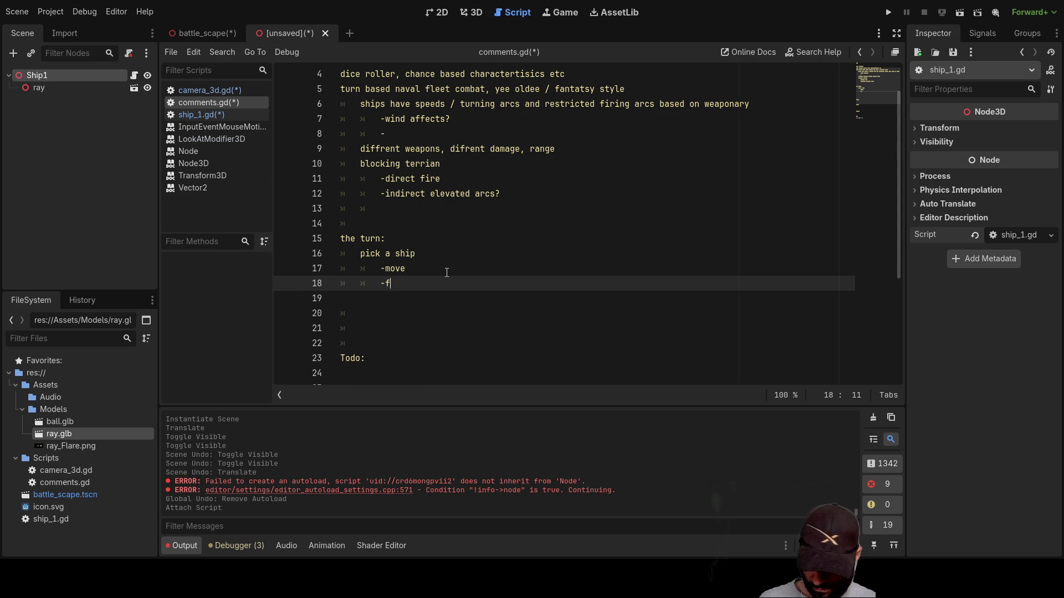
Add indented '-move?' and '-repair?' actions to the turn list
{"action": "key", "text": "Up"}
{"action": "key", "text": "Left"}
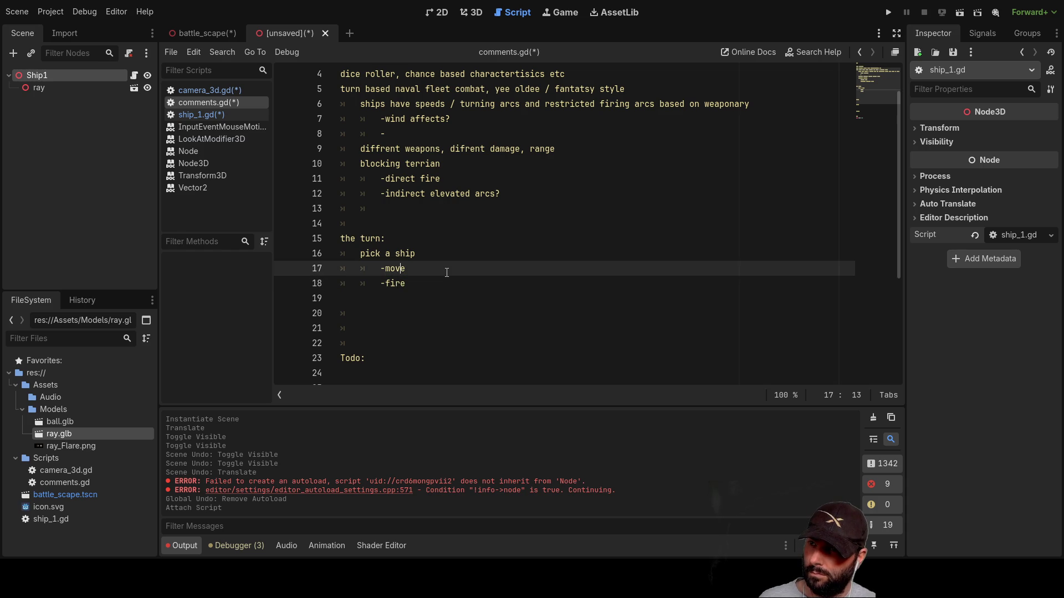
{"action": "key", "text": "Down"}
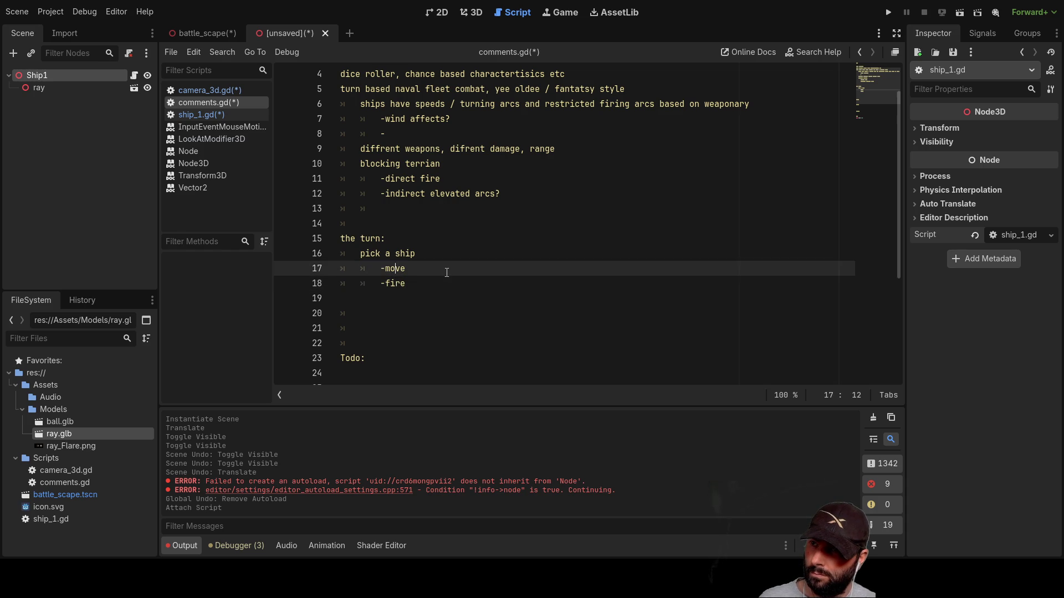
{"action": "key", "text": "Down"}
{"action": "key", "text": "Tab"}
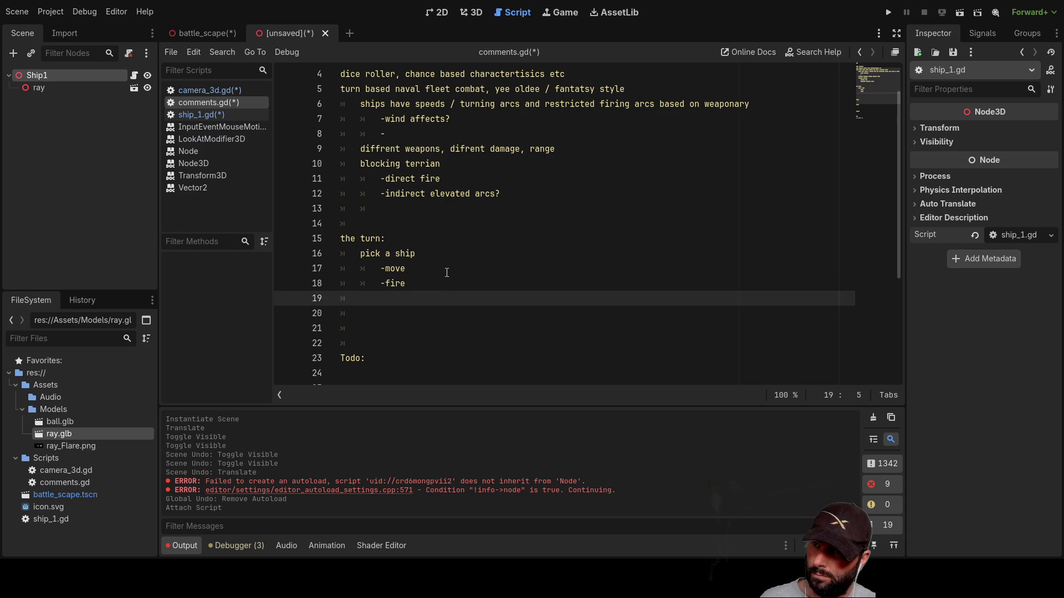
{"action": "type", "text": "-move?"}
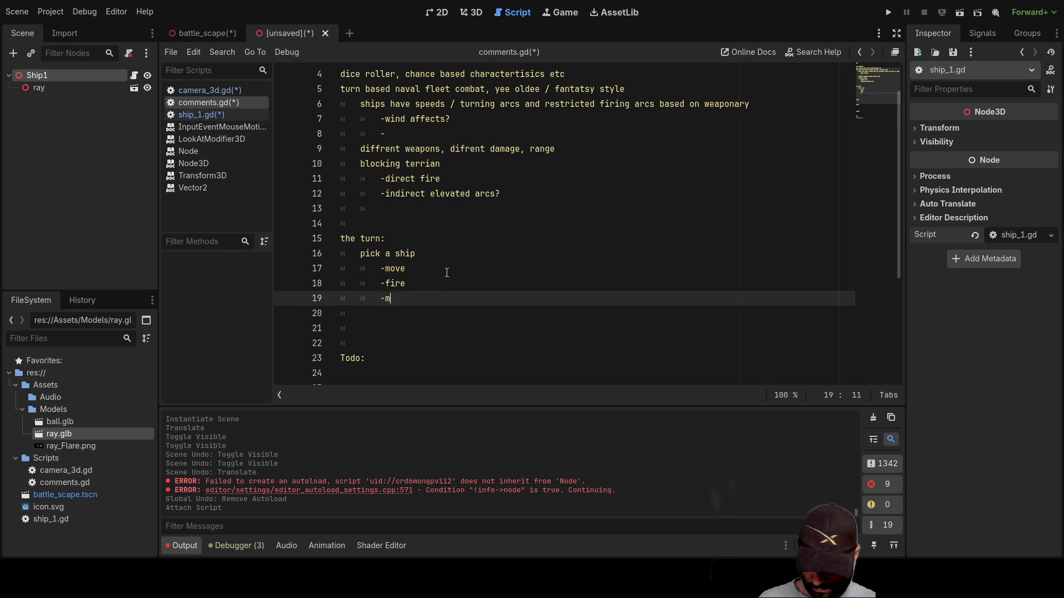
{"action": "key", "text": "Up"}
{"action": "key", "text": "Up"}
{"action": "key", "text": "Up"}
{"action": "key", "text": "Down"}
{"action": "key", "text": "Down"}
{"action": "key", "text": "Down"}
{"action": "key", "text": "Up"}
{"action": "key", "text": "Up"}
{"action": "key", "text": "Down"}
{"action": "key", "text": "Down"}
{"action": "key", "text": "Down"}
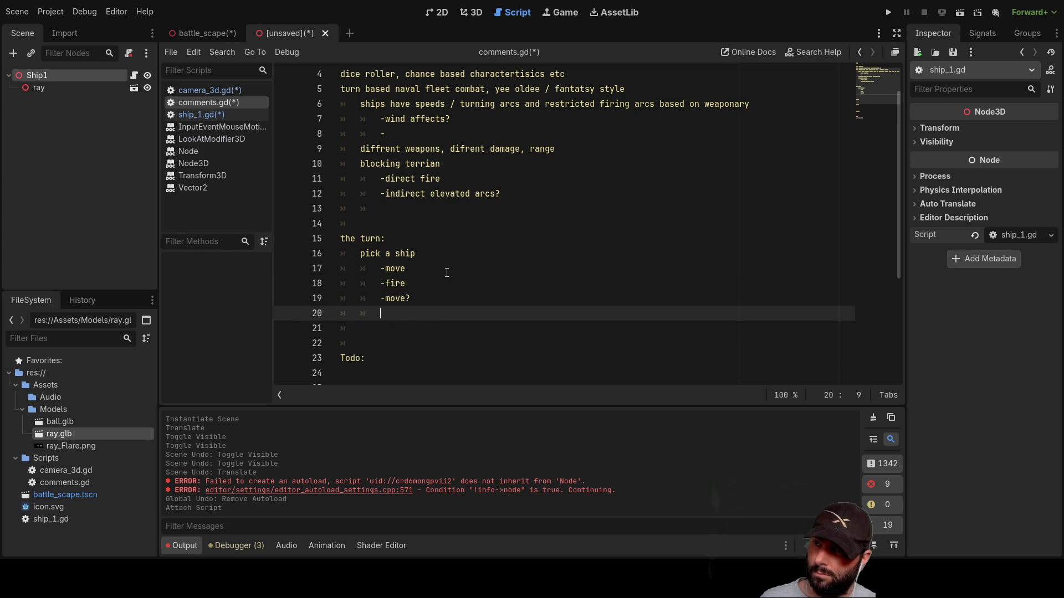
{"action": "type", "text": "-repair"}
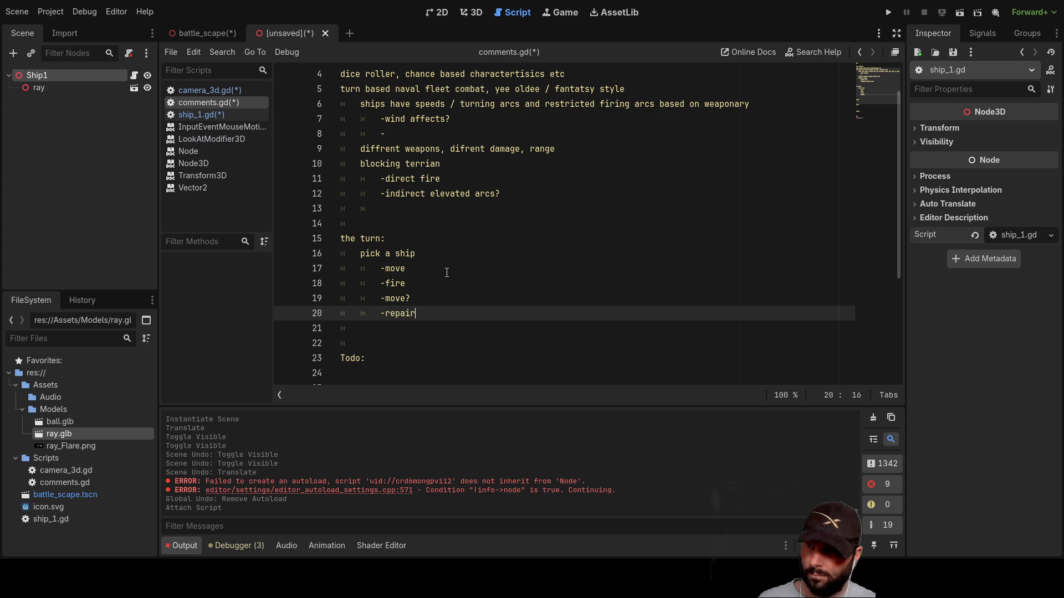
{"action": "key", "text": "Up"}
{"action": "key", "text": "Up"}
{"action": "key", "text": "Up"}
{"action": "key", "text": "Down"}
{"action": "key", "text": "Down"}
{"action": "key", "text": "Down"}
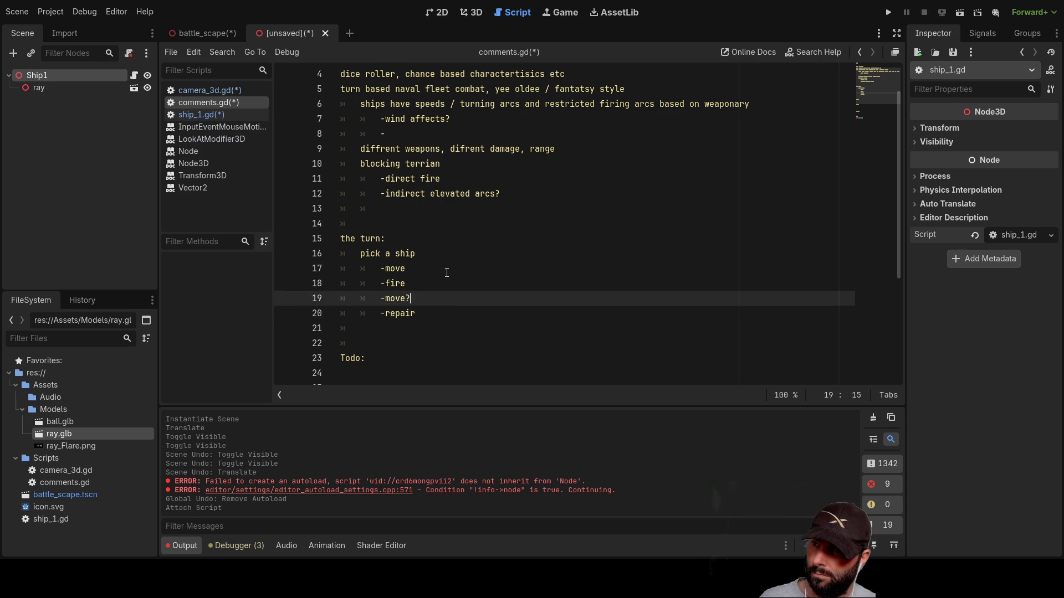
{"action": "type", "text": "?"}
{"action": "key", "text": "Up"}
{"action": "key", "text": "Up"}
{"action": "key", "text": "Up"}
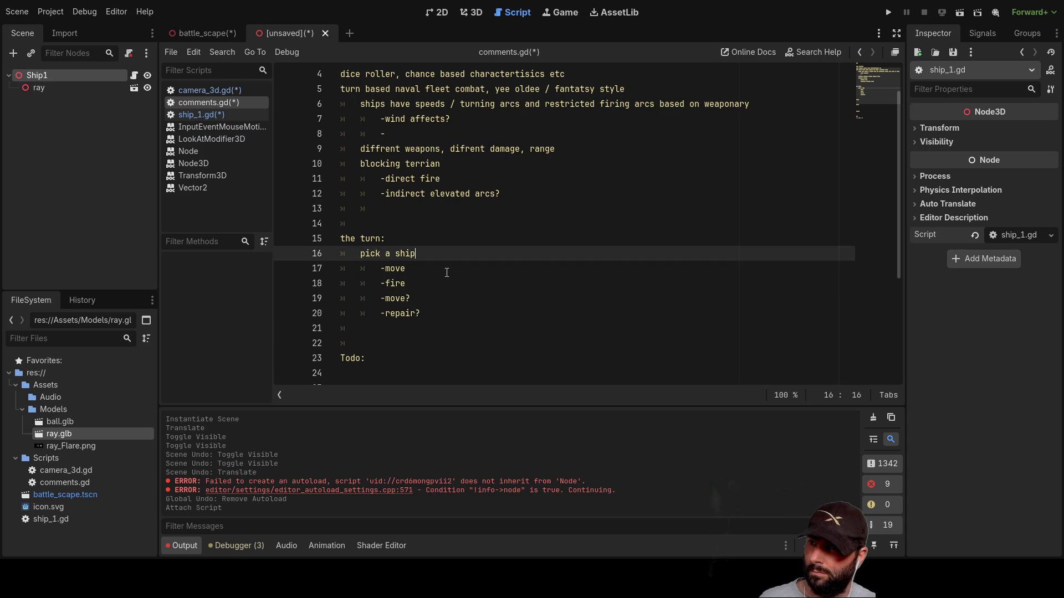
{"action": "key", "text": "Down"}
{"action": "key", "text": "Down"}
{"action": "key", "text": "Down"}
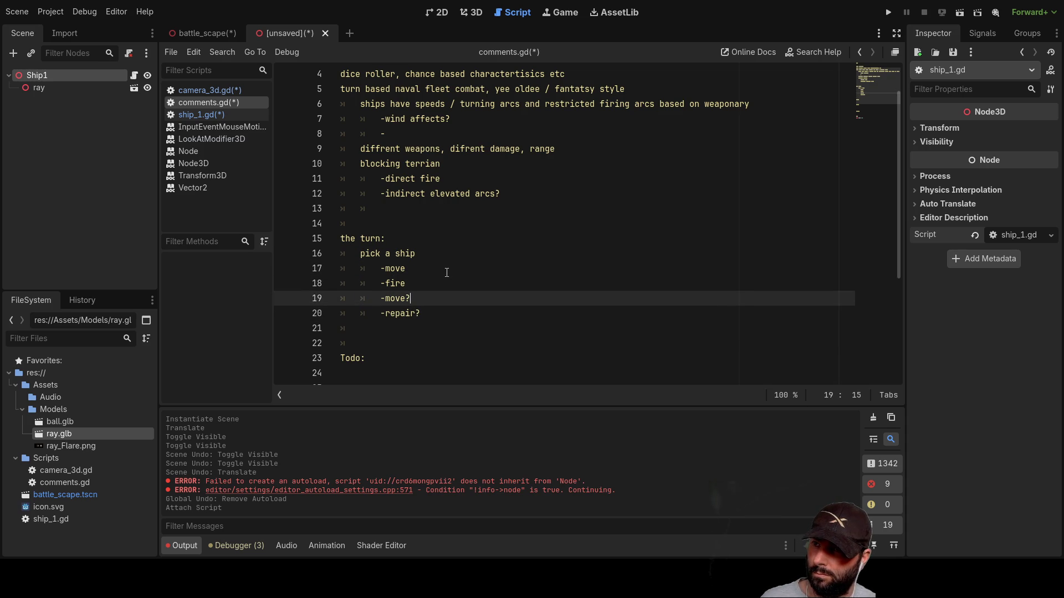
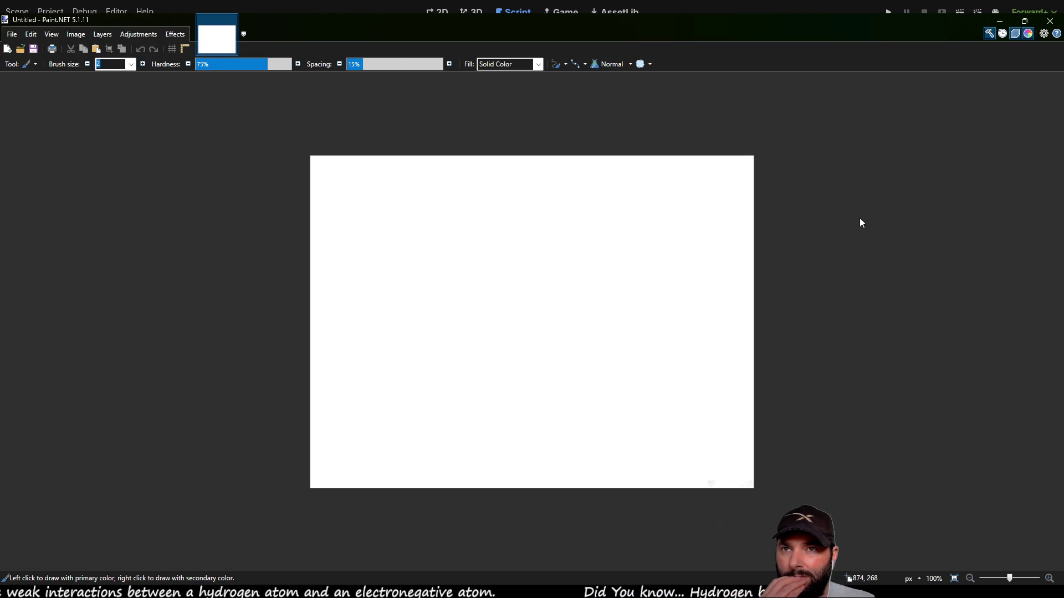
Sketch a tall vertical stem with left and right curves from its base, redrawing the curves once
{"action": "mouse_move", "coordinate": [518, 468]}
{"action": "left_mouse_down"}
{"action": "mouse_move", "coordinate": [527, 189]}
{"action": "mouse_move", "coordinate": [500, 201]}
{"action": "mouse_move", "coordinate": [532, 194]}
{"action": "left_mouse_up"}
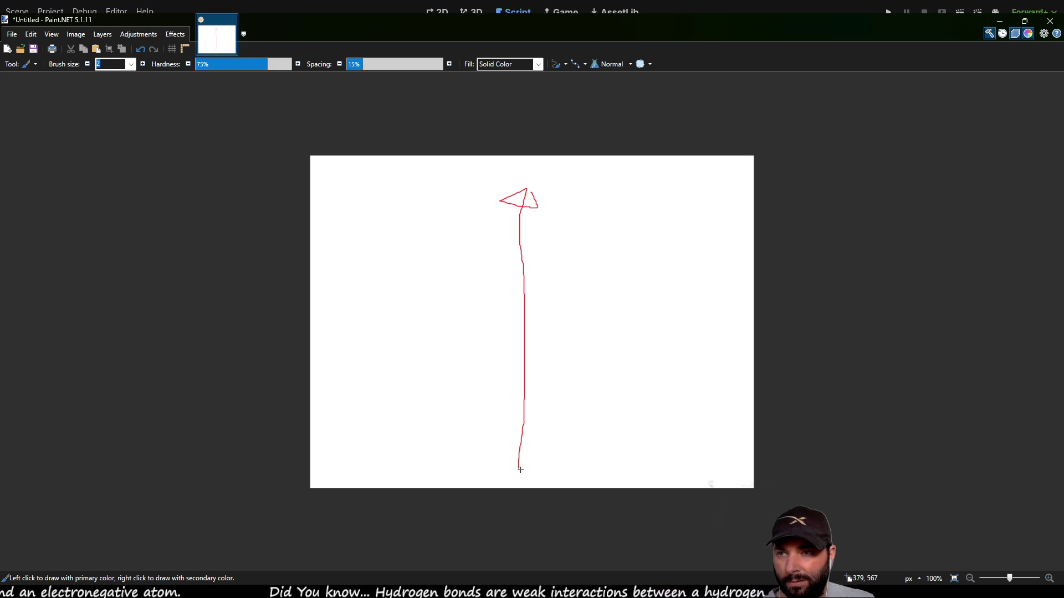
{"action": "mouse_move", "coordinate": [518, 466]}
{"action": "left_mouse_down"}
{"action": "mouse_move", "coordinate": [469, 333]}
{"action": "mouse_move", "coordinate": [436, 313]}
{"action": "mouse_move", "coordinate": [387, 309]}
{"action": "left_mouse_up"}
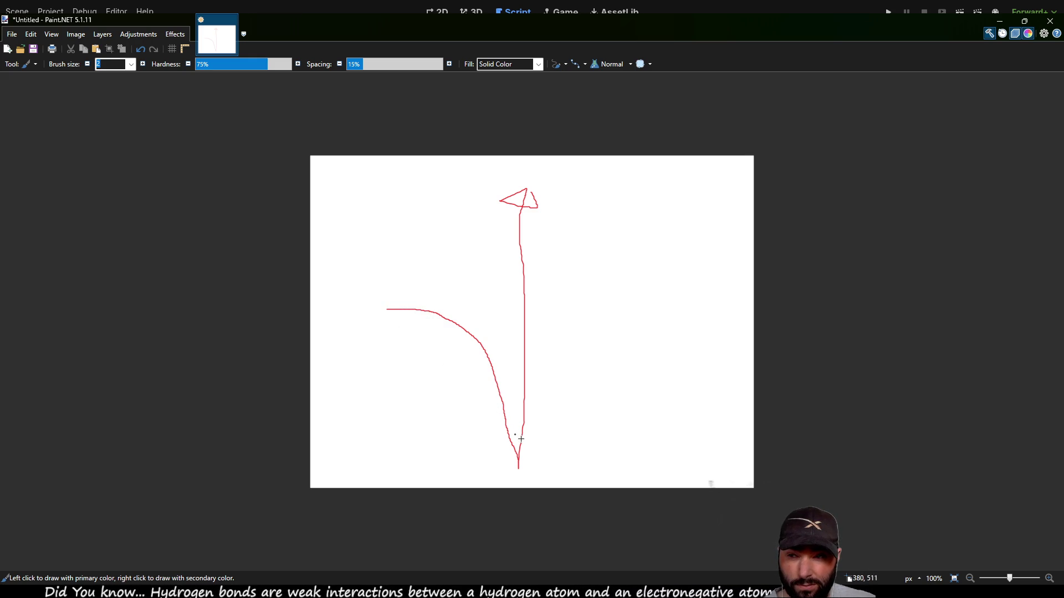
{"action": "mouse_move", "coordinate": [520, 467]}
{"action": "left_mouse_down"}
{"action": "mouse_move", "coordinate": [554, 351]}
{"action": "mouse_move", "coordinate": [596, 339]}
{"action": "mouse_move", "coordinate": [652, 357]}
{"action": "left_mouse_up"}
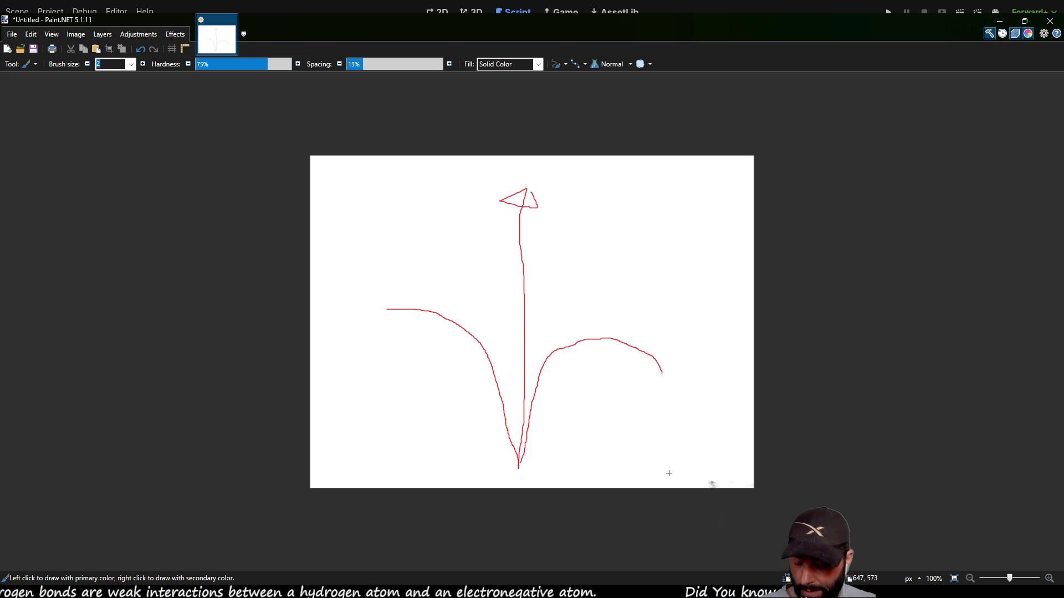
{"action": "key", "text": "ctrl+z"}
{"action": "key", "text": "ctrl+z"}
{"action": "mouse_move", "coordinate": [517, 465]}
{"action": "left_mouse_down"}
{"action": "mouse_move", "coordinate": [515, 430]}
{"action": "mouse_move", "coordinate": [480, 360]}
{"action": "mouse_move", "coordinate": [412, 334]}
{"action": "mouse_move", "coordinate": [375, 344]}
{"action": "left_mouse_up"}
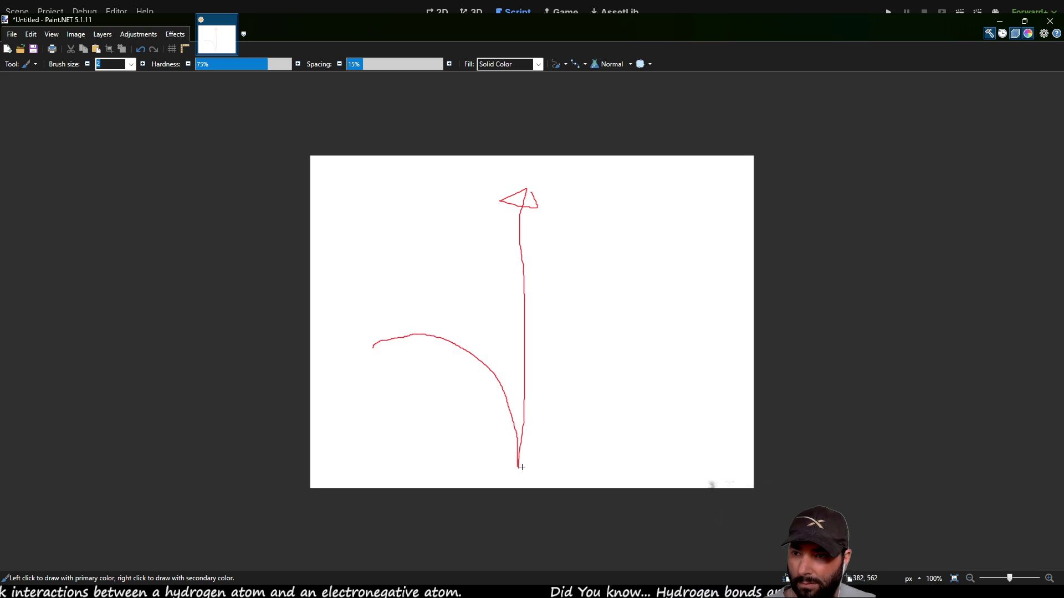
{"action": "mouse_move", "coordinate": [521, 467]}
{"action": "left_mouse_down"}
{"action": "mouse_move", "coordinate": [554, 381]}
{"action": "mouse_move", "coordinate": [613, 363]}
{"action": "mouse_move", "coordinate": [684, 396]}
{"action": "mouse_move", "coordinate": [695, 415]}
{"action": "left_mouse_up"}
Add a two-sided canopy and a short extra stroke, then undo to clear the sketch
{"action": "mouse_move", "coordinate": [533, 180]}
{"action": "left_mouse_down"}
{"action": "mouse_move", "coordinate": [484, 183]}
{"action": "mouse_move", "coordinate": [388, 241]}
{"action": "mouse_move", "coordinate": [358, 334]}
{"action": "left_mouse_up"}
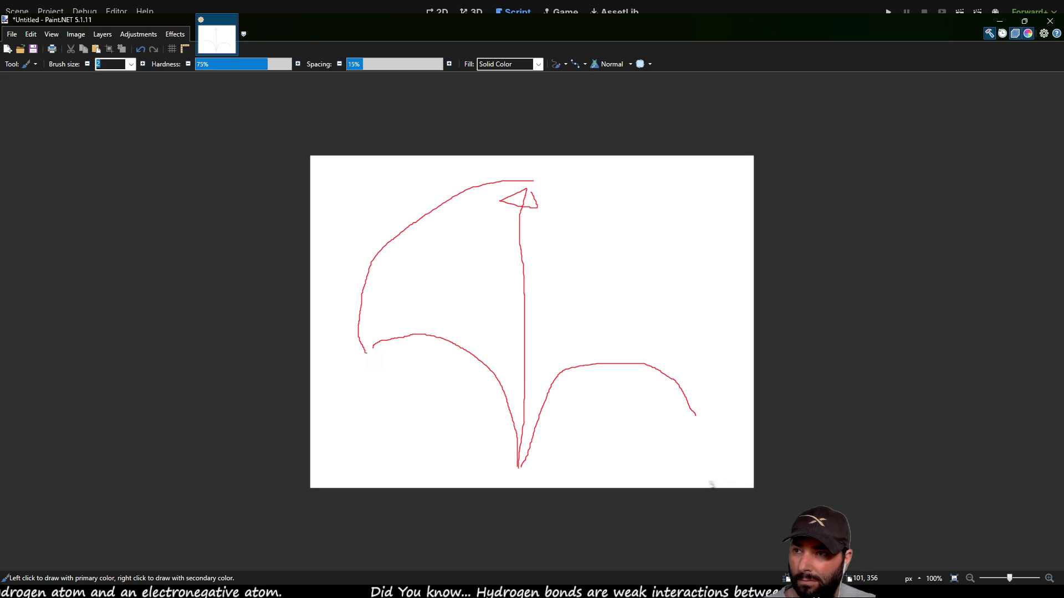
{"action": "mouse_move", "coordinate": [532, 181]}
{"action": "left_mouse_down"}
{"action": "mouse_move", "coordinate": [664, 248]}
{"action": "mouse_move", "coordinate": [725, 329]}
{"action": "mouse_move", "coordinate": [734, 389]}
{"action": "left_mouse_up"}
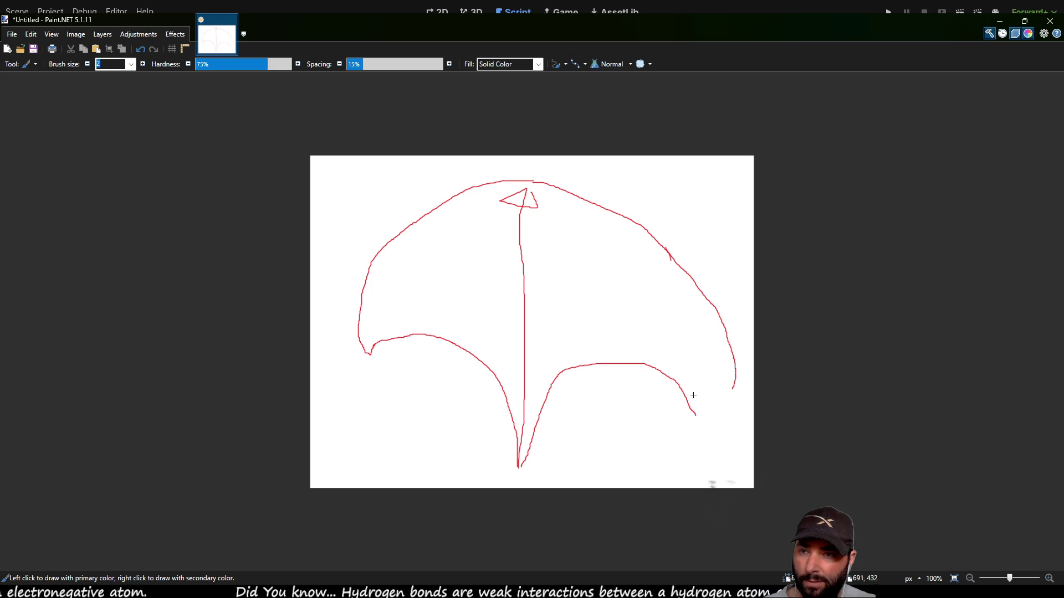
{"action": "mouse_move", "coordinate": [666, 373]}
{"action": "left_mouse_down"}
{"action": "mouse_move", "coordinate": [715, 403]}
{"action": "mouse_move", "coordinate": [735, 384]}
{"action": "left_mouse_up"}
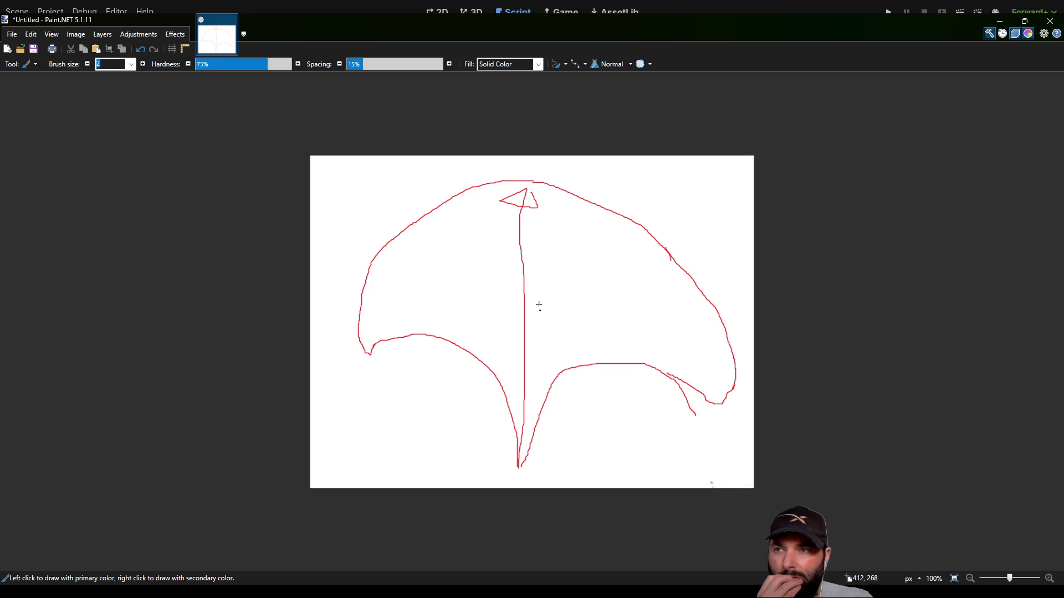
{"action": "mouse_move", "coordinate": [533, 181]}
{"action": "left_mouse_down"}
{"action": "mouse_move", "coordinate": [485, 181]}
{"action": "mouse_move", "coordinate": [361, 321]}
{"action": "mouse_move", "coordinate": [355, 417]}
{"action": "left_mouse_up"}
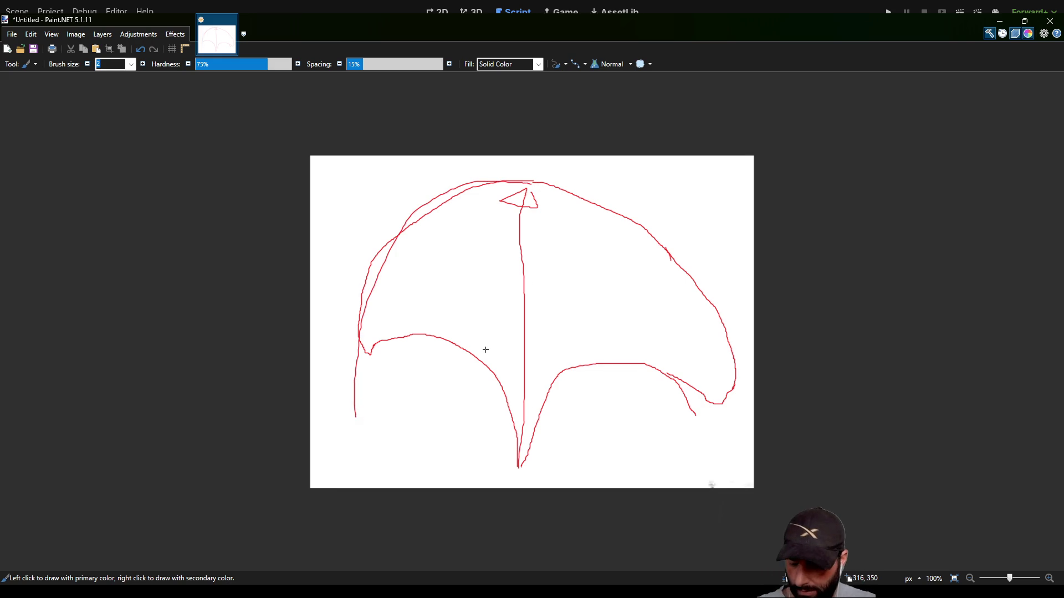
{"action": "key", "text": "ctrl+z"}
{"action": "key", "text": "ctrl+z"}
{"action": "key", "text": "ctrl+z"}
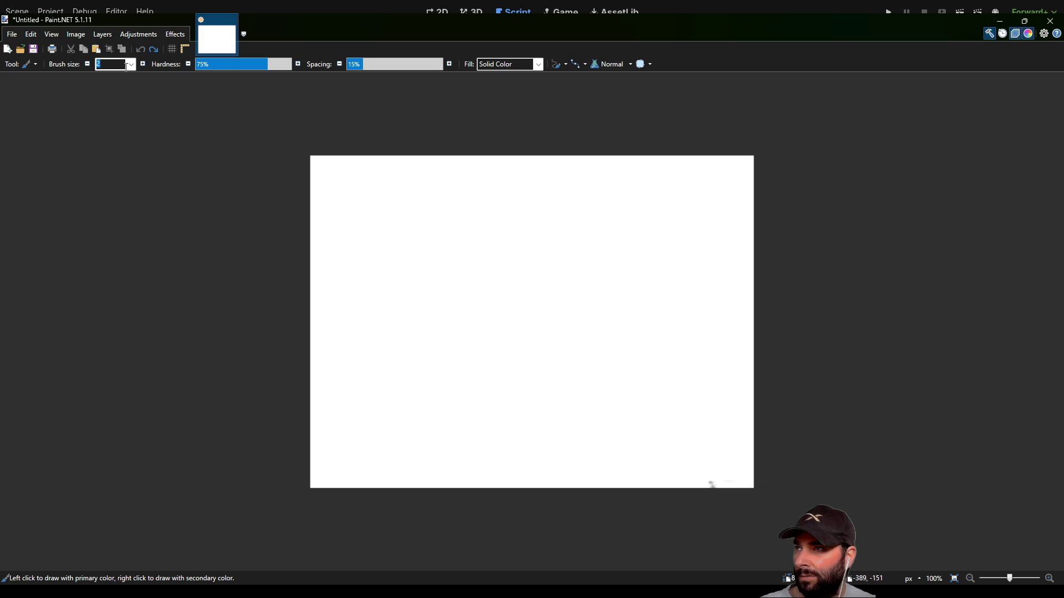
With the Ellipse shape, draw a large red circle across most of the canvas and start a tiny centre ellipse
{"action": "key", "text": "o"}
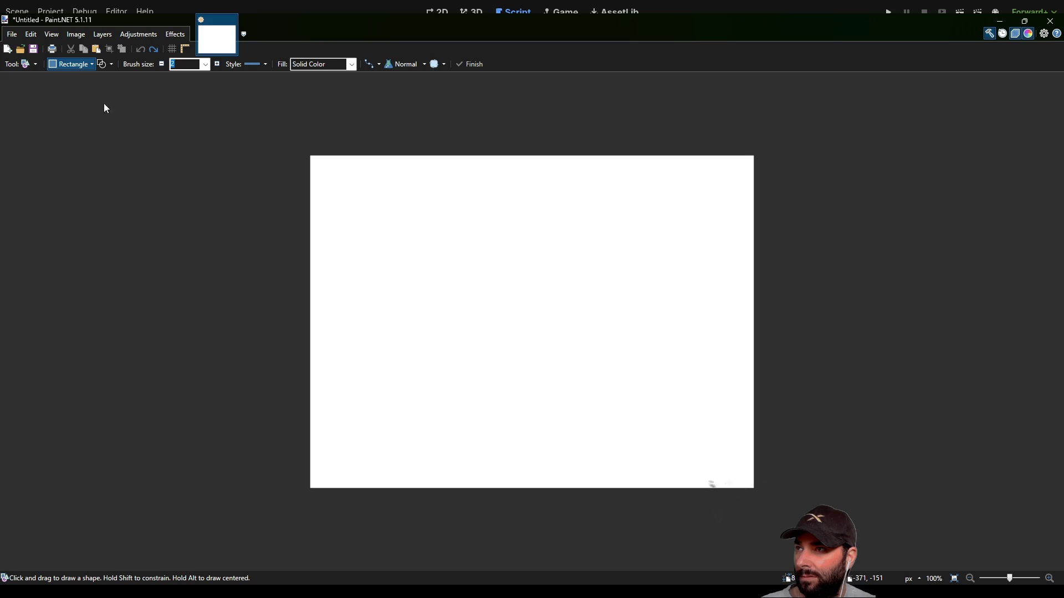
{"action": "key", "text": "o"}
{"action": "mouse_move", "coordinate": [391, 189]}
{"action": "left_mouse_down"}
{"action": "mouse_move", "coordinate": [631, 439]}
{"action": "mouse_move", "coordinate": [675, 461]}
{"action": "left_mouse_up"}
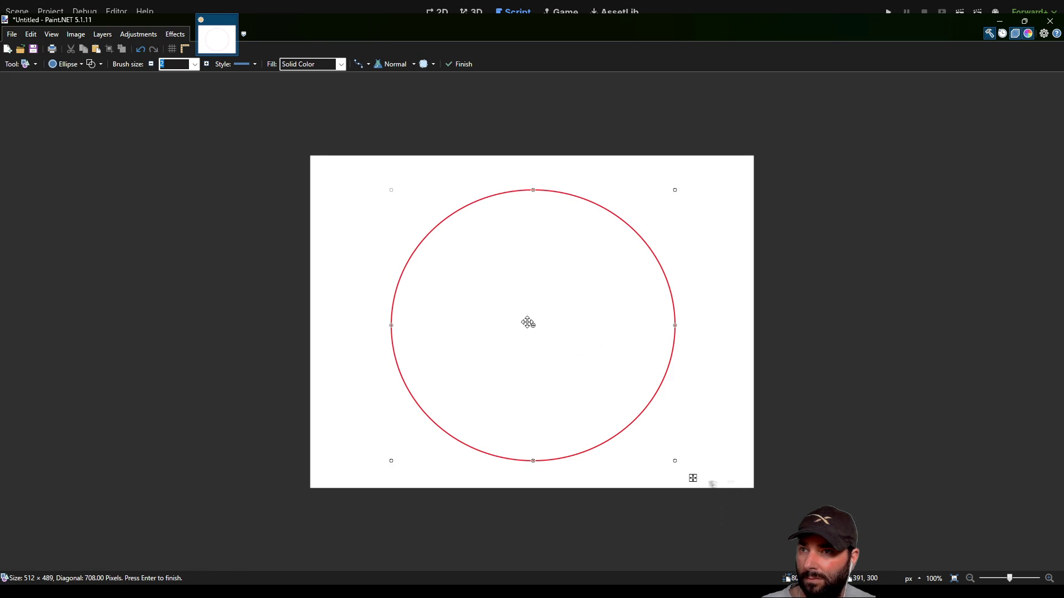
{"action": "key", "text": "Return"}
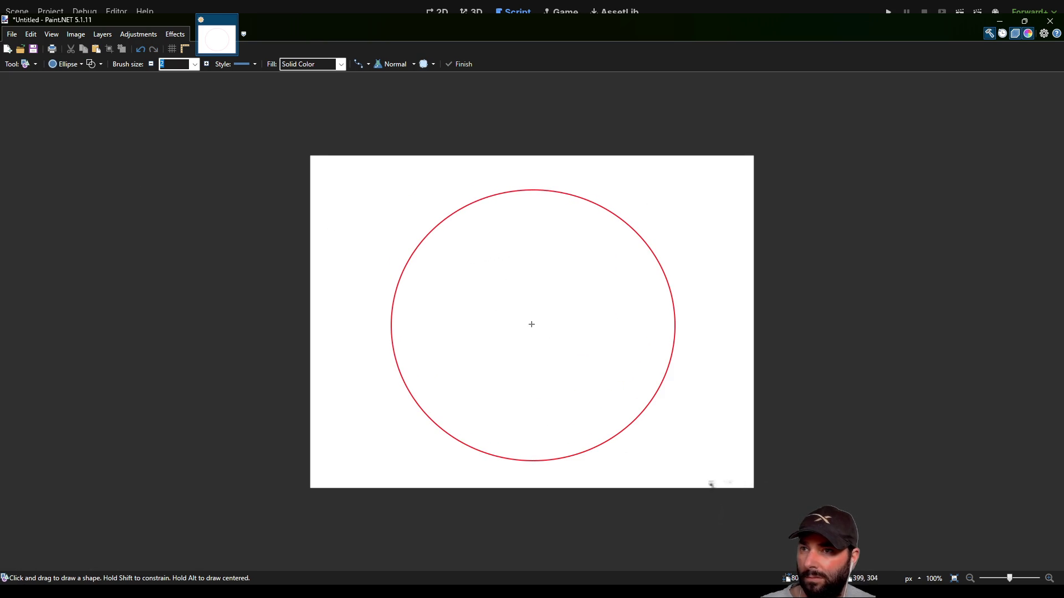
{"action": "left_click_drag", "start_coordinate": [526, 316], "coordinate": [535, 358]}
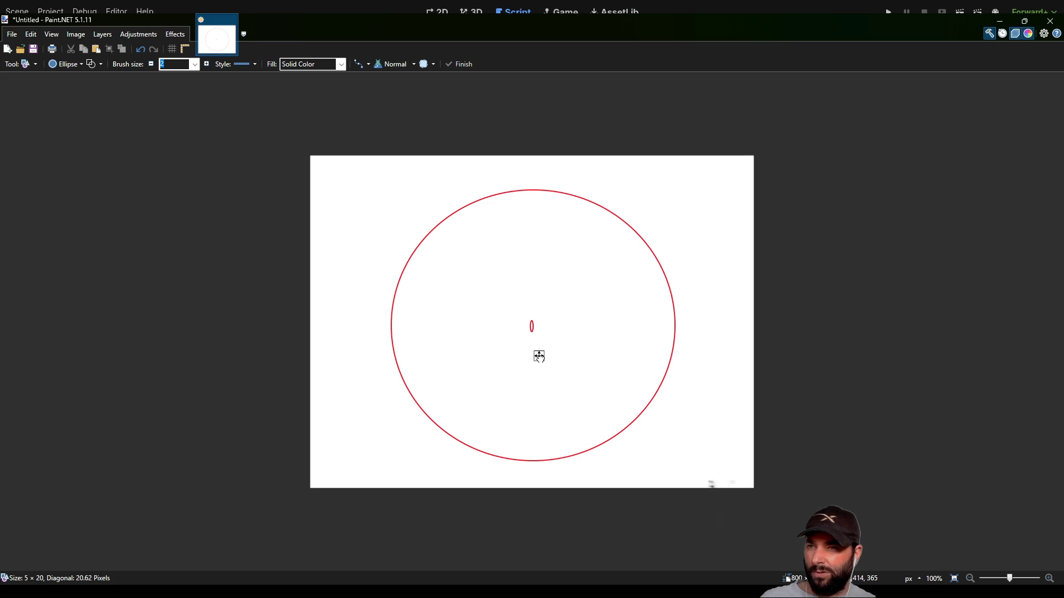
{"action": "left_click_drag", "start_coordinate": [541, 358], "coordinate": [540, 359]}
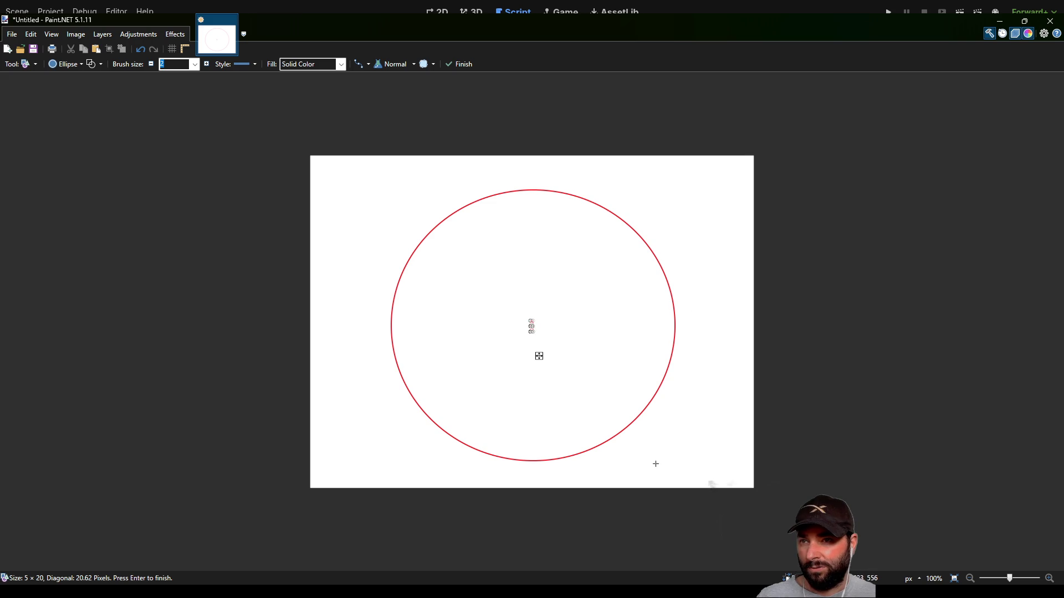
Commit the tiny magenta centre ellipse and start a blue ellipse in the circle's lower left
{"action": "key", "text": "Return"}
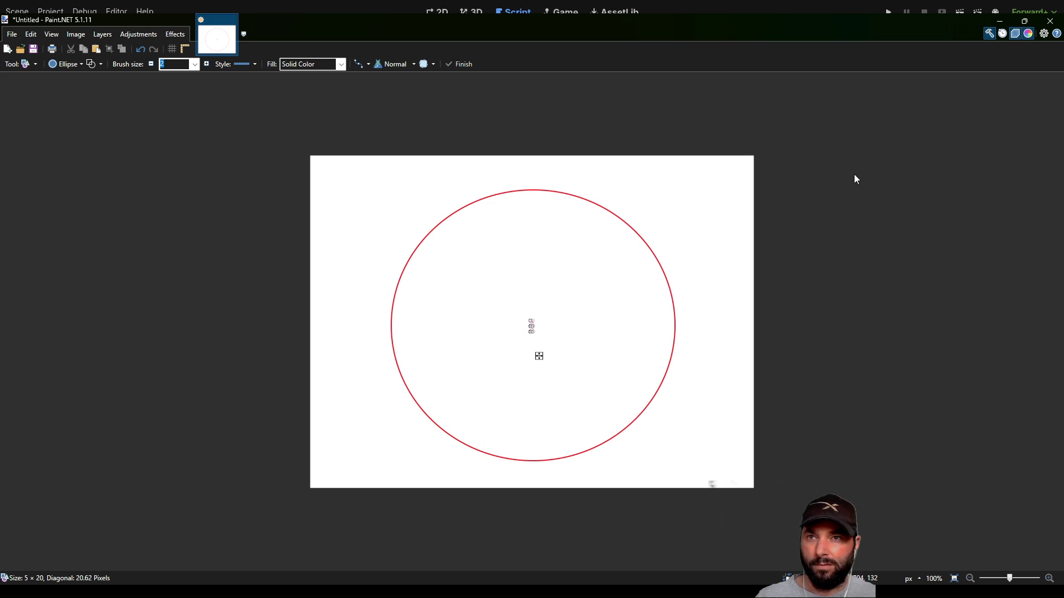
{"action": "key", "text": "Return"}
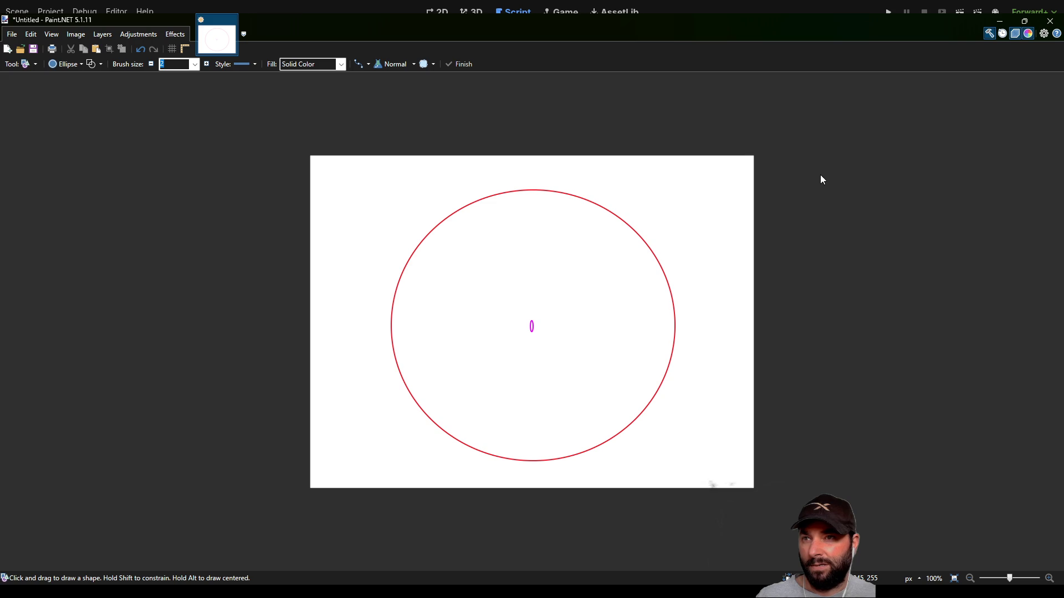
{"action": "mouse_move", "coordinate": [530, 327]}
{"action": "left_mouse_down"}
{"action": "mouse_move", "coordinate": [433, 393]}
{"action": "mouse_move", "coordinate": [399, 435]}
{"action": "mouse_move", "coordinate": [400, 479]}
{"action": "mouse_move", "coordinate": [384, 487]}
{"action": "left_mouse_up"}
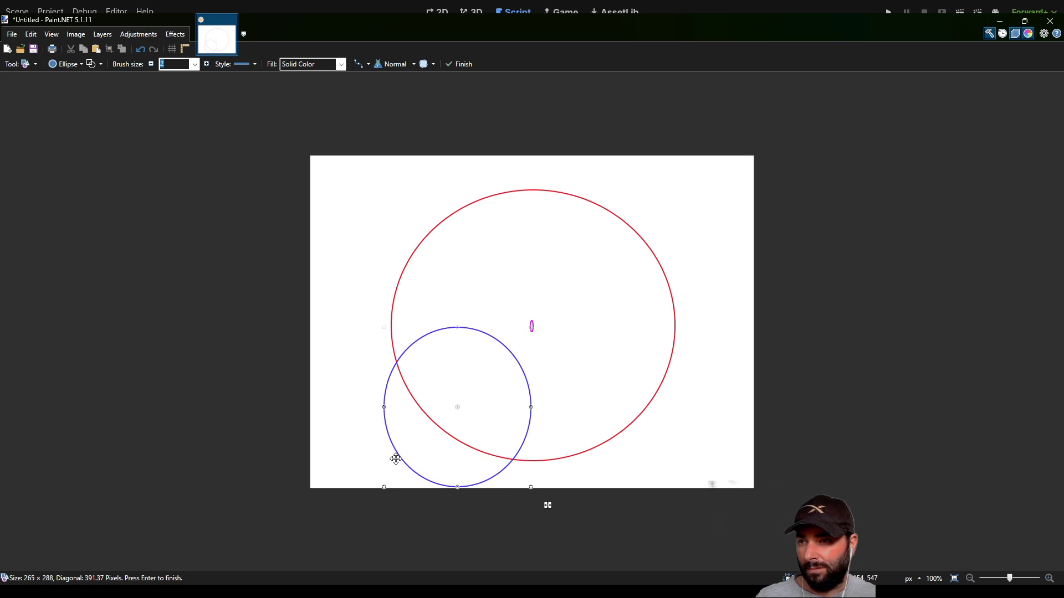
Move and resize the blue ellipse into a 209 × 213 circle left of centre, touching the magenta ellipse
{"action": "mouse_move", "coordinate": [396, 457]}
{"action": "left_mouse_down"}
{"action": "mouse_move", "coordinate": [385, 457]}
{"action": "mouse_move", "coordinate": [407, 418]}
{"action": "left_mouse_up"}
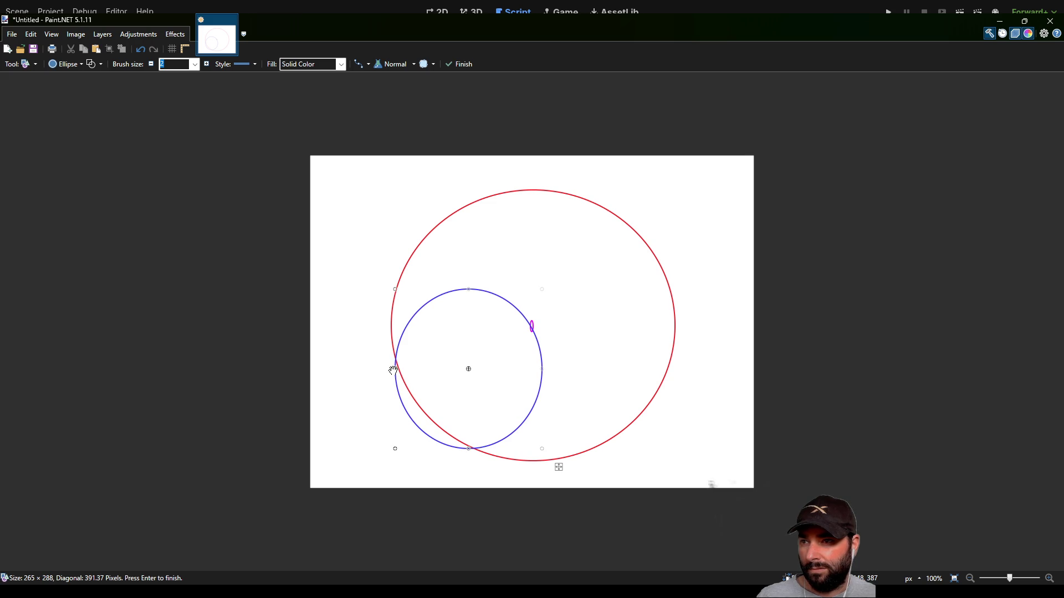
{"action": "left_click_drag", "start_coordinate": [393, 370], "coordinate": [383, 369]}
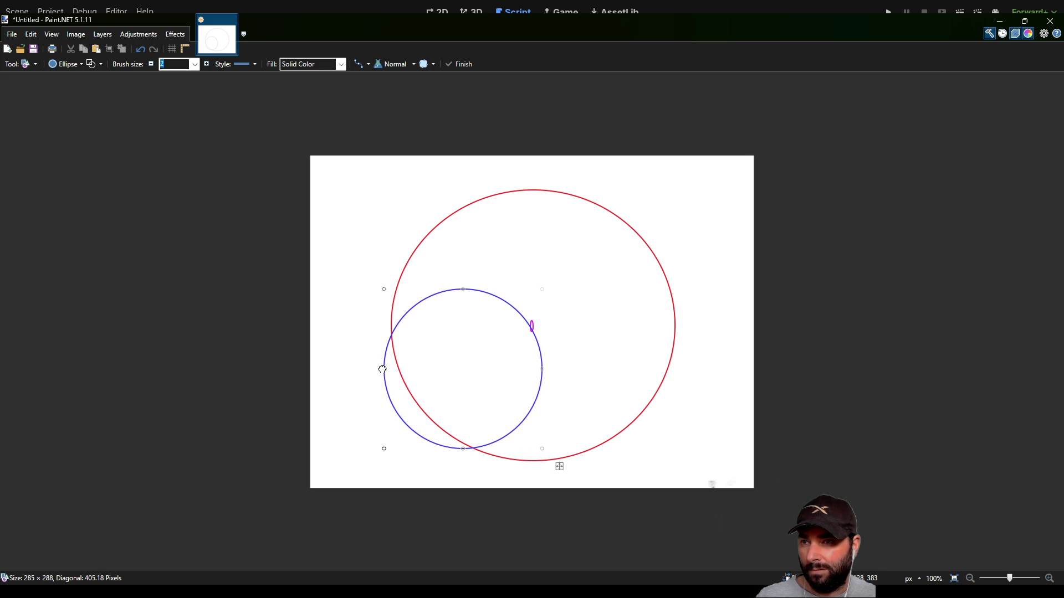
{"action": "left_click_drag", "start_coordinate": [454, 364], "coordinate": [445, 317]}
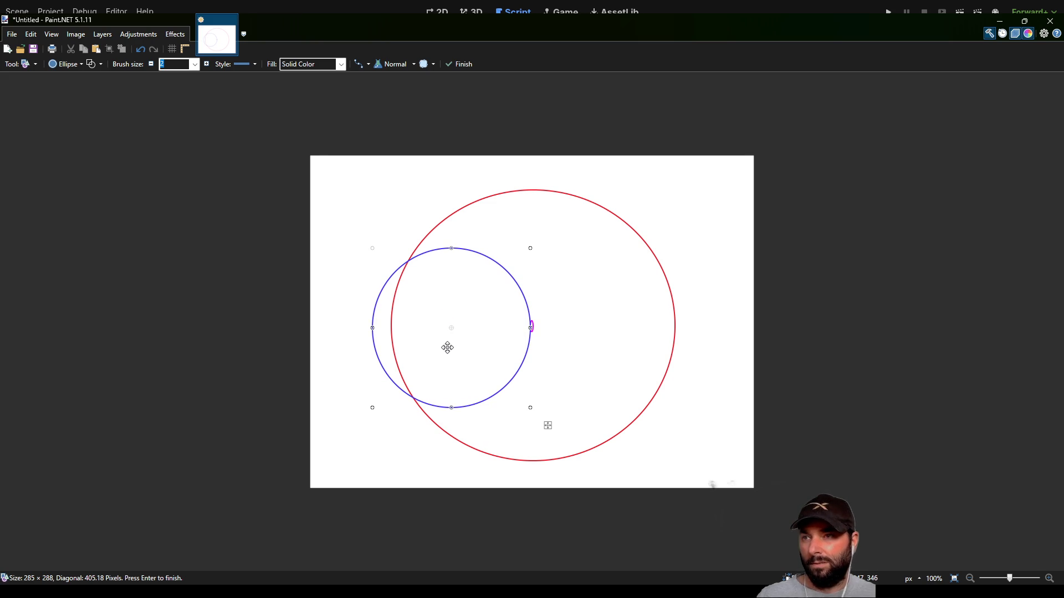
{"action": "left_click_drag", "start_coordinate": [449, 307], "coordinate": [449, 304]}
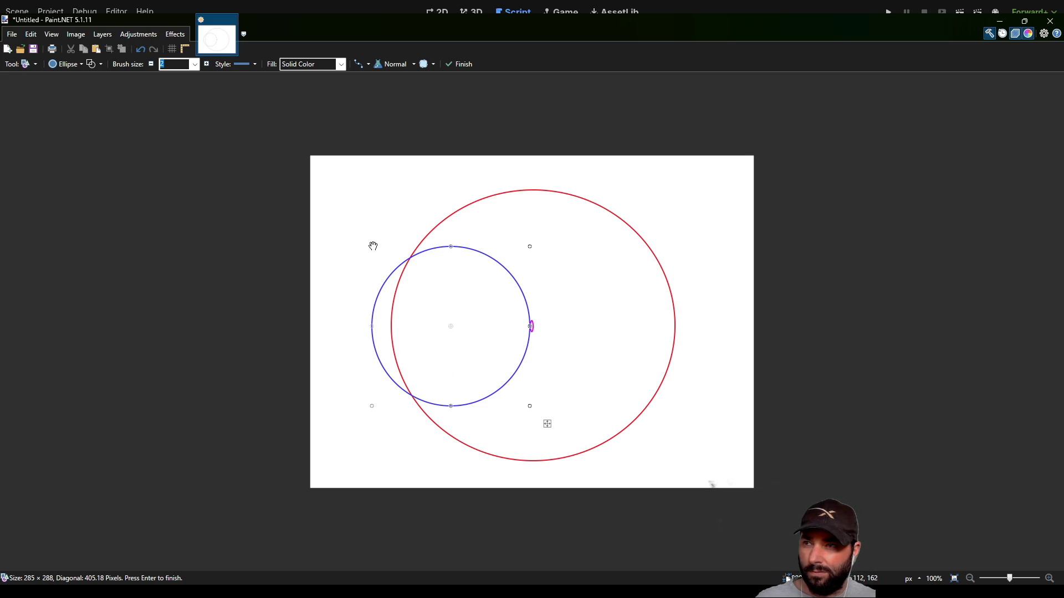
{"action": "mouse_move", "coordinate": [372, 246]}
{"action": "left_mouse_down"}
{"action": "mouse_move", "coordinate": [417, 271]}
{"action": "mouse_move", "coordinate": [414, 286]}
{"action": "left_mouse_up"}
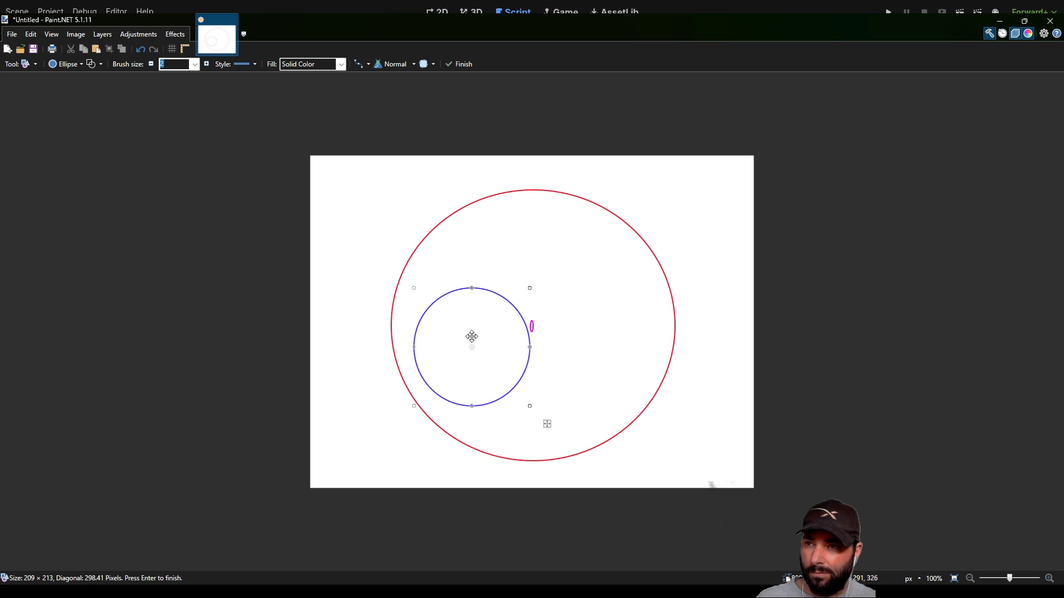
{"action": "left_click_drag", "start_coordinate": [474, 324], "coordinate": [474, 309]}
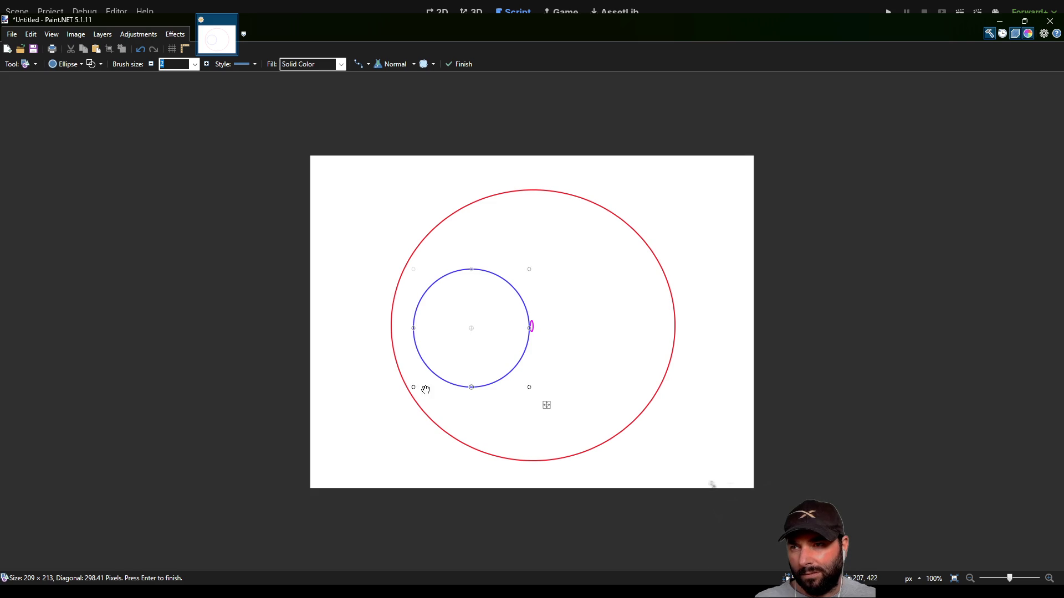
Enlarge the blue circle to meet the red circle's left edge, then shift the whole drawing 47 px left
{"action": "mouse_move", "coordinate": [414, 388]}
{"action": "left_mouse_down"}
{"action": "mouse_move", "coordinate": [435, 375]}
{"action": "mouse_move", "coordinate": [435, 356]}
{"action": "left_mouse_up"}
{"action": "left_click_drag", "start_coordinate": [481, 321], "coordinate": [481, 341]}
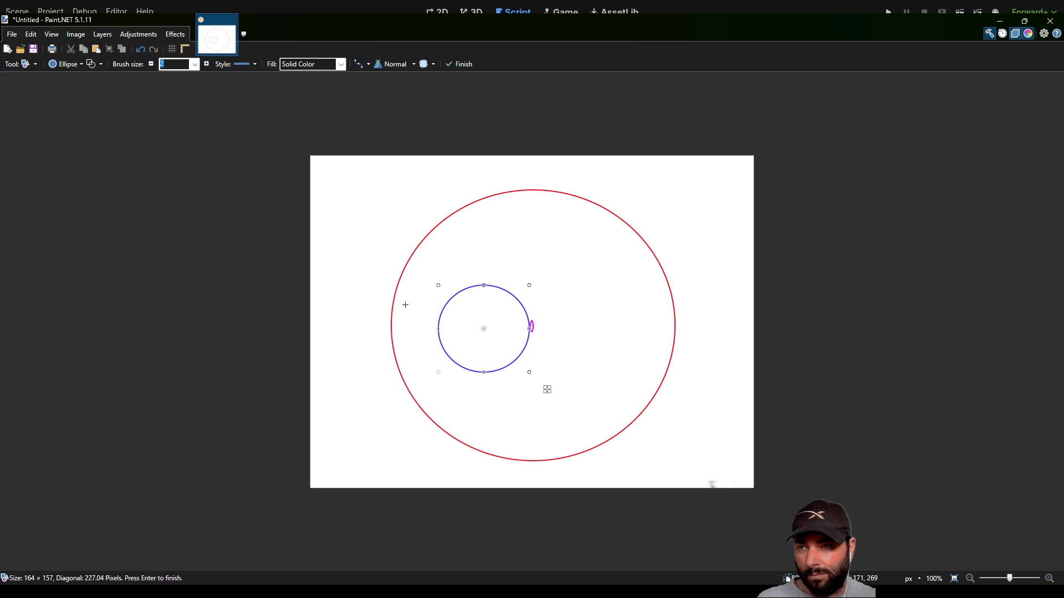
{"action": "mouse_move", "coordinate": [436, 286]}
{"action": "left_mouse_down"}
{"action": "mouse_move", "coordinate": [404, 273]}
{"action": "mouse_move", "coordinate": [403, 256]}
{"action": "left_mouse_up"}
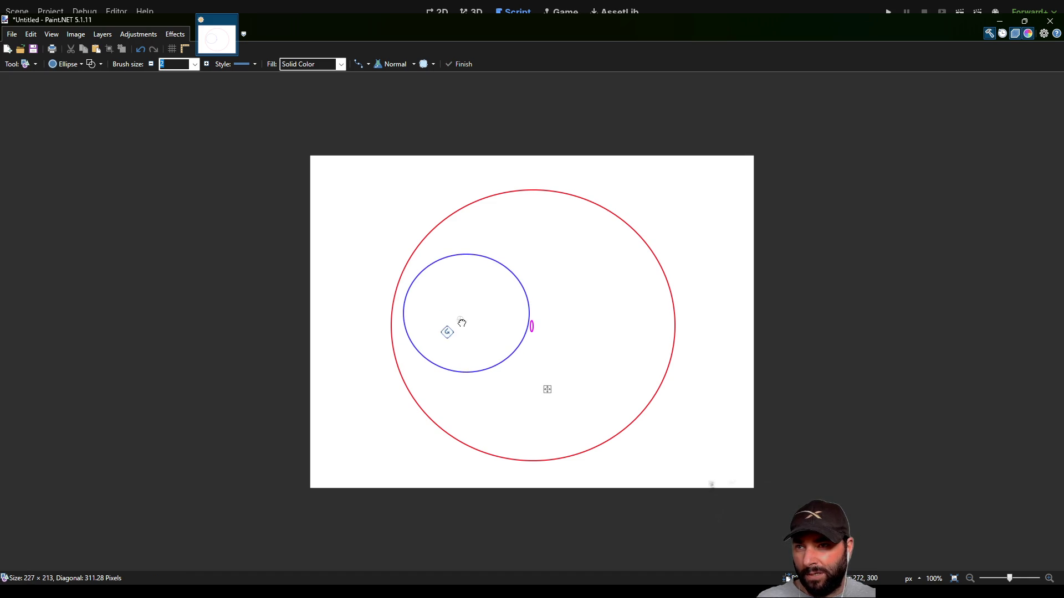
{"action": "left_click_drag", "start_coordinate": [469, 294], "coordinate": [470, 313]}
{"action": "left_click_drag", "start_coordinate": [405, 274], "coordinate": [392, 261]}
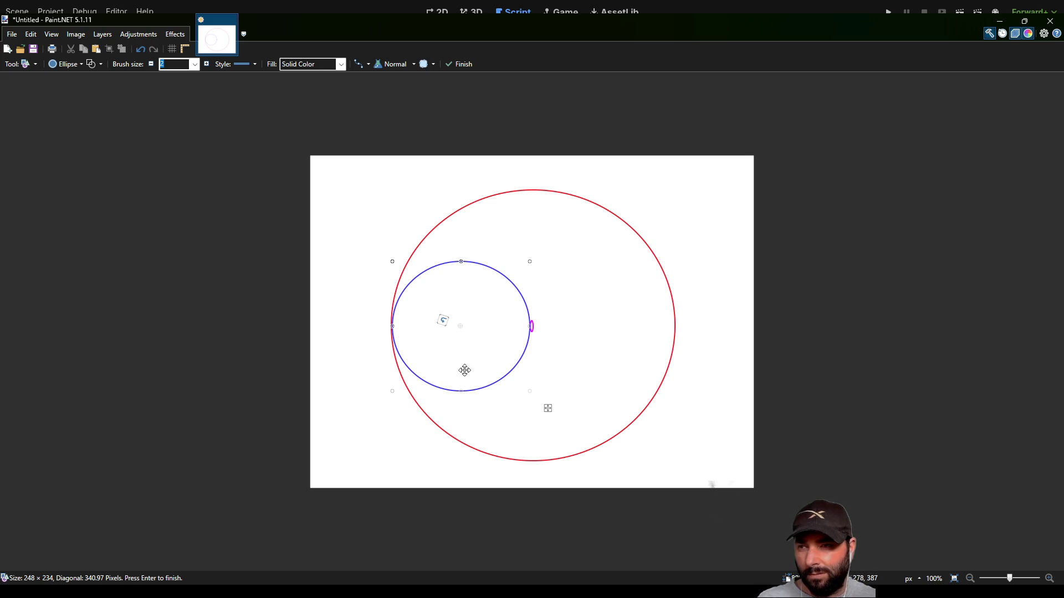
{"action": "key", "text": "m"}
{"action": "mouse_move", "coordinate": [467, 325]}
{"action": "left_mouse_down"}
{"action": "mouse_move", "coordinate": [487, 326]}
{"action": "mouse_move", "coordinate": [437, 326]}
{"action": "left_mouse_up"}
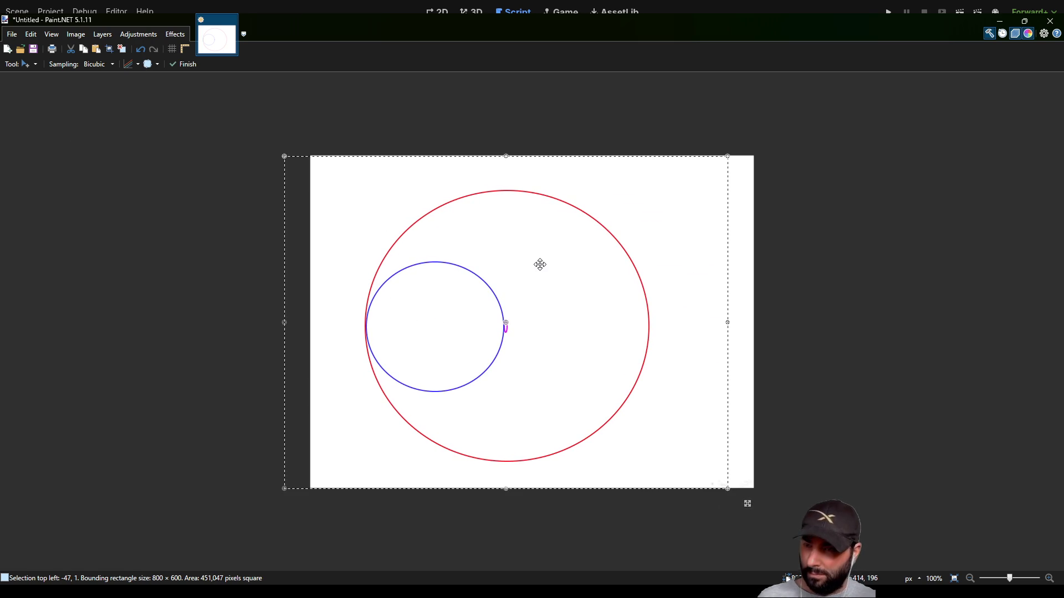
Undo the 47 px shift, reposition the circles, deselect, and return to the Ellipse tool
{"action": "key", "text": "ctrl+z"}
{"action": "key", "text": "ctrl+z"}
{"action": "key", "text": "ctrl+z"}
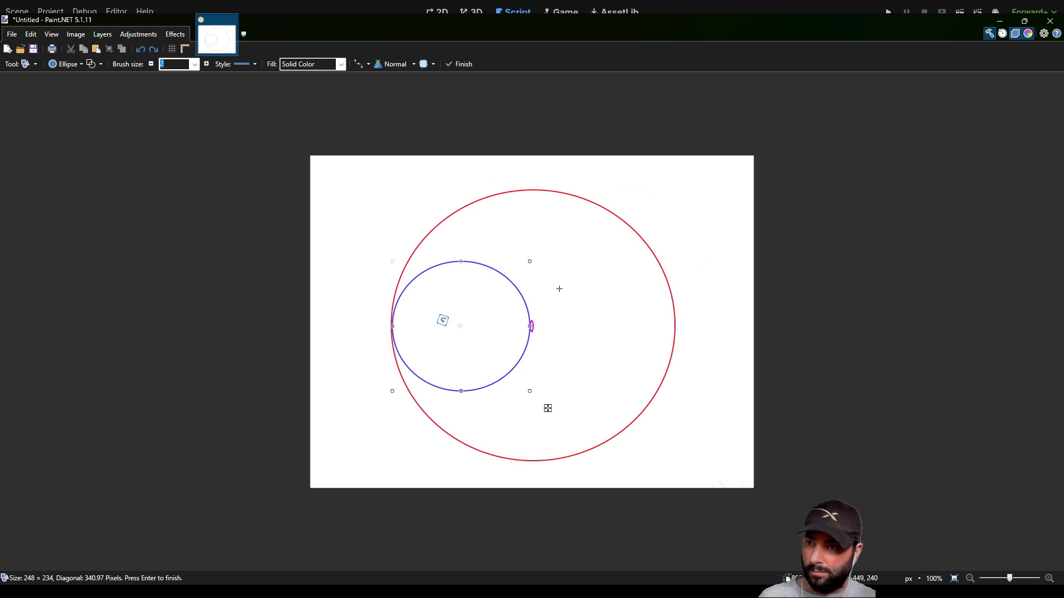
{"action": "key", "text": "m"}
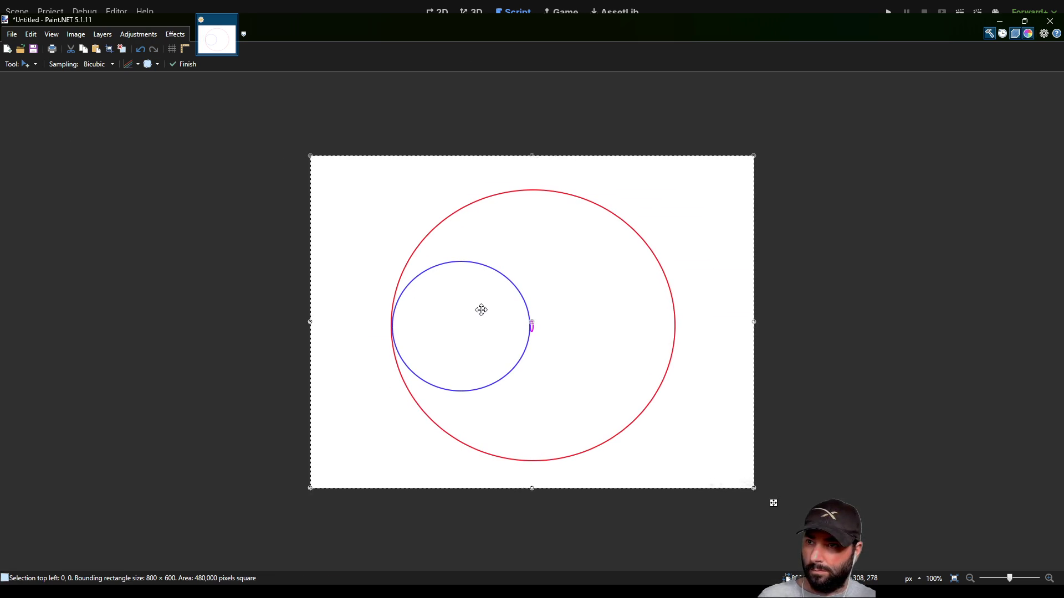
{"action": "mouse_move", "coordinate": [472, 321]}
{"action": "left_mouse_down"}
{"action": "mouse_move", "coordinate": [377, 347]}
{"action": "mouse_move", "coordinate": [631, 380]}
{"action": "mouse_move", "coordinate": [757, 342]}
{"action": "mouse_move", "coordinate": [729, 333]}
{"action": "mouse_move", "coordinate": [617, 340]}
{"action": "mouse_move", "coordinate": [809, 349]}
{"action": "mouse_move", "coordinate": [587, 348]}
{"action": "mouse_move", "coordinate": [470, 327]}
{"action": "mouse_move", "coordinate": [497, 337]}
{"action": "left_mouse_up"}
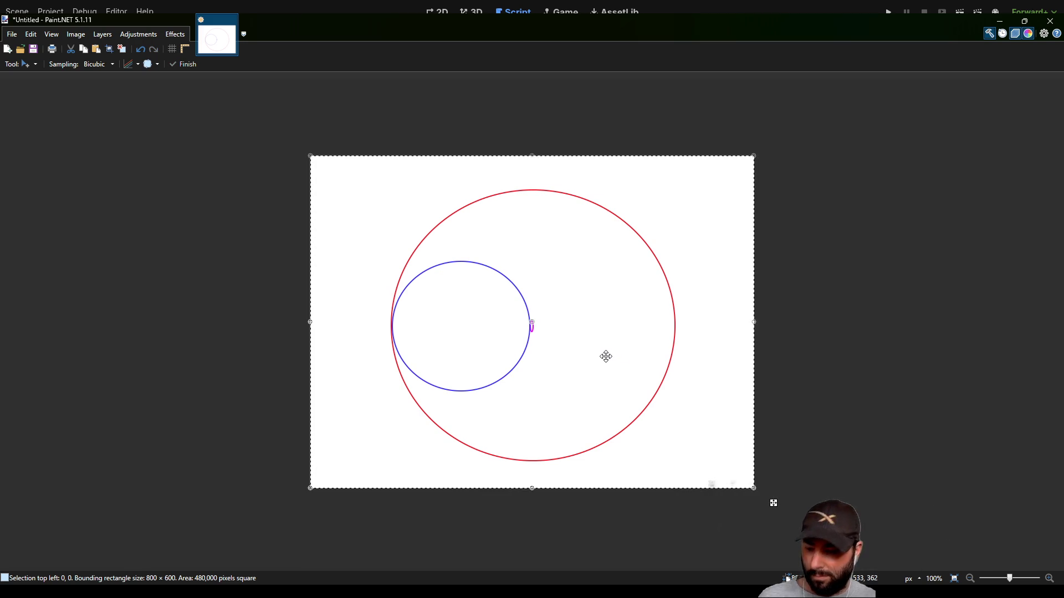
{"action": "key", "text": "ctrl+d"}
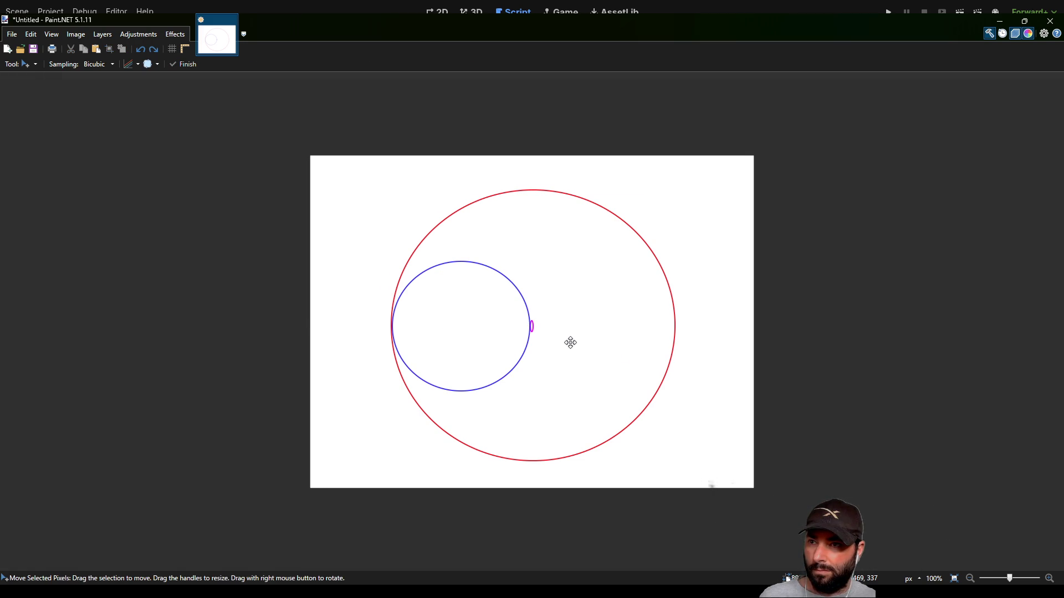
{"action": "key", "text": "o"}
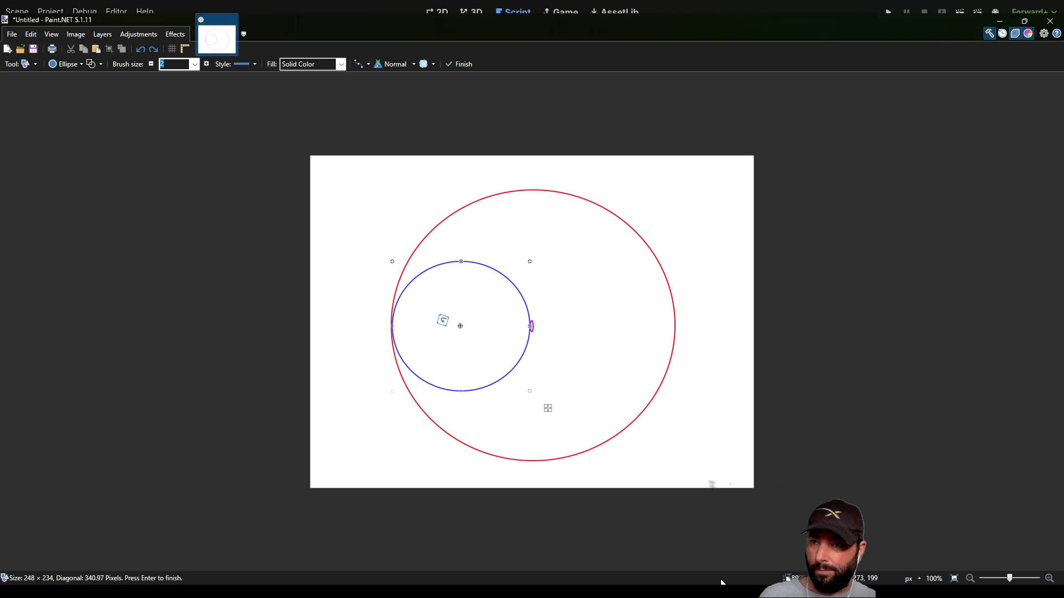
Discard a resize and redraw a 249 × 261 blue circle from the red circle's left edge to the magenta ellipse
{"action": "left_click_drag", "start_coordinate": [570, 321], "coordinate": [586, 351]}
{"action": "key", "text": "ctrl+z"}
{"action": "key", "text": "ctrl+z"}
{"action": "key", "text": "ctrl+z"}
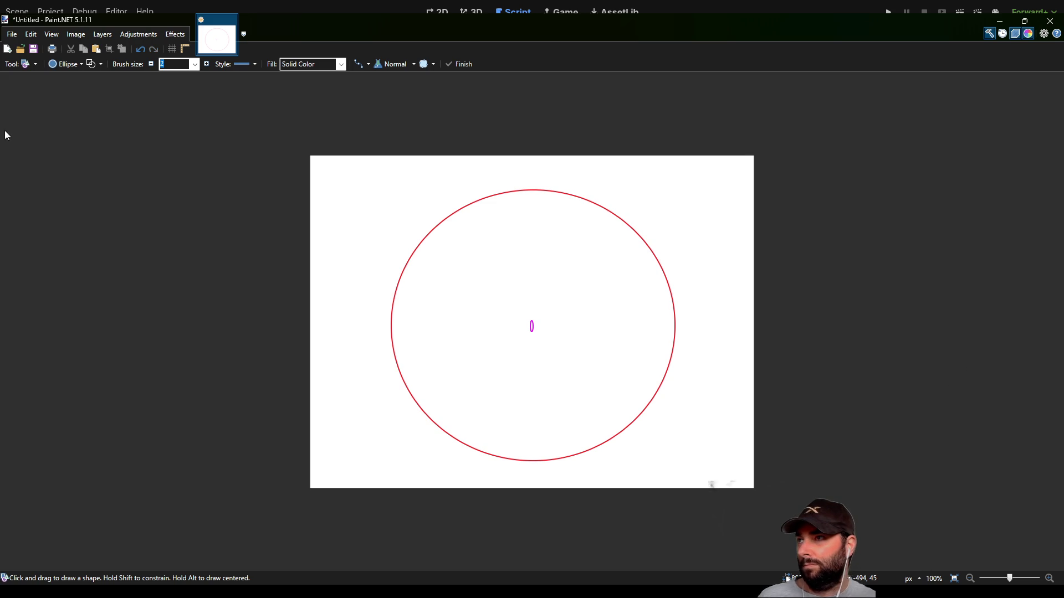
{"action": "mouse_move", "coordinate": [385, 281]}
{"action": "left_mouse_down"}
{"action": "mouse_move", "coordinate": [532, 368]}
{"action": "mouse_move", "coordinate": [515, 380]}
{"action": "mouse_move", "coordinate": [521, 425]}
{"action": "left_mouse_up"}
{"action": "left_click_drag", "start_coordinate": [481, 366], "coordinate": [489, 336]}
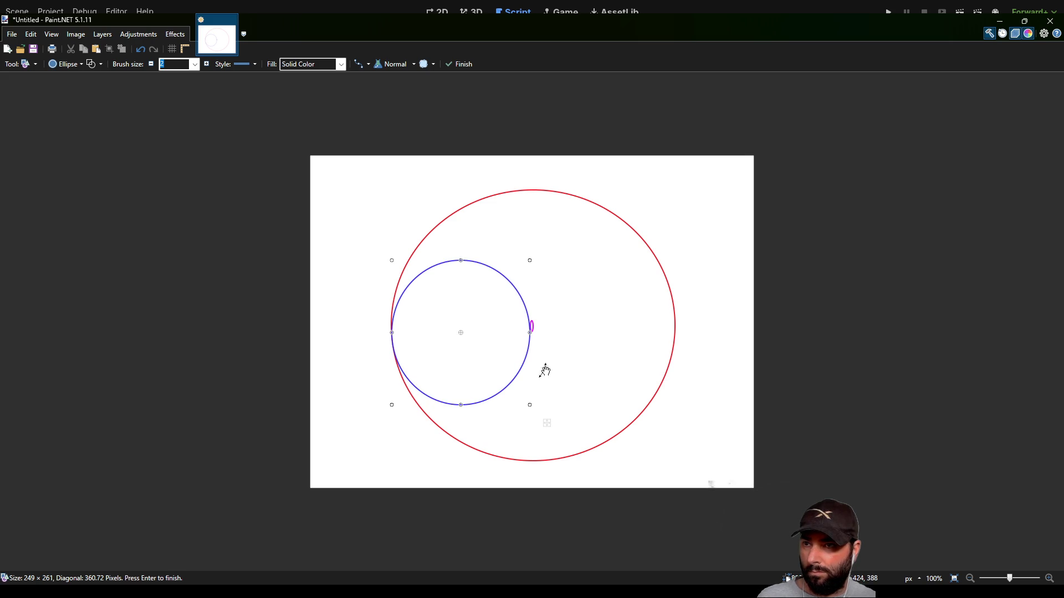
{"action": "key", "text": "m"}
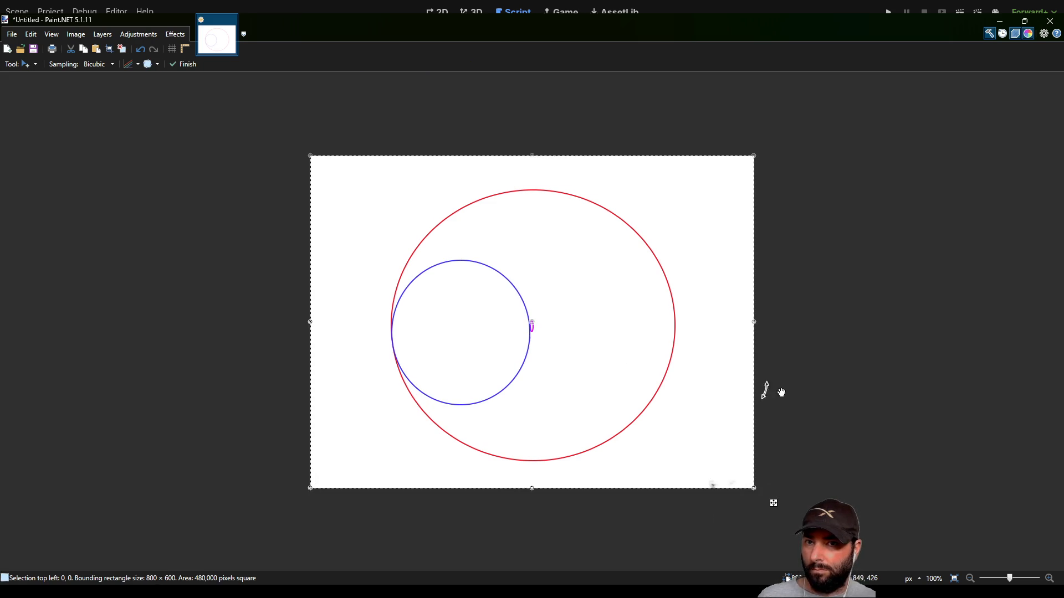
Place a copy of the blue circle in the red circle's right half and resize it to fit
{"action": "mouse_move", "coordinate": [556, 354]}
{"action": "left_mouse_down"}
{"action": "mouse_move", "coordinate": [816, 358]}
{"action": "mouse_move", "coordinate": [406, 356]}
{"action": "mouse_move", "coordinate": [886, 387]}
{"action": "mouse_move", "coordinate": [828, 381]}
{"action": "mouse_move", "coordinate": [781, 347]}
{"action": "mouse_move", "coordinate": [783, 406]}
{"action": "mouse_move", "coordinate": [782, 366]}
{"action": "mouse_move", "coordinate": [784, 404]}
{"action": "mouse_move", "coordinate": [853, 397]}
{"action": "mouse_move", "coordinate": [833, 432]}
{"action": "mouse_move", "coordinate": [795, 434]}
{"action": "left_mouse_up"}
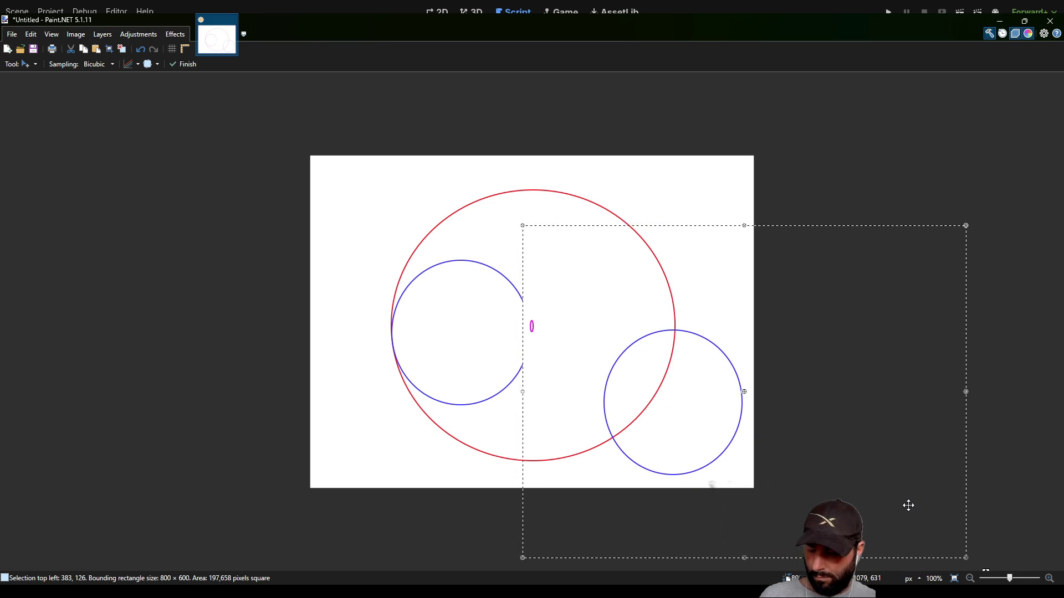
{"action": "key", "text": "ctrl+z"}
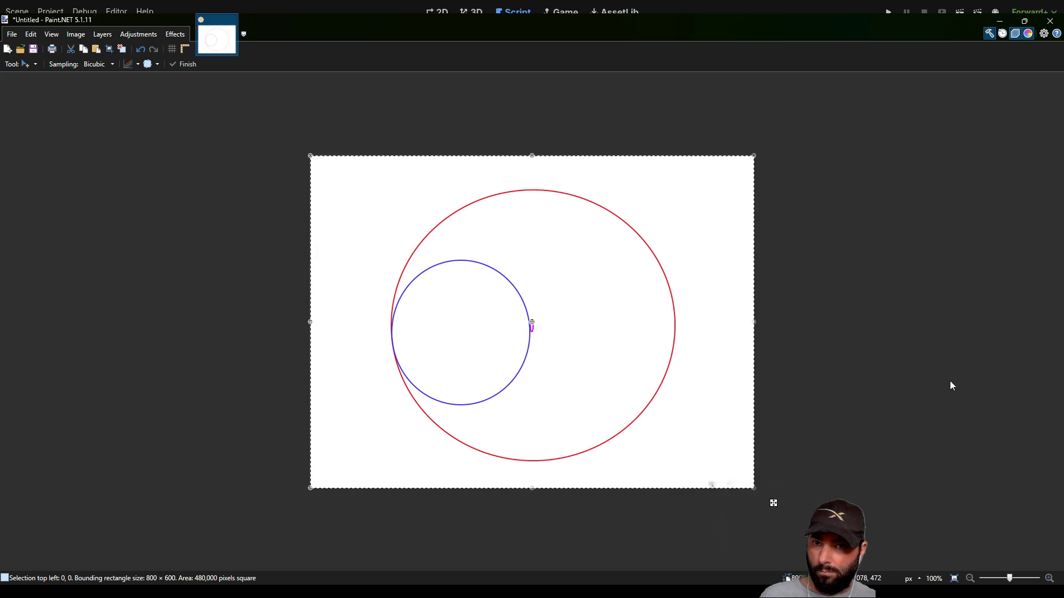
{"action": "mouse_move", "coordinate": [571, 315]}
{"action": "left_mouse_down"}
{"action": "mouse_move", "coordinate": [727, 304]}
{"action": "mouse_move", "coordinate": [713, 312]}
{"action": "left_mouse_up"}
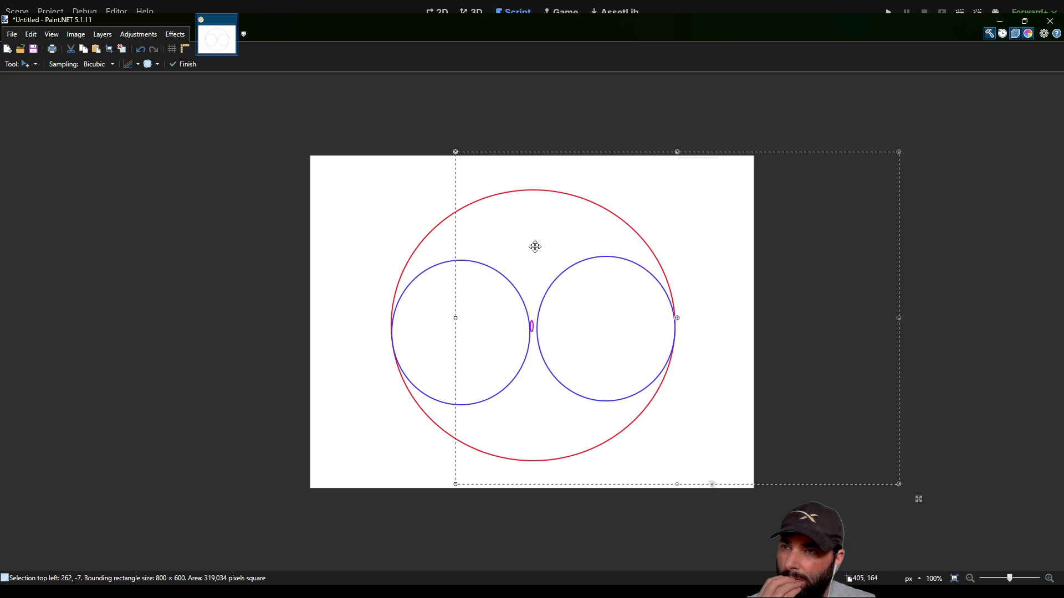
{"action": "left_click_drag", "start_coordinate": [456, 152], "coordinate": [453, 153]}
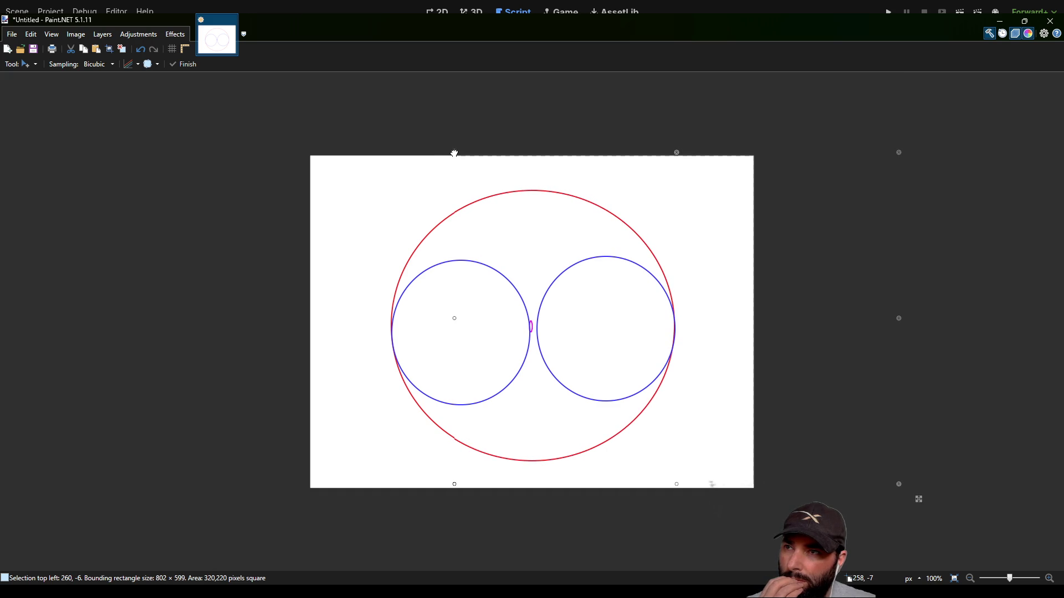
{"action": "key", "text": "ctrl+z"}
{"action": "key", "text": "ctrl+z"}
{"action": "key", "text": "ctrl+z"}
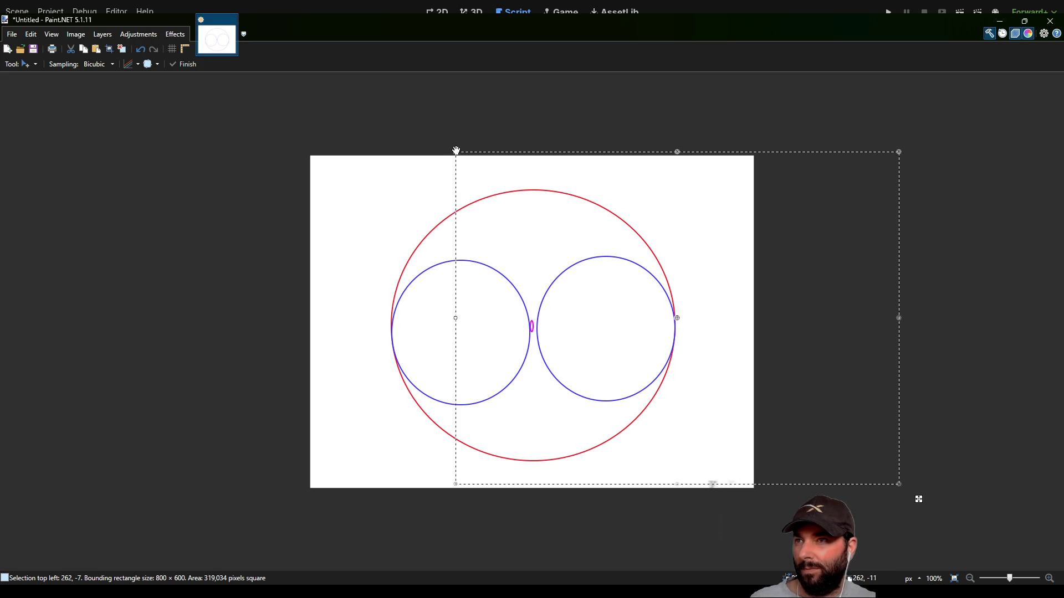
{"action": "left_click_drag", "start_coordinate": [456, 152], "coordinate": [452, 150]}
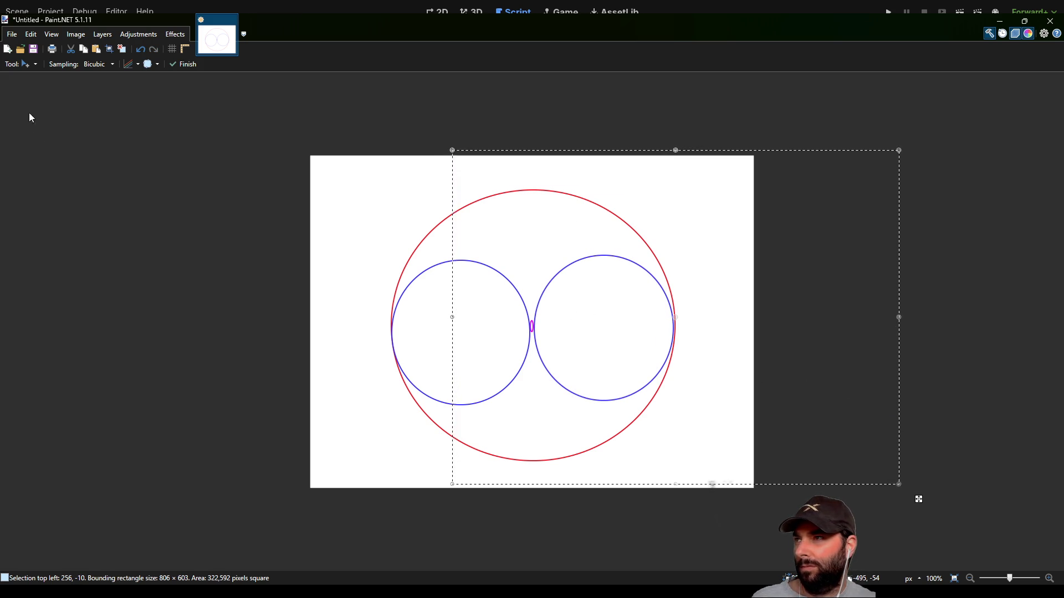
Finish the copied circle, deselect, and try a freehand stroke across both circles, then undo it
{"action": "key", "text": "s"}
{"action": "left_click", "coordinate": [255, 175]}
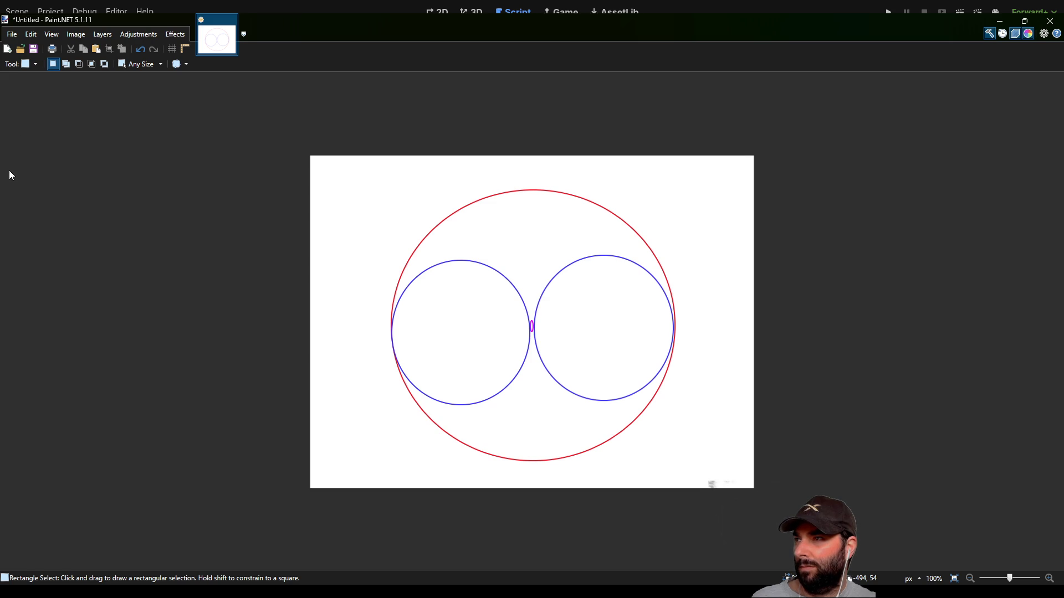
{"action": "key", "text": "b"}
{"action": "left_click_drag", "start_coordinate": [364, 335], "coordinate": [724, 351]}
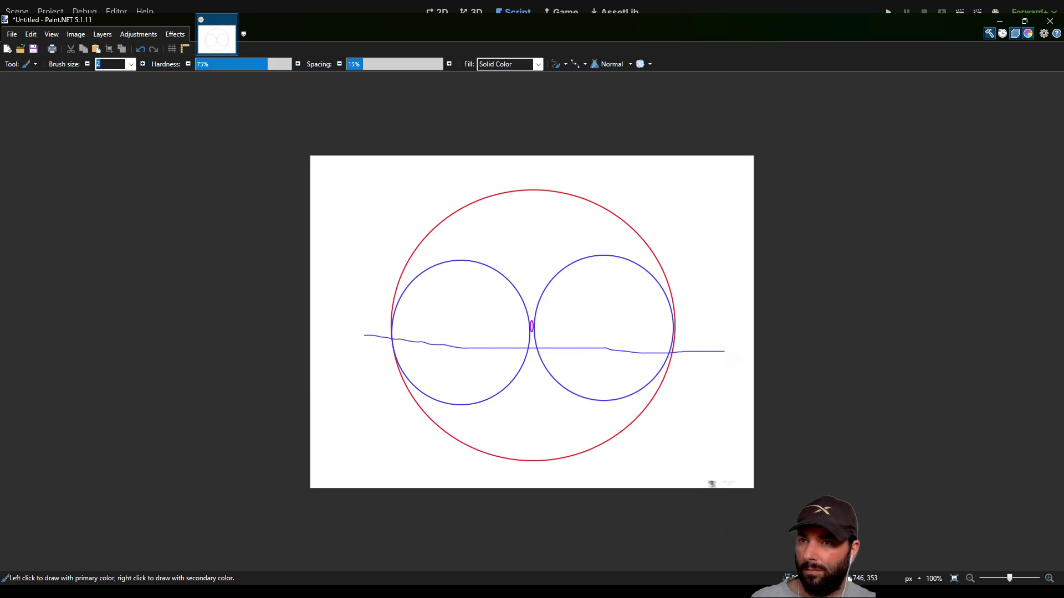
{"action": "key", "text": "ctrl+z"}
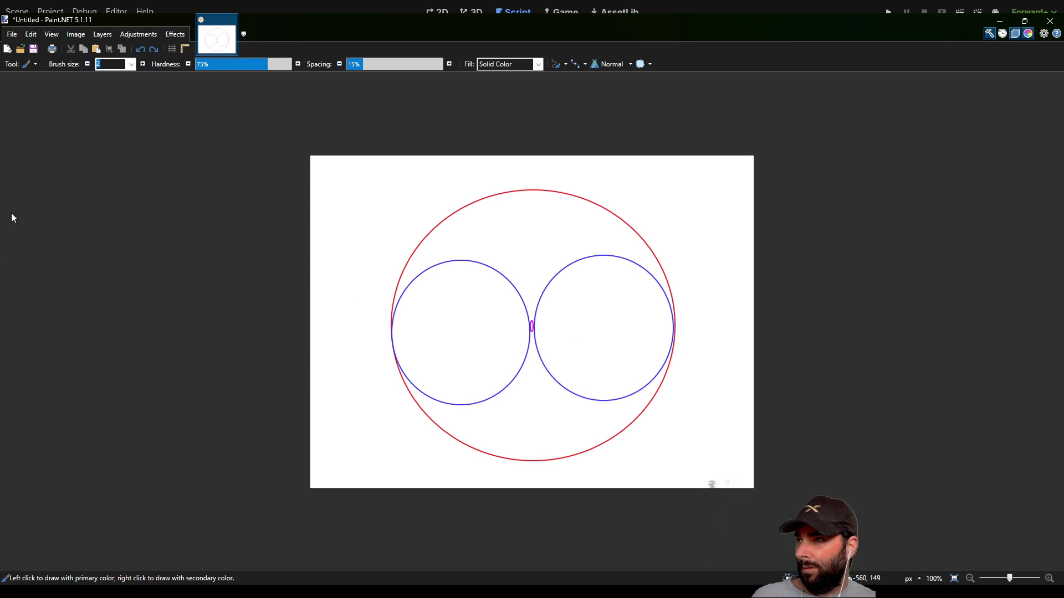
Draw a 555-px straight blue line through both circles' centres, then select the area above it
{"action": "key", "text": "o"}
{"action": "left_click_drag", "start_coordinate": [391, 328], "coordinate": [699, 329]}
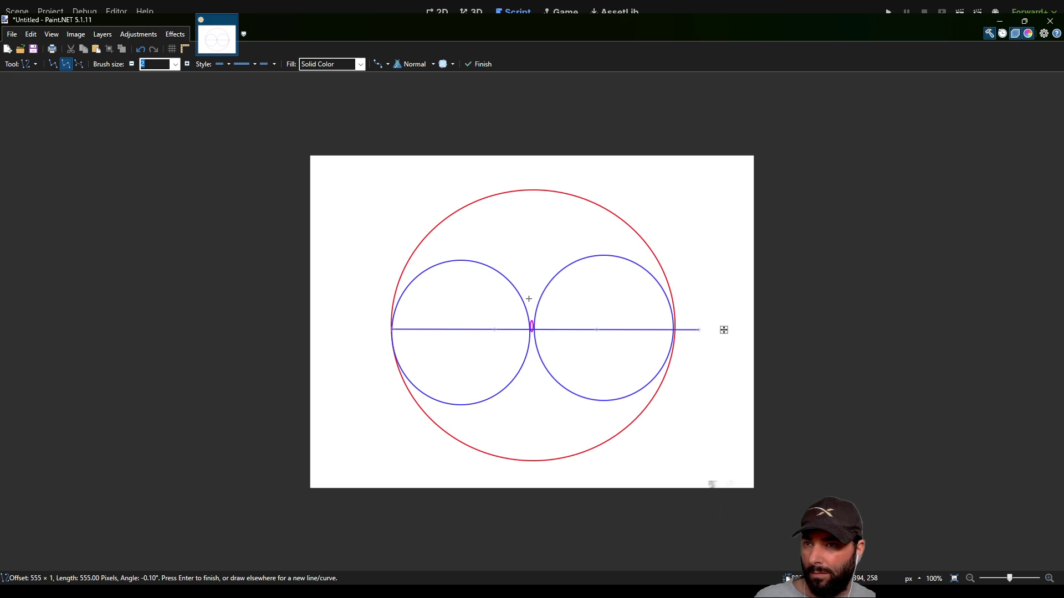
{"action": "key", "text": "s"}
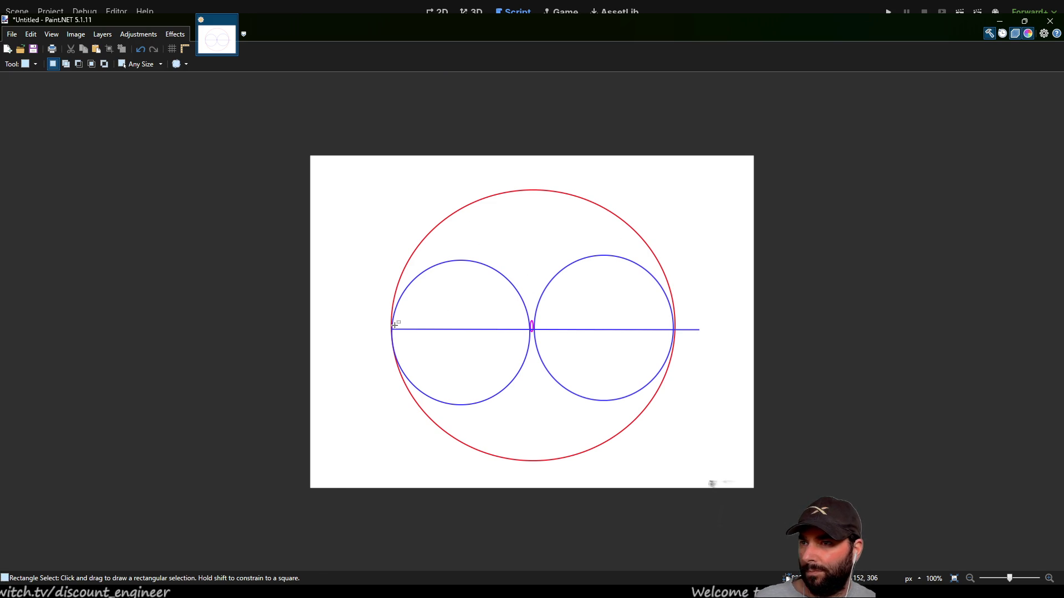
{"action": "mouse_move", "coordinate": [392, 328]}
{"action": "left_mouse_down"}
{"action": "mouse_move", "coordinate": [487, 253]}
{"action": "mouse_move", "coordinate": [666, 209]}
{"action": "mouse_move", "coordinate": [739, 171]}
{"action": "left_mouse_up"}
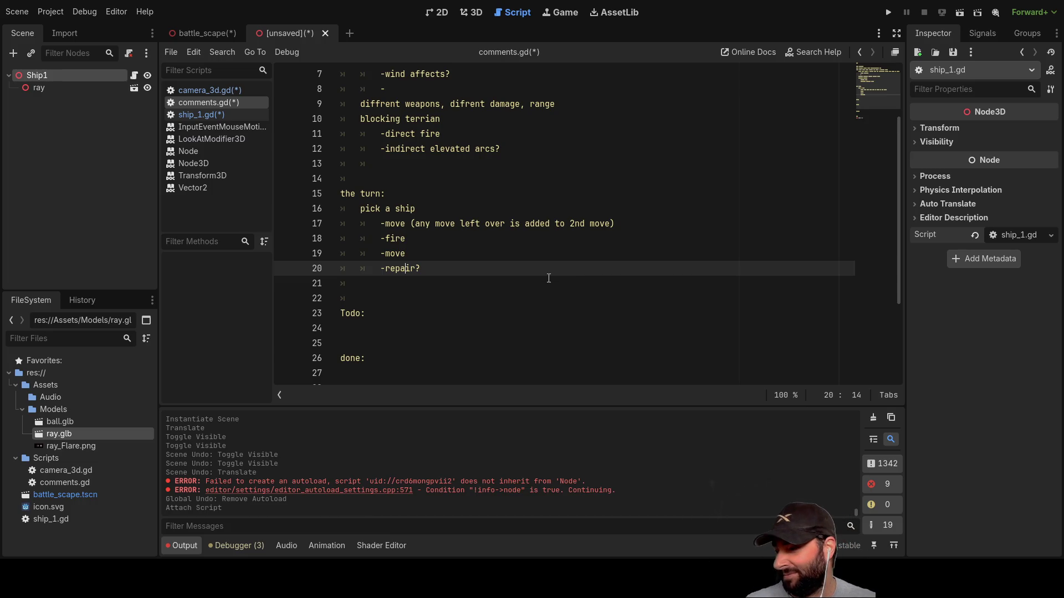
Scroll comments.gd to the top and switch to the 3D view of the Ship1 scene
{"action": "scroll", "coordinate": [540, 314], "scroll_direction": "up", "scroll_amount": 2}
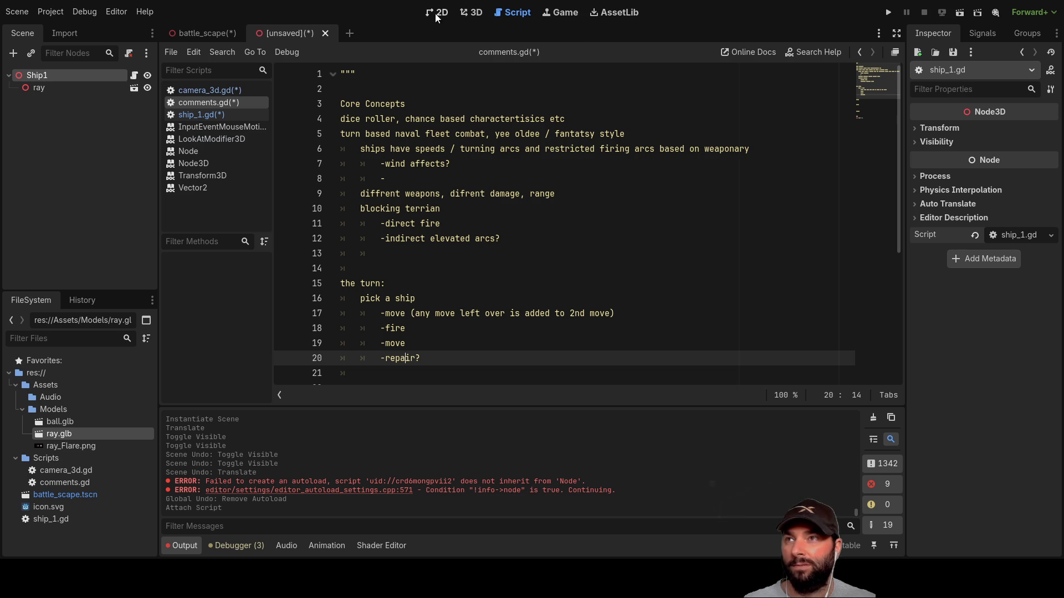
{"action": "left_click", "coordinate": [472, 12]}
{"action": "mouse_move", "coordinate": [681, 222]}
{"action": "left_mouse_down"}
{"action": "mouse_move", "coordinate": [702, 237]}
{"action": "mouse_move", "coordinate": [755, 199]}
{"action": "mouse_move", "coordinate": [743, 229]}
{"action": "left_mouse_up"}
Zoom out to a low viewing angle, select the ray model, and move it up and back
{"action": "scroll", "coordinate": [743, 225], "scroll_direction": "down", "scroll_amount": 5}
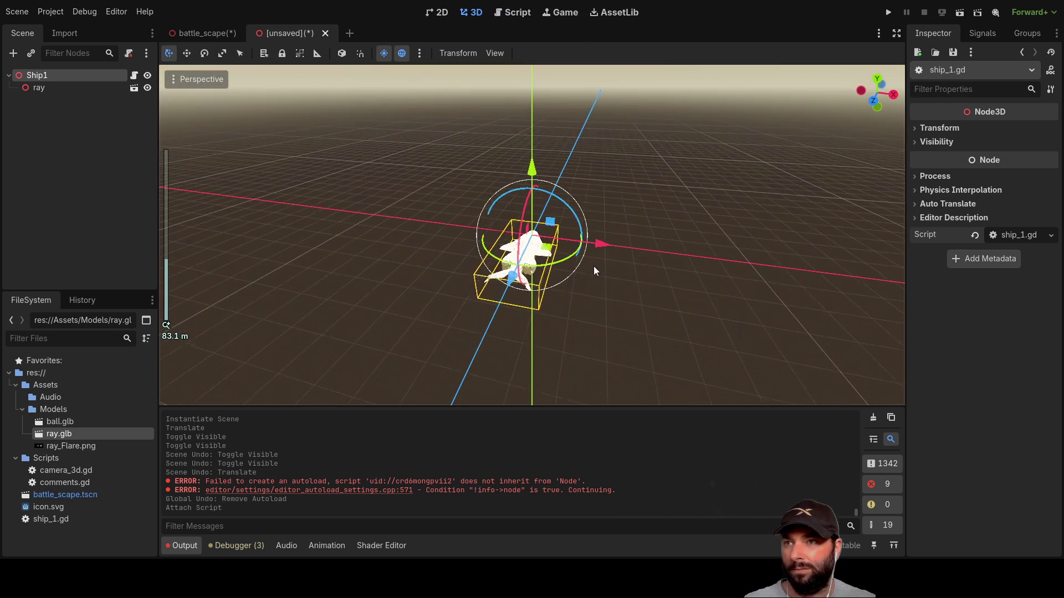
{"action": "mouse_move", "coordinate": [656, 218]}
{"action": "left_mouse_down"}
{"action": "mouse_move", "coordinate": [772, 219]}
{"action": "mouse_move", "coordinate": [481, 207]}
{"action": "left_mouse_up"}
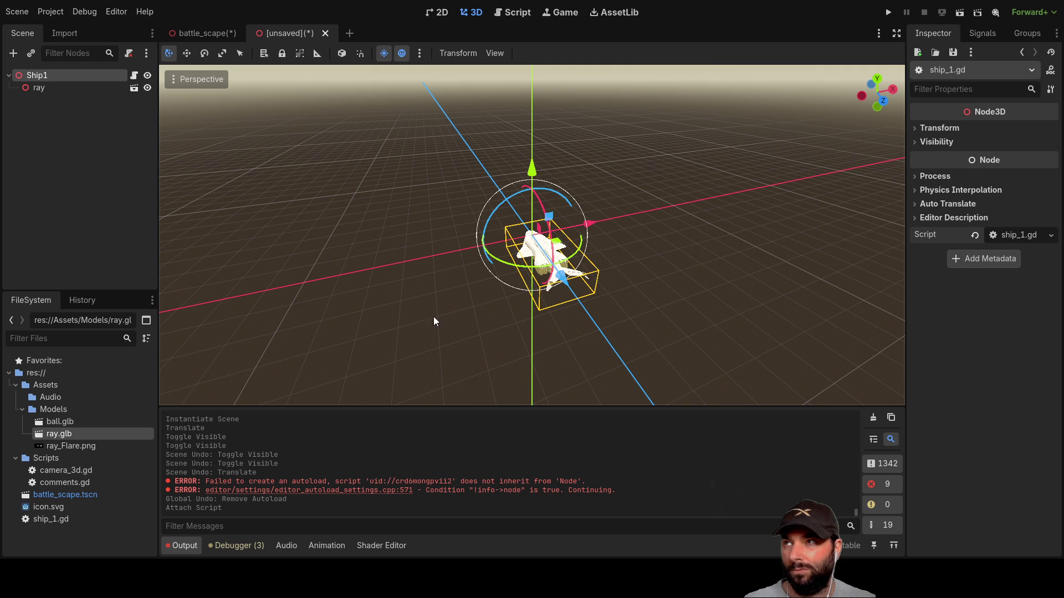
{"action": "mouse_move", "coordinate": [490, 264]}
{"action": "left_mouse_down"}
{"action": "mouse_move", "coordinate": [501, 204]}
{"action": "mouse_move", "coordinate": [646, 176]}
{"action": "mouse_move", "coordinate": [357, 269]}
{"action": "left_mouse_up"}
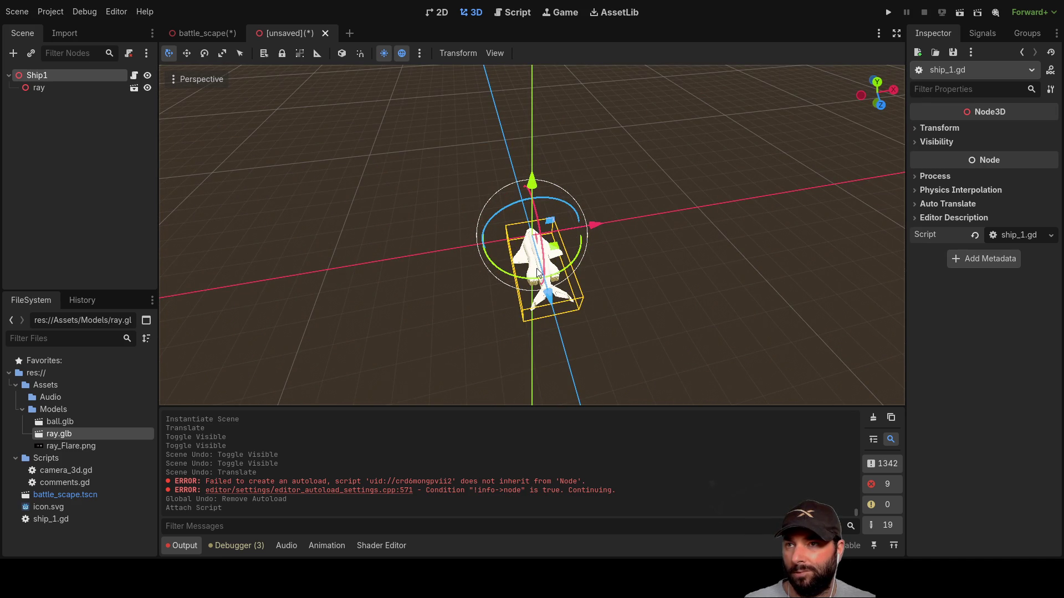
{"action": "left_click", "coordinate": [537, 244]}
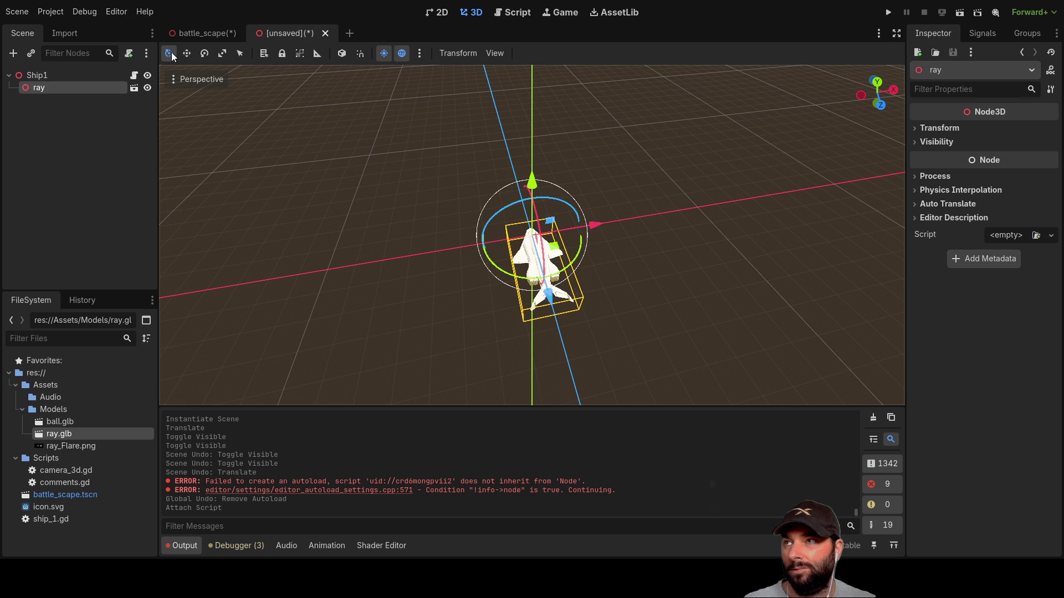
{"action": "mouse_move", "coordinate": [525, 301]}
{"action": "left_mouse_down"}
{"action": "mouse_move", "coordinate": [502, 145]}
{"action": "mouse_move", "coordinate": [541, 265]}
{"action": "mouse_move", "coordinate": [541, 254]}
{"action": "mouse_move", "coordinate": [441, 301]}
{"action": "mouse_move", "coordinate": [522, 305]}
{"action": "mouse_move", "coordinate": [540, 271]}
{"action": "mouse_move", "coordinate": [316, 276]}
{"action": "mouse_move", "coordinate": [483, 271]}
{"action": "mouse_move", "coordinate": [514, 277]}
{"action": "mouse_move", "coordinate": [397, 273]}
{"action": "mouse_move", "coordinate": [523, 284]}
{"action": "mouse_move", "coordinate": [393, 277]}
{"action": "mouse_move", "coordinate": [510, 280]}
{"action": "left_mouse_up"}
Finish positioning ray, select the Ship1 root, and switch to the battle_scape scene
{"action": "scroll", "coordinate": [537, 284], "scroll_direction": "down", "scroll_amount": 3}
{"action": "mouse_move", "coordinate": [716, 245]}
{"action": "left_mouse_down"}
{"action": "mouse_move", "coordinate": [567, 234]}
{"action": "mouse_move", "coordinate": [527, 162]}
{"action": "mouse_move", "coordinate": [563, 208]}
{"action": "left_mouse_up"}
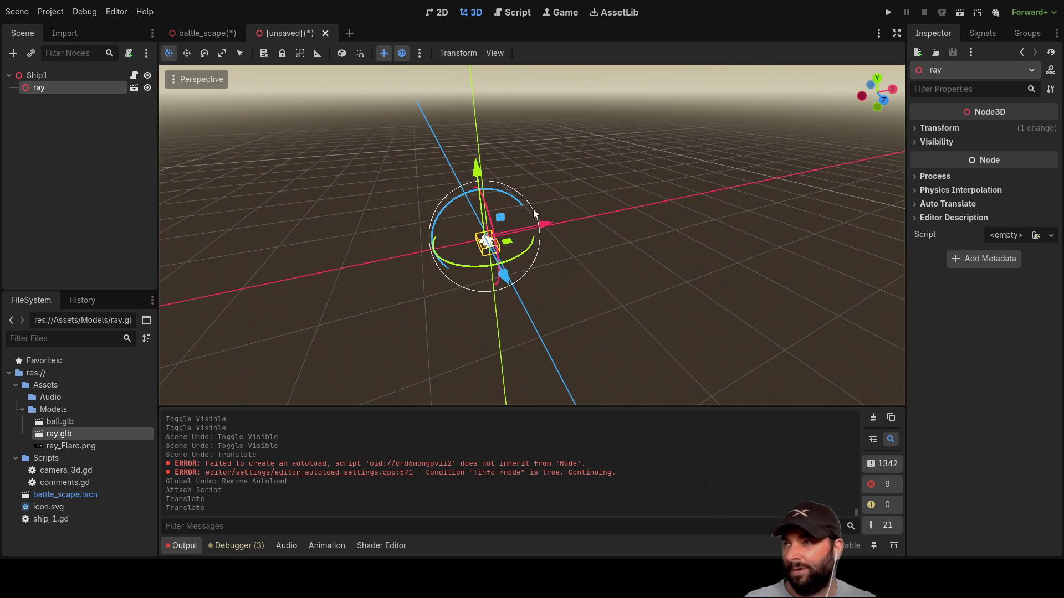
{"action": "left_click", "coordinate": [45, 79]}
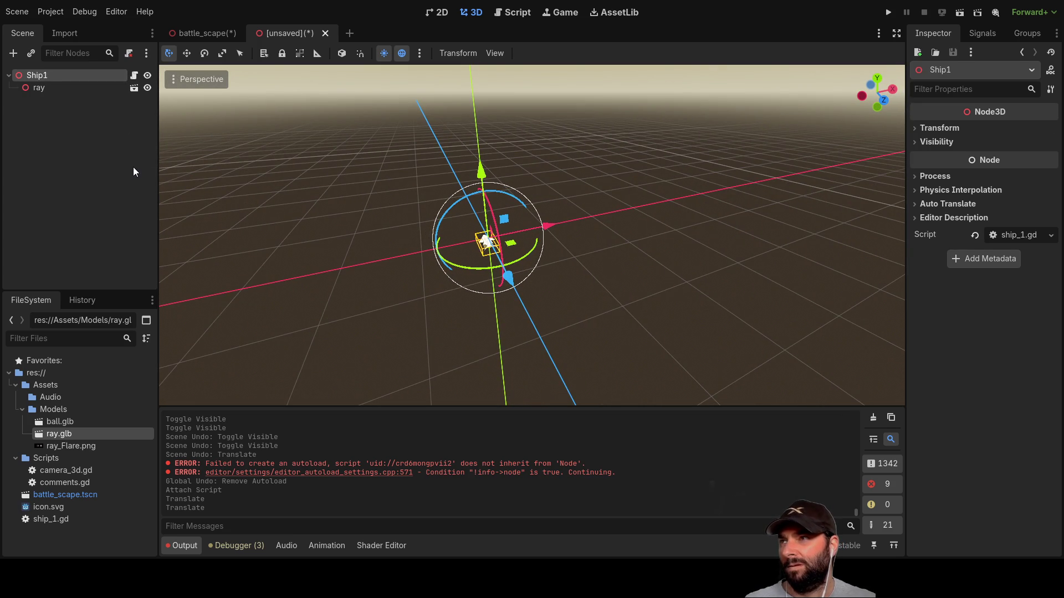
{"action": "left_click", "coordinate": [182, 33]}
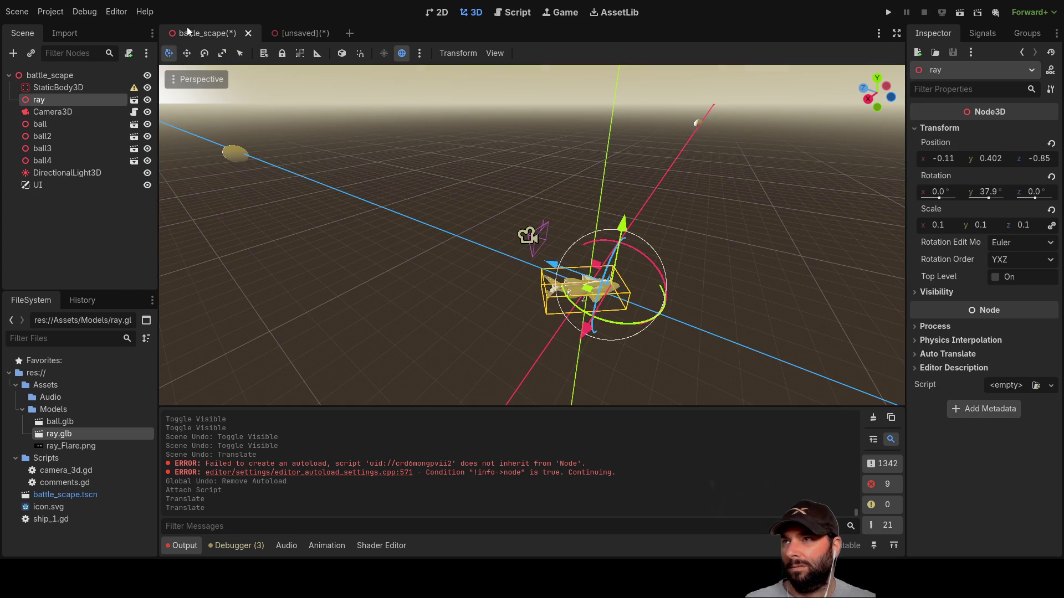
Select the battle_scape root and run the scene to watch the ray ship fly
{"action": "mouse_move", "coordinate": [395, 198]}
{"action": "left_mouse_down"}
{"action": "mouse_move", "coordinate": [532, 305]}
{"action": "mouse_move", "coordinate": [607, 229]}
{"action": "mouse_move", "coordinate": [601, 129]}
{"action": "mouse_move", "coordinate": [624, 144]}
{"action": "mouse_move", "coordinate": [625, 206]}
{"action": "mouse_move", "coordinate": [646, 161]}
{"action": "mouse_move", "coordinate": [641, 128]}
{"action": "left_mouse_up"}
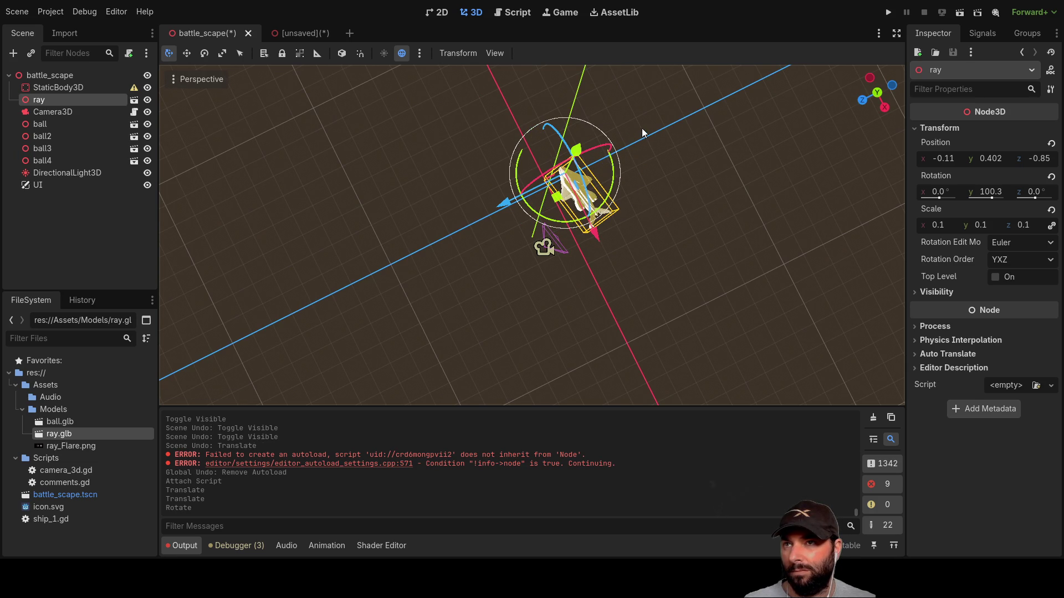
{"action": "left_click", "coordinate": [63, 75]}
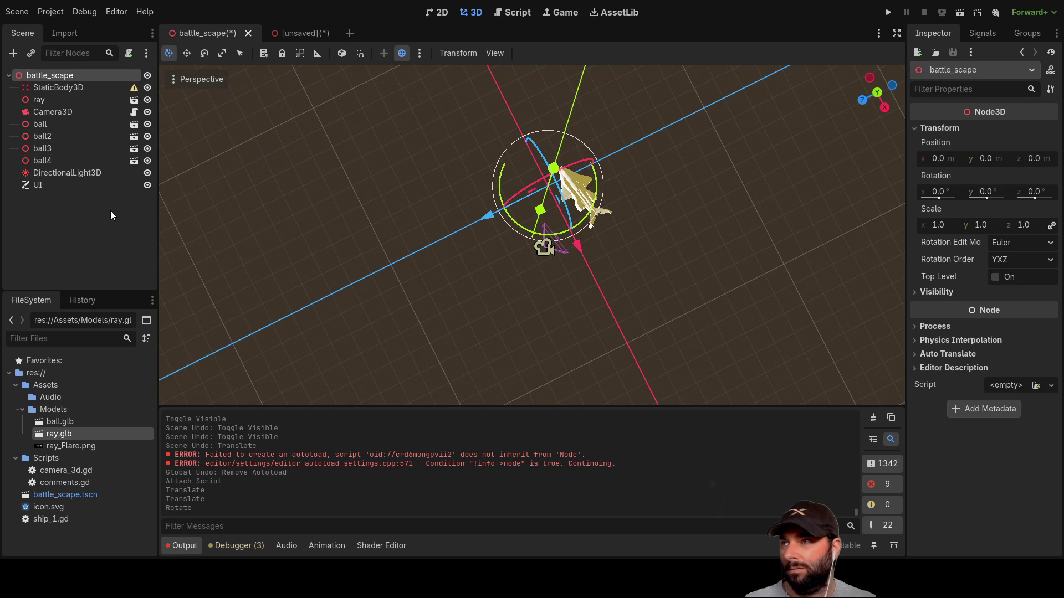
{"action": "mouse_move", "coordinate": [603, 274]}
{"action": "left_mouse_down"}
{"action": "mouse_move", "coordinate": [658, 238]}
{"action": "mouse_move", "coordinate": [620, 154]}
{"action": "mouse_move", "coordinate": [594, 126]}
{"action": "left_mouse_up"}
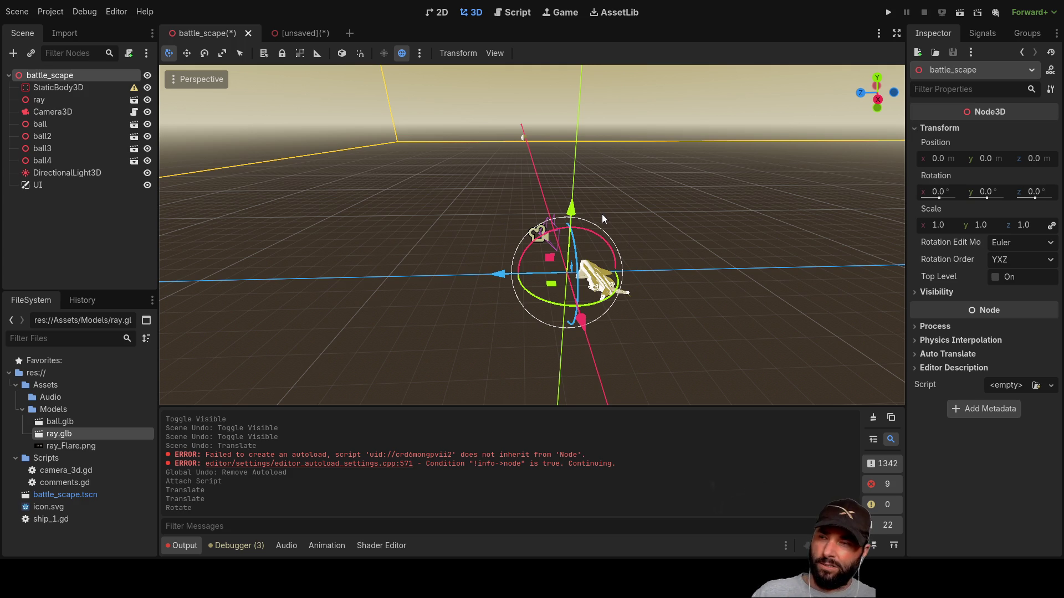
{"action": "mouse_move", "coordinate": [637, 207]}
{"action": "left_mouse_down"}
{"action": "mouse_move", "coordinate": [673, 211]}
{"action": "mouse_move", "coordinate": [522, 182]}
{"action": "mouse_move", "coordinate": [736, 201]}
{"action": "mouse_move", "coordinate": [678, 207]}
{"action": "mouse_move", "coordinate": [653, 182]}
{"action": "mouse_move", "coordinate": [676, 215]}
{"action": "mouse_move", "coordinate": [693, 141]}
{"action": "mouse_move", "coordinate": [720, 197]}
{"action": "mouse_move", "coordinate": [721, 135]}
{"action": "left_mouse_up"}
{"action": "left_click", "coordinate": [886, 12]}
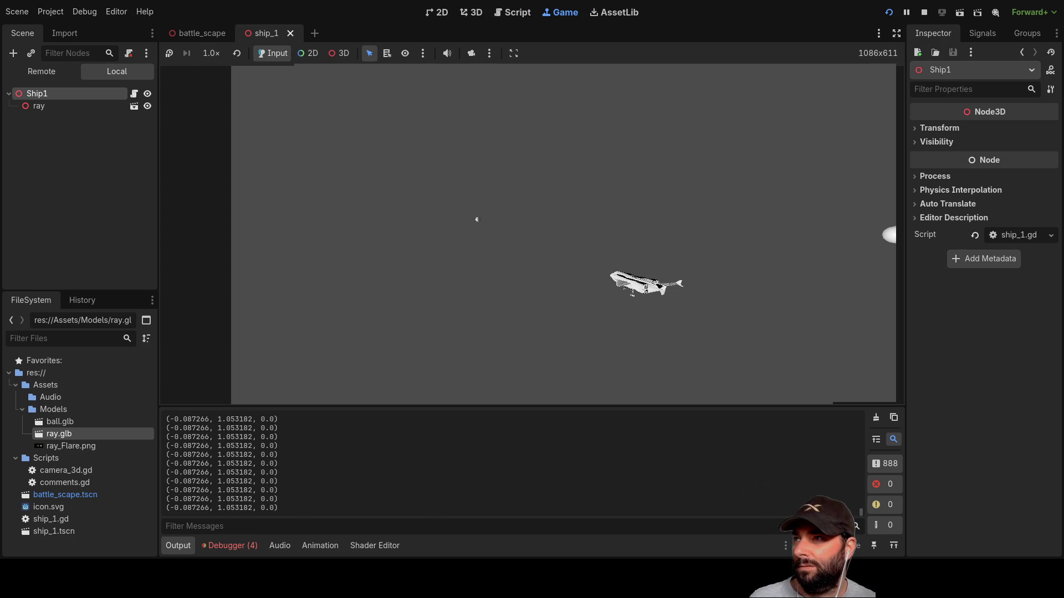
Add an Area3D child node under ray and stop the running game
{"action": "left_click", "coordinate": [198, 35]}
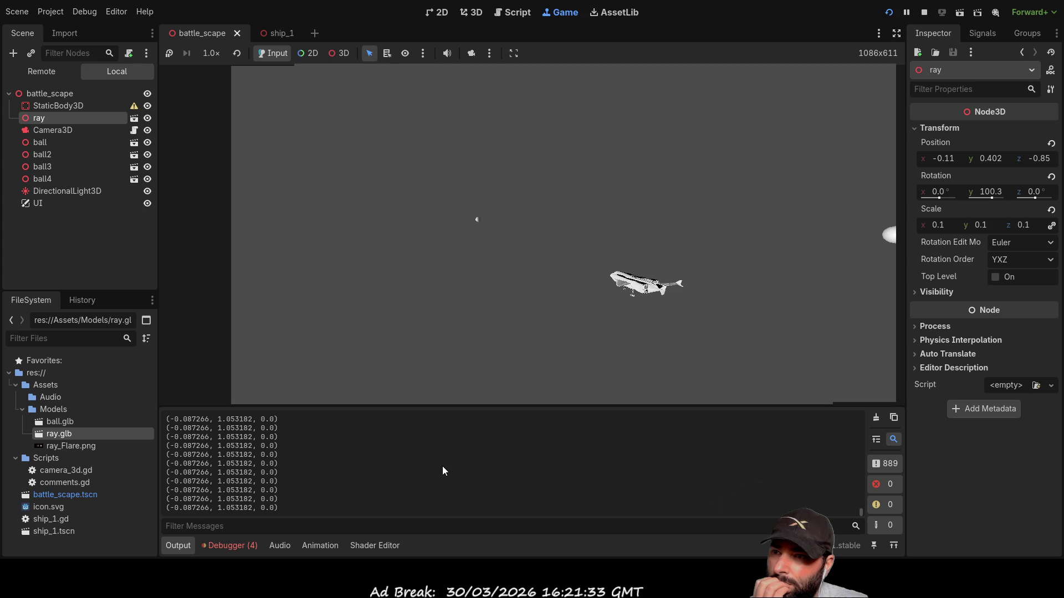
{"action": "key", "text": "ctrl+v"}
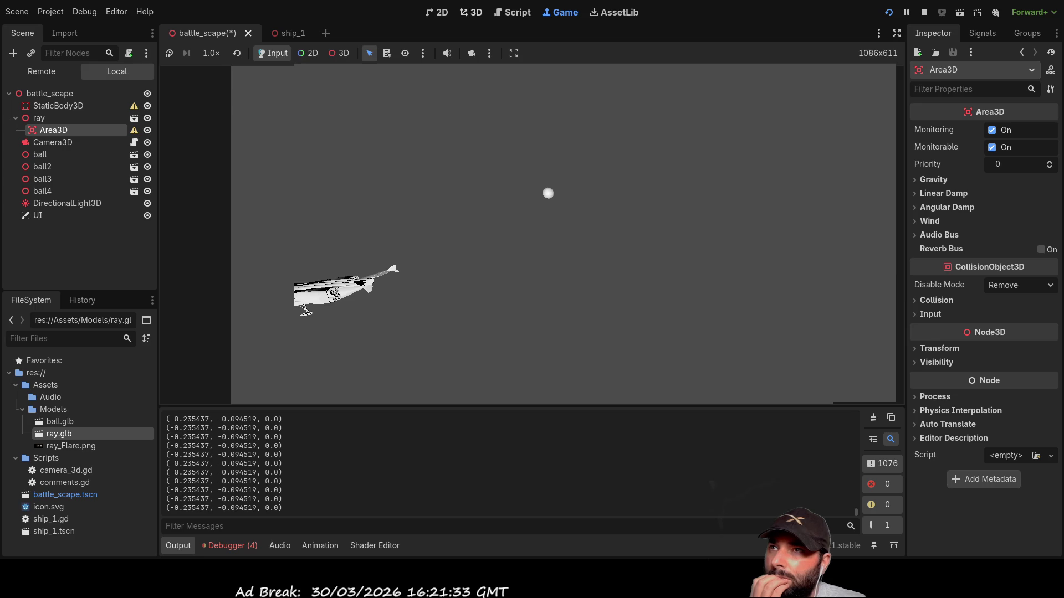
{"action": "left_click", "coordinate": [470, 12]}
{"action": "key", "text": "F8"}
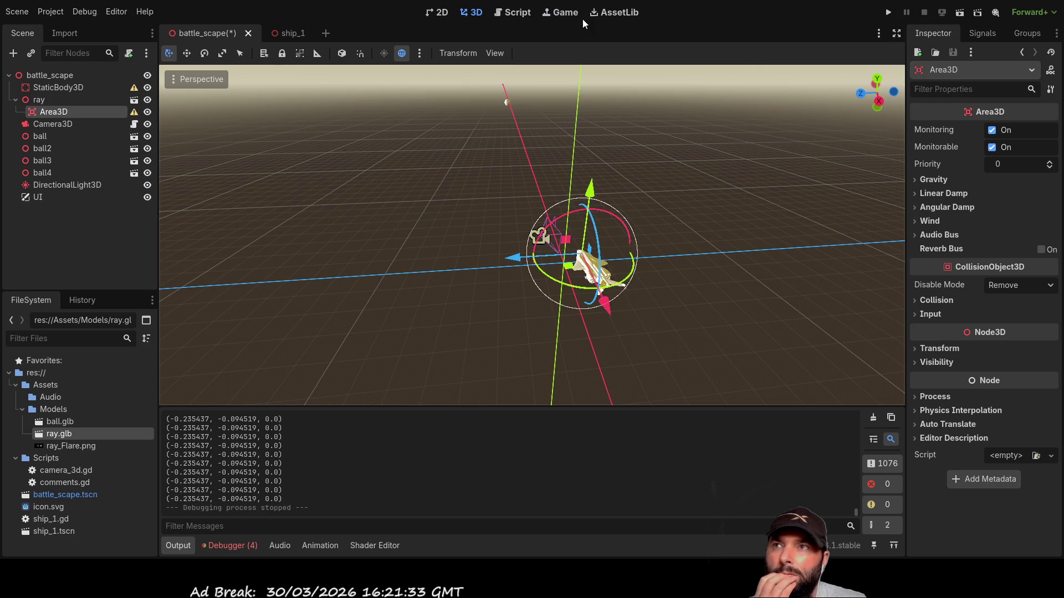
Create a CollisionShape3D node as a child of Area3D
{"action": "mouse_move", "coordinate": [683, 227]}
{"action": "left_mouse_down"}
{"action": "mouse_move", "coordinate": [751, 172]}
{"action": "mouse_move", "coordinate": [706, 204]}
{"action": "mouse_move", "coordinate": [687, 188]}
{"action": "left_mouse_up"}
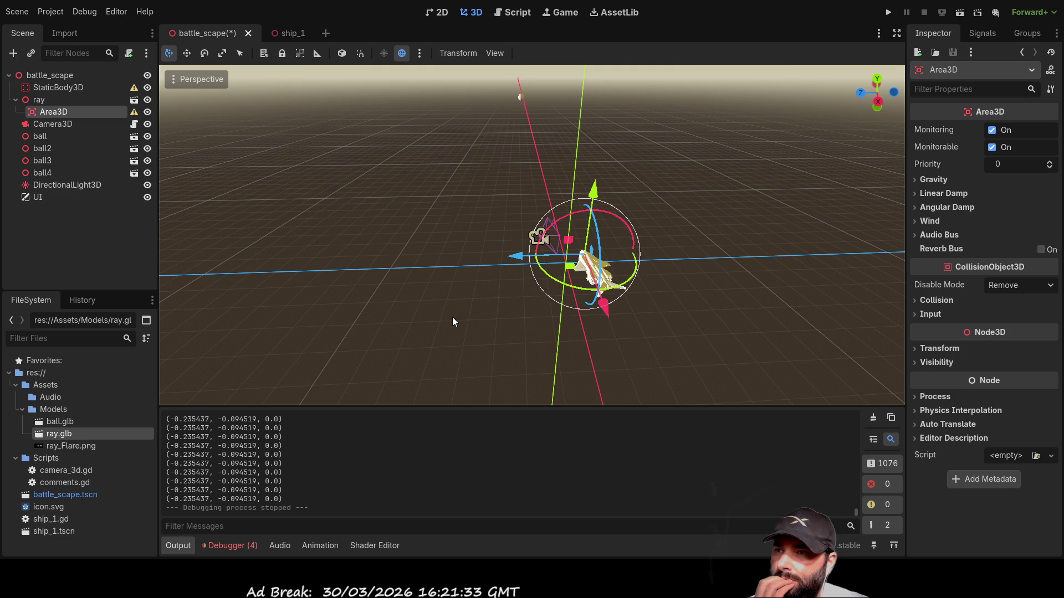
{"action": "key", "text": "ctrl+a"}
{"action": "key", "text": "Return"}
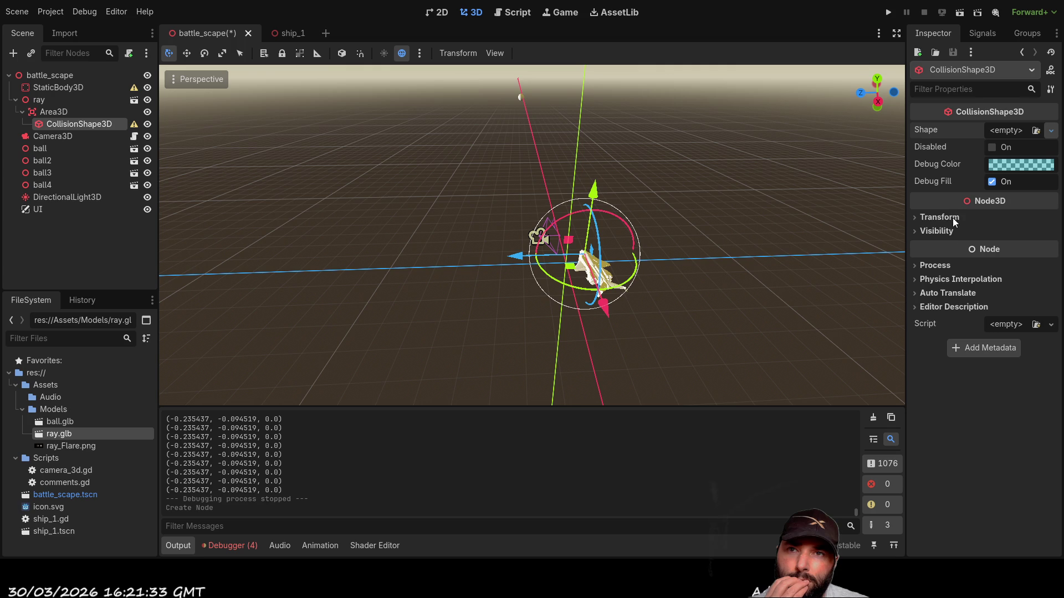
Give the collision shape a separation ray shape and toggle its visibility
{"action": "left_click", "coordinate": [959, 167]}
{"action": "mouse_move", "coordinate": [905, 194]}
{"action": "left_mouse_down"}
{"action": "mouse_move", "coordinate": [761, 246]}
{"action": "mouse_move", "coordinate": [611, 188]}
{"action": "mouse_move", "coordinate": [531, 127]}
{"action": "mouse_move", "coordinate": [643, 287]}
{"action": "mouse_move", "coordinate": [641, 239]}
{"action": "mouse_move", "coordinate": [671, 158]}
{"action": "mouse_move", "coordinate": [663, 201]}
{"action": "mouse_move", "coordinate": [646, 188]}
{"action": "mouse_move", "coordinate": [630, 194]}
{"action": "mouse_move", "coordinate": [668, 201]}
{"action": "left_mouse_up"}
{"action": "scroll", "coordinate": [642, 288], "scroll_direction": "up", "scroll_amount": 3}
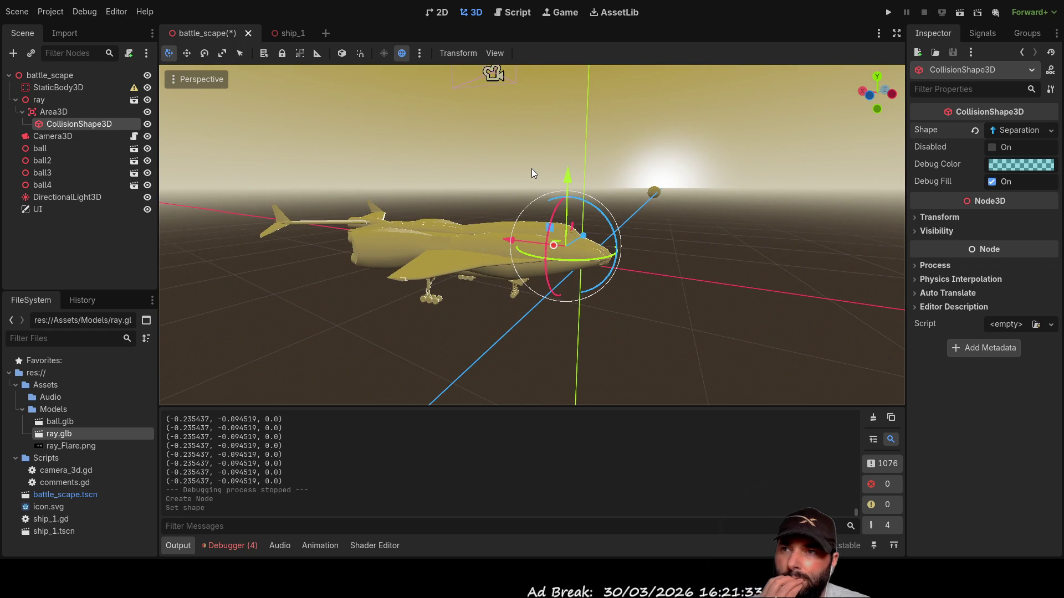
{"action": "mouse_move", "coordinate": [640, 152]}
{"action": "left_mouse_down"}
{"action": "mouse_move", "coordinate": [621, 168]}
{"action": "mouse_move", "coordinate": [599, 165]}
{"action": "left_mouse_up"}
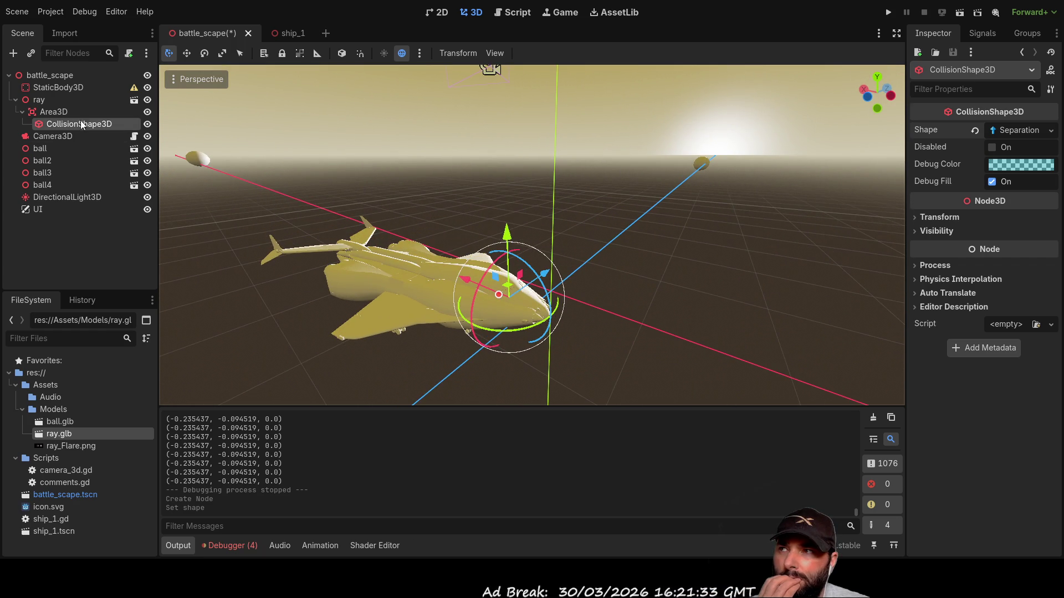
{"action": "left_click", "coordinate": [148, 125]}
{"action": "left_click", "coordinate": [148, 126]}
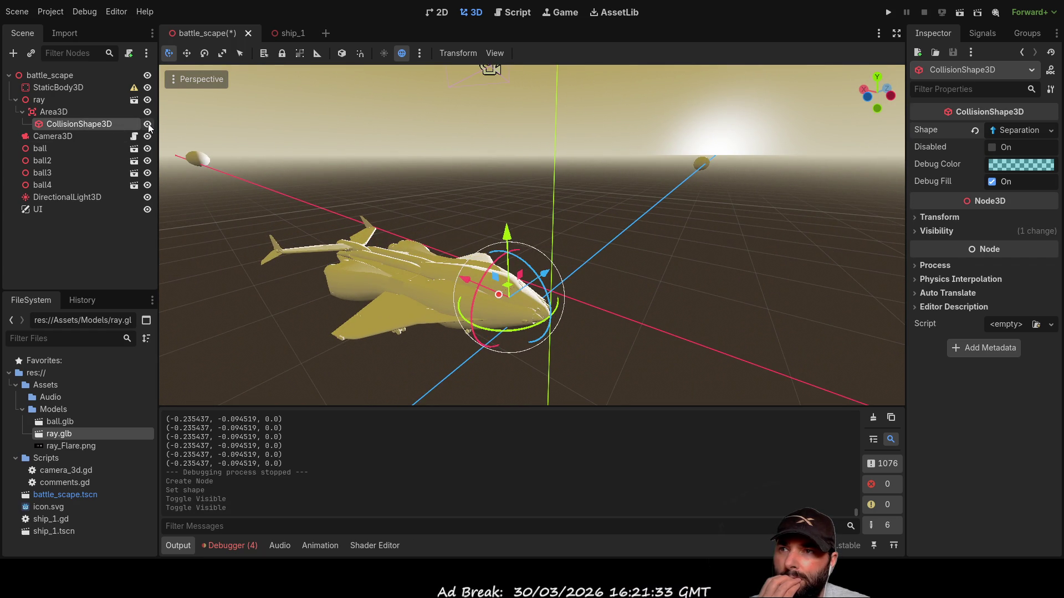
{"action": "left_click", "coordinate": [148, 126]}
{"action": "left_click", "coordinate": [148, 125]}
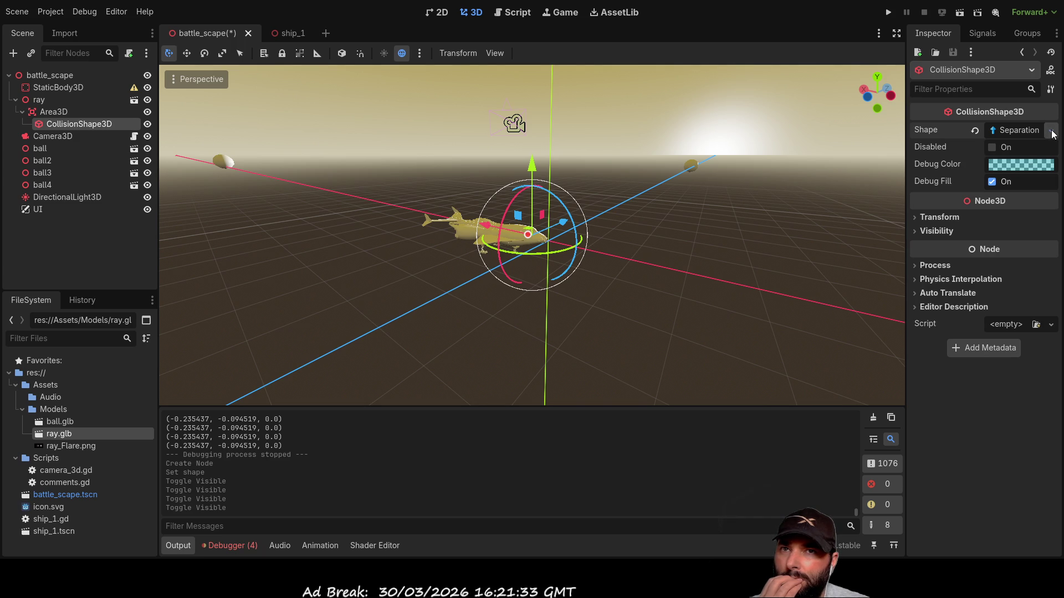
Switch to a capsule shape, then raise, shift and roughly rotate it in the viewport
{"action": "left_click", "coordinate": [965, 203]}
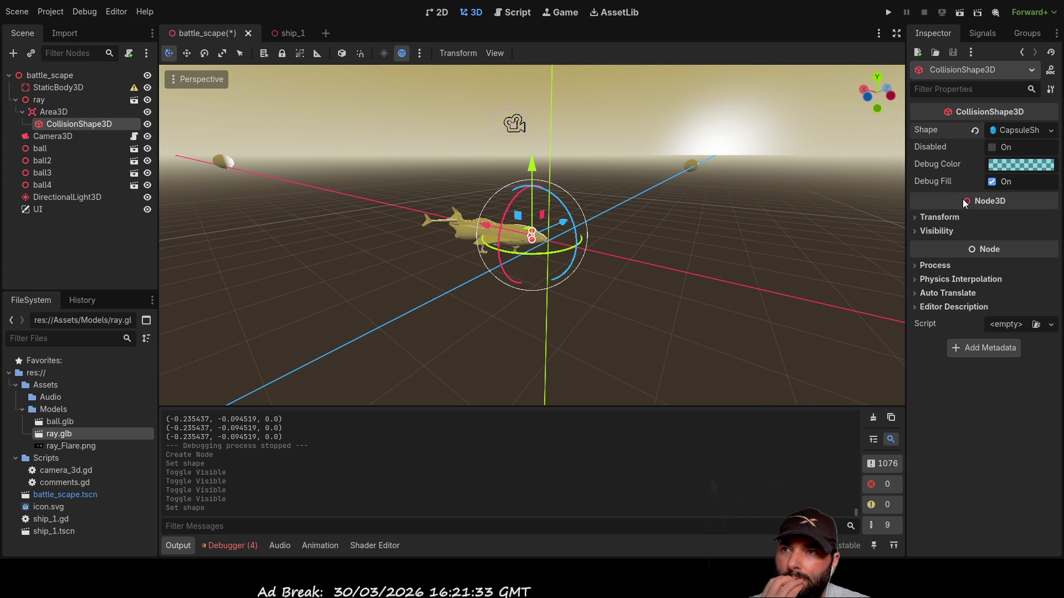
{"action": "scroll", "coordinate": [632, 299], "scroll_direction": "up", "scroll_amount": 5}
{"action": "mouse_move", "coordinate": [639, 298]}
{"action": "left_mouse_down"}
{"action": "mouse_move", "coordinate": [569, 230]}
{"action": "mouse_move", "coordinate": [636, 193]}
{"action": "mouse_move", "coordinate": [690, 287]}
{"action": "mouse_move", "coordinate": [628, 275]}
{"action": "mouse_move", "coordinate": [551, 225]}
{"action": "left_mouse_up"}
{"action": "left_click_drag", "start_coordinate": [534, 174], "coordinate": [533, 114]}
{"action": "mouse_move", "coordinate": [477, 176]}
{"action": "left_mouse_down"}
{"action": "mouse_move", "coordinate": [422, 167]}
{"action": "mouse_move", "coordinate": [496, 188]}
{"action": "mouse_move", "coordinate": [494, 171]}
{"action": "mouse_move", "coordinate": [495, 198]}
{"action": "mouse_move", "coordinate": [501, 184]}
{"action": "mouse_move", "coordinate": [721, 228]}
{"action": "left_mouse_up"}
{"action": "scroll", "coordinate": [544, 160], "scroll_direction": "down", "scroll_amount": 5}
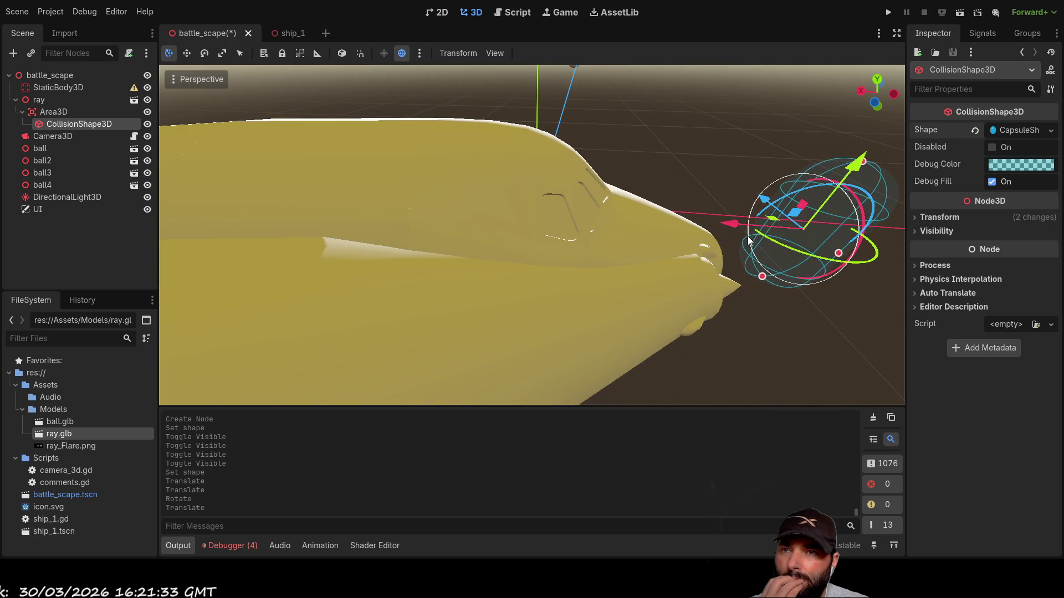
{"action": "scroll", "coordinate": [720, 250], "scroll_direction": "down", "scroll_amount": 3}
{"action": "mouse_move", "coordinate": [627, 298]}
{"action": "left_mouse_down"}
{"action": "mouse_move", "coordinate": [539, 254]}
{"action": "mouse_move", "coordinate": [530, 223]}
{"action": "mouse_move", "coordinate": [481, 202]}
{"action": "left_mouse_up"}
{"action": "mouse_move", "coordinate": [751, 281]}
{"action": "left_mouse_down"}
{"action": "mouse_move", "coordinate": [776, 330]}
{"action": "mouse_move", "coordinate": [772, 380]}
{"action": "left_mouse_up"}
Set the collision shape's rotation to 90, 90, -90 in the Inspector
{"action": "left_click", "coordinate": [915, 217]}
{"action": "left_click", "coordinate": [997, 283]}
{"action": "left_click", "coordinate": [1036, 281]}
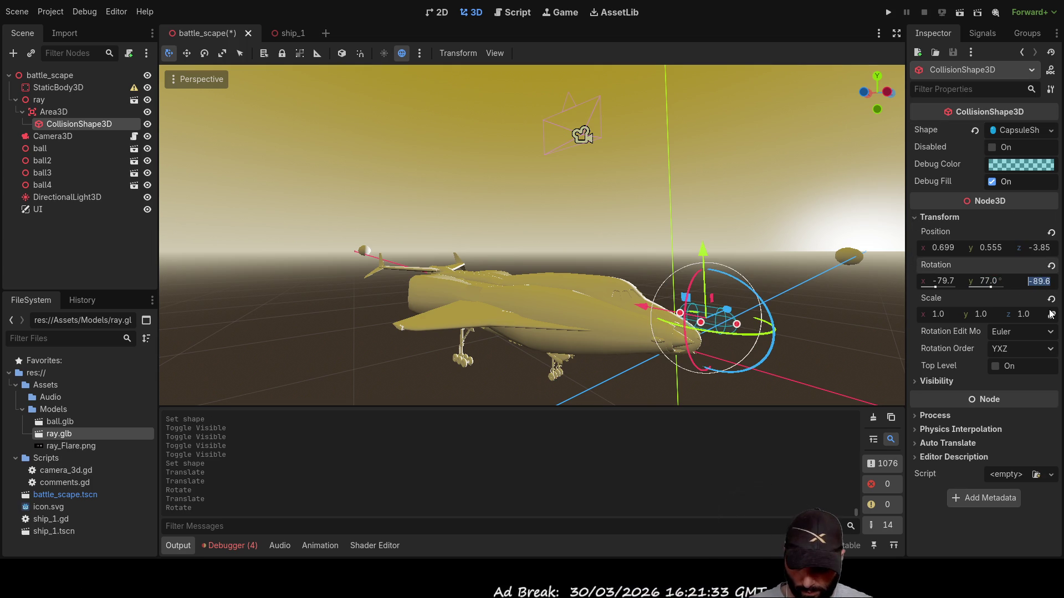
{"action": "type", "text": "-90"}
{"action": "key", "text": "Return"}
{"action": "key", "text": "shift+Tab"}
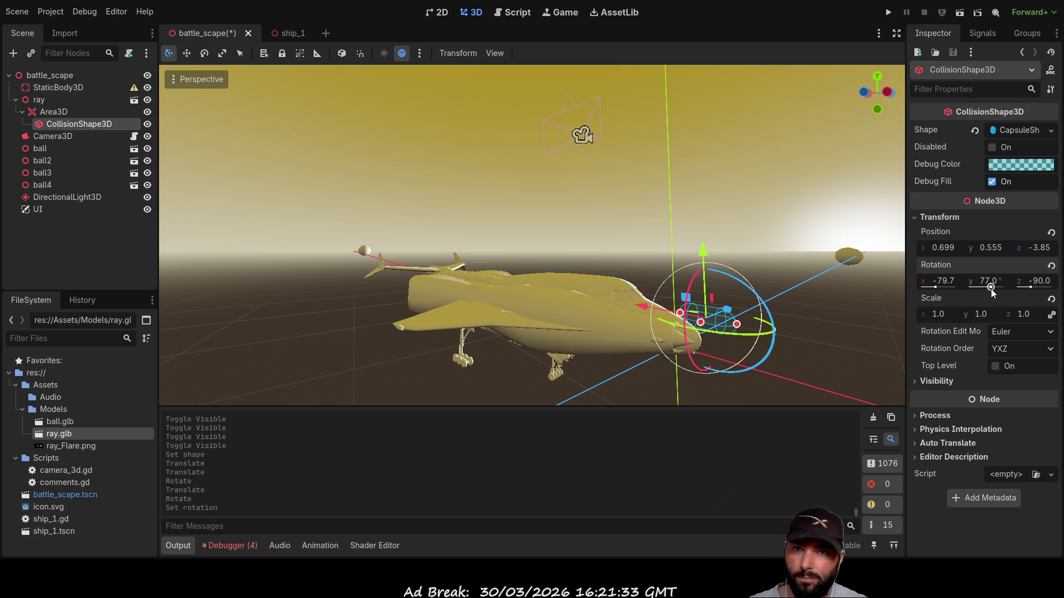
{"action": "type", "text": "90"}
{"action": "key", "text": "Return"}
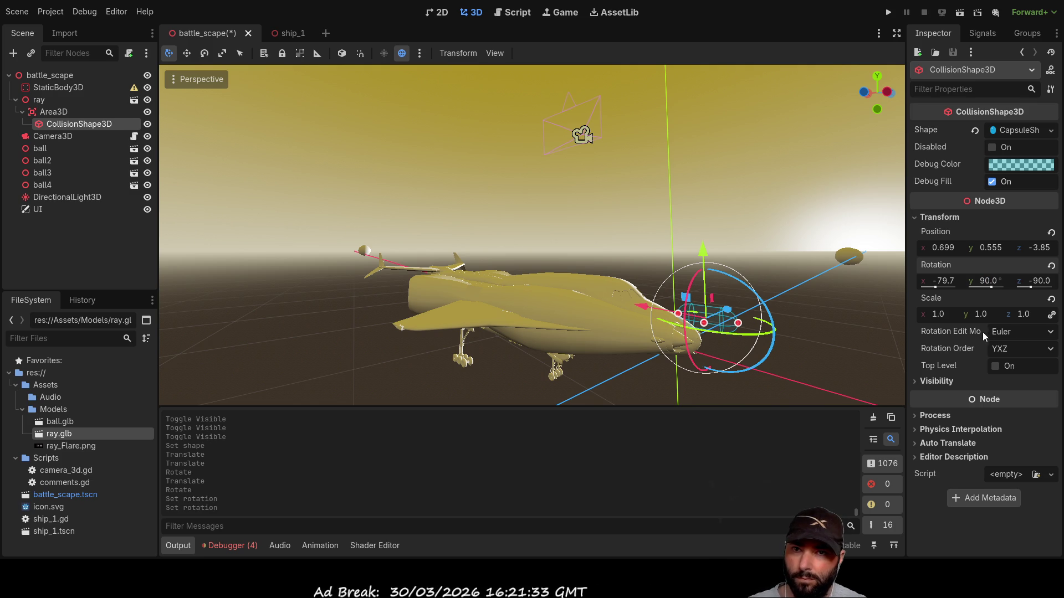
{"action": "left_click", "coordinate": [941, 281]}
{"action": "type", "text": "90"}
{"action": "key", "text": "Return"}
Set the collision shape's position to 0, 1, 5
{"action": "mouse_move", "coordinate": [791, 192]}
{"action": "left_mouse_down"}
{"action": "mouse_move", "coordinate": [790, 264]}
{"action": "mouse_move", "coordinate": [832, 297]}
{"action": "left_mouse_up"}
{"action": "left_click_drag", "start_coordinate": [939, 248], "coordinate": [952, 258]}
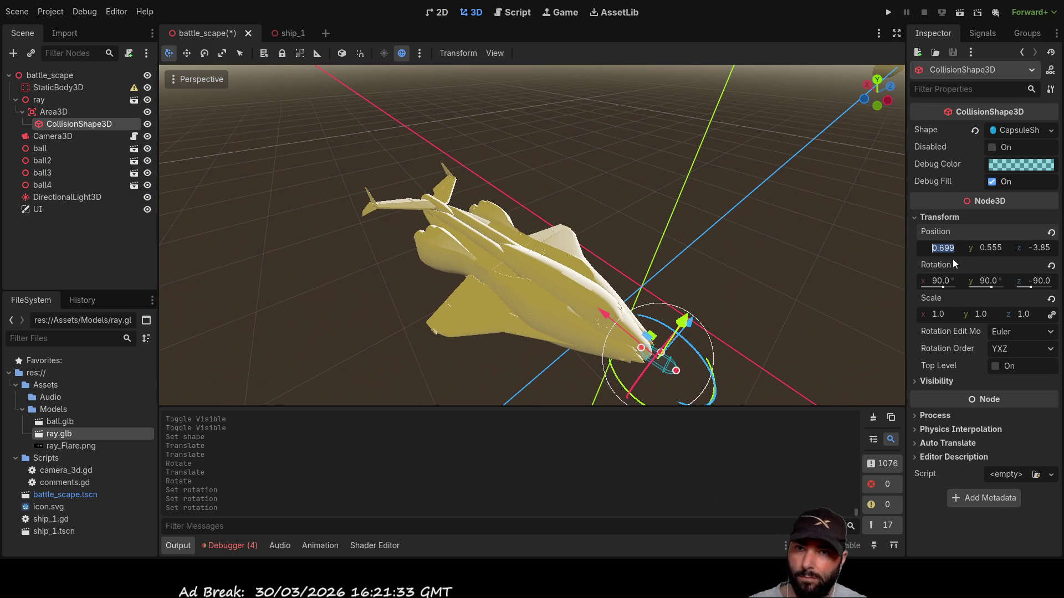
{"action": "left_click", "coordinate": [992, 248]}
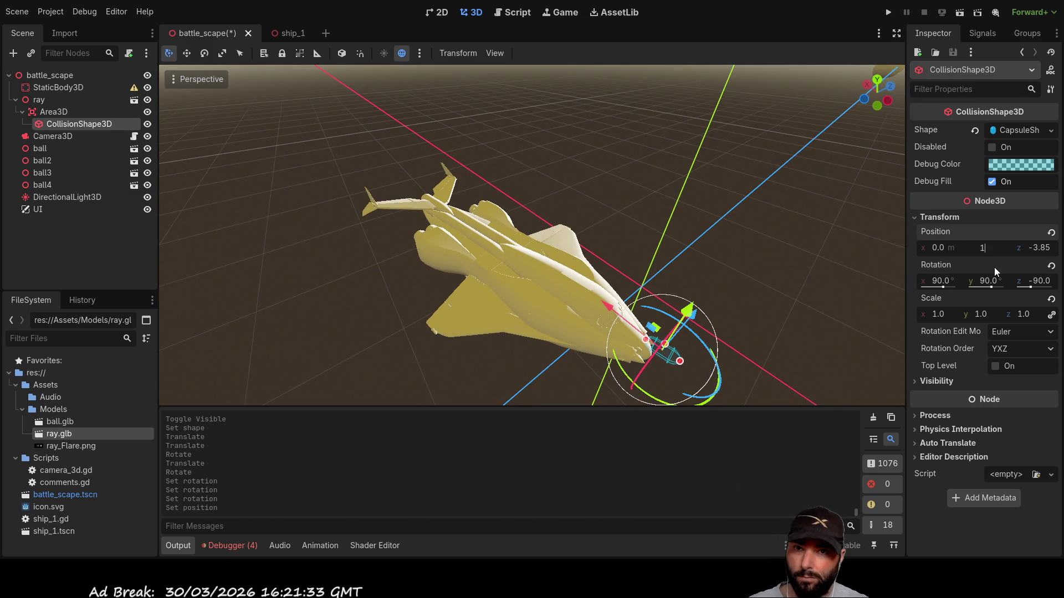
{"action": "type", "text": "1"}
{"action": "key", "text": "Return"}
{"action": "left_click", "coordinate": [1039, 249]}
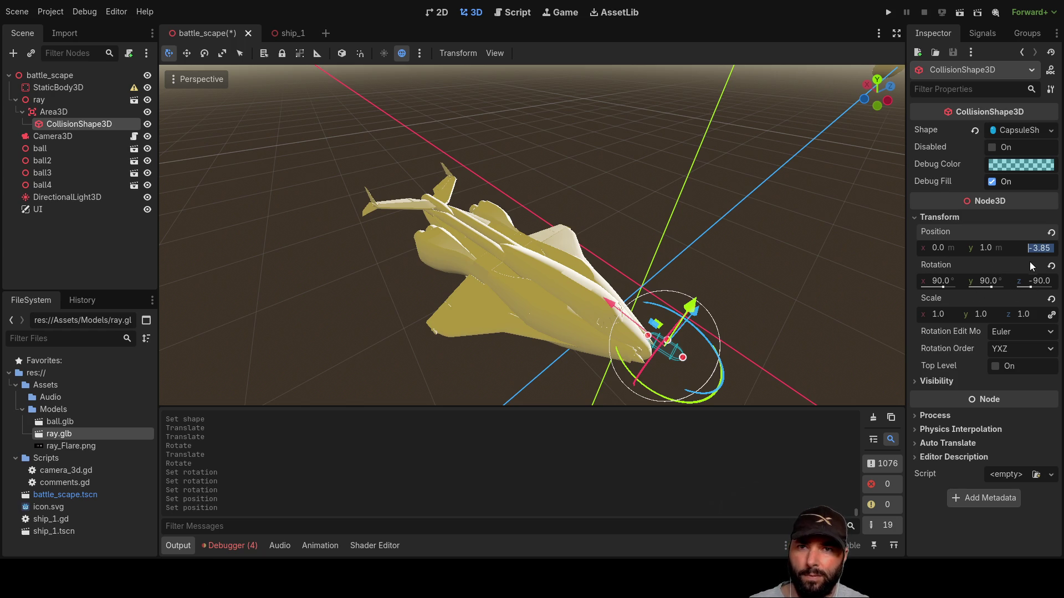
{"action": "type", "text": "5"}
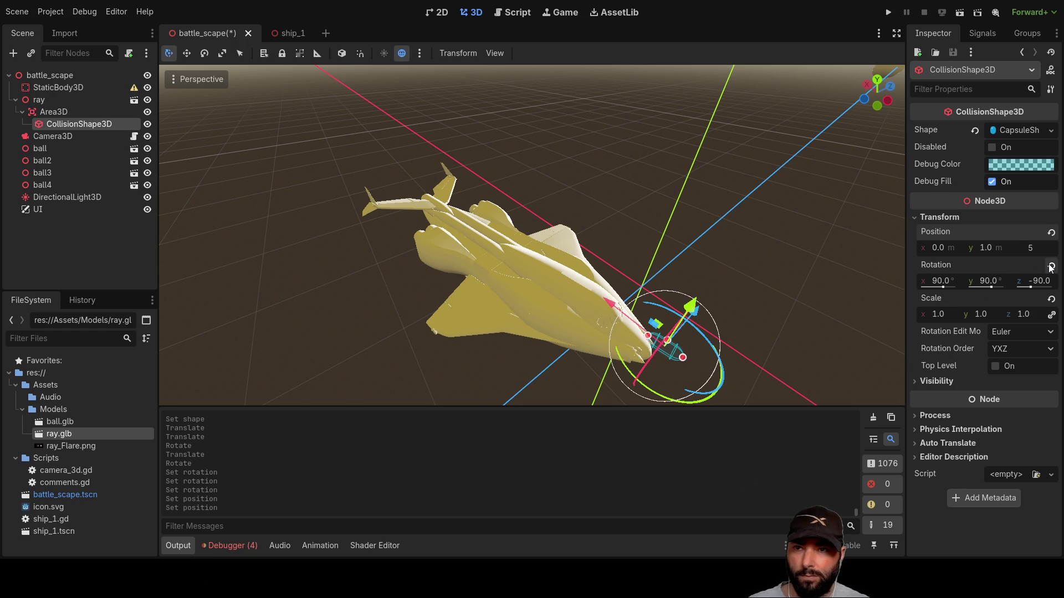
{"action": "key", "text": "Return"}
Nudge the capsule upward, then select CollisionShape3D and frame the view on it
{"action": "mouse_move", "coordinate": [765, 244]}
{"action": "left_mouse_down"}
{"action": "mouse_move", "coordinate": [679, 188]}
{"action": "mouse_move", "coordinate": [634, 134]}
{"action": "left_mouse_up"}
{"action": "mouse_move", "coordinate": [541, 215]}
{"action": "left_mouse_down"}
{"action": "mouse_move", "coordinate": [543, 145]}
{"action": "mouse_move", "coordinate": [421, 166]}
{"action": "left_mouse_up"}
{"action": "scroll", "coordinate": [532, 235], "scroll_direction": "down", "scroll_amount": 3}
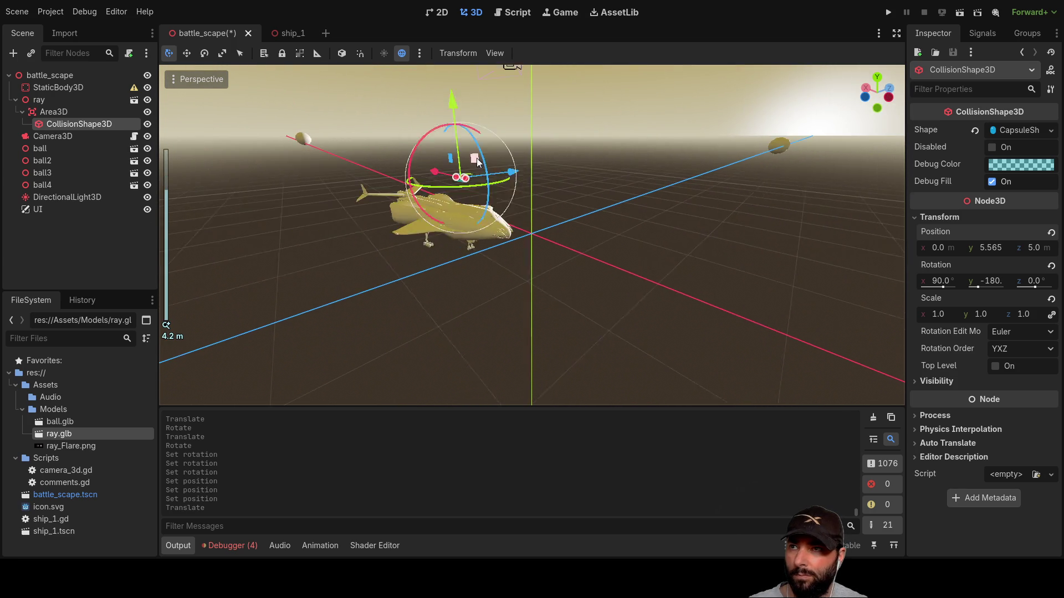
{"action": "mouse_move", "coordinate": [532, 235]}
{"action": "left_mouse_down"}
{"action": "mouse_move", "coordinate": [527, 162]}
{"action": "mouse_move", "coordinate": [408, 107]}
{"action": "mouse_move", "coordinate": [533, 203]}
{"action": "left_mouse_up"}
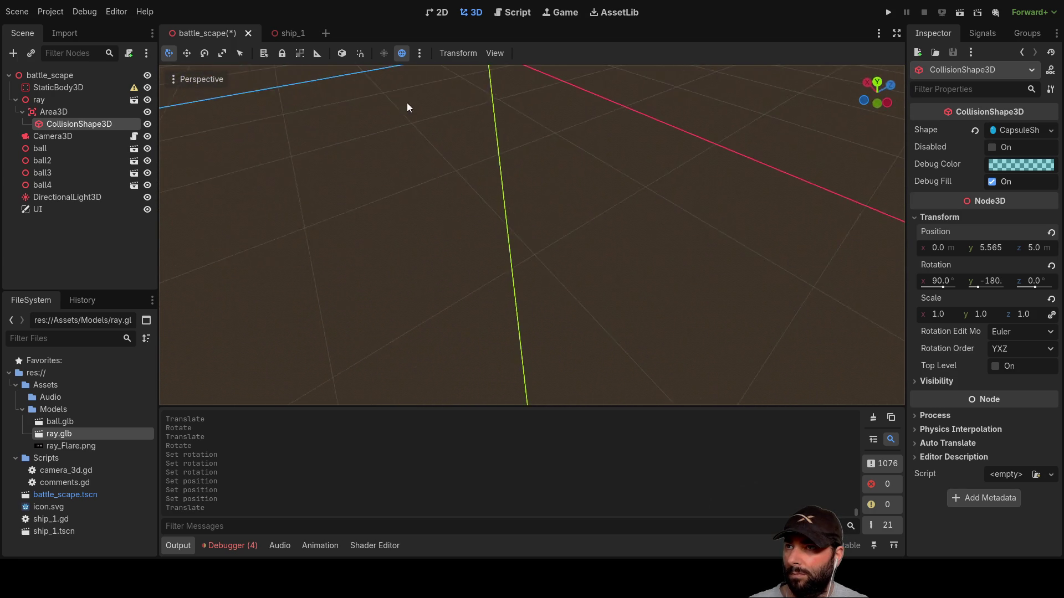
{"action": "scroll", "coordinate": [407, 107], "scroll_direction": "up", "scroll_amount": 2}
{"action": "left_click_drag", "start_coordinate": [340, 183], "coordinate": [372, 245]}
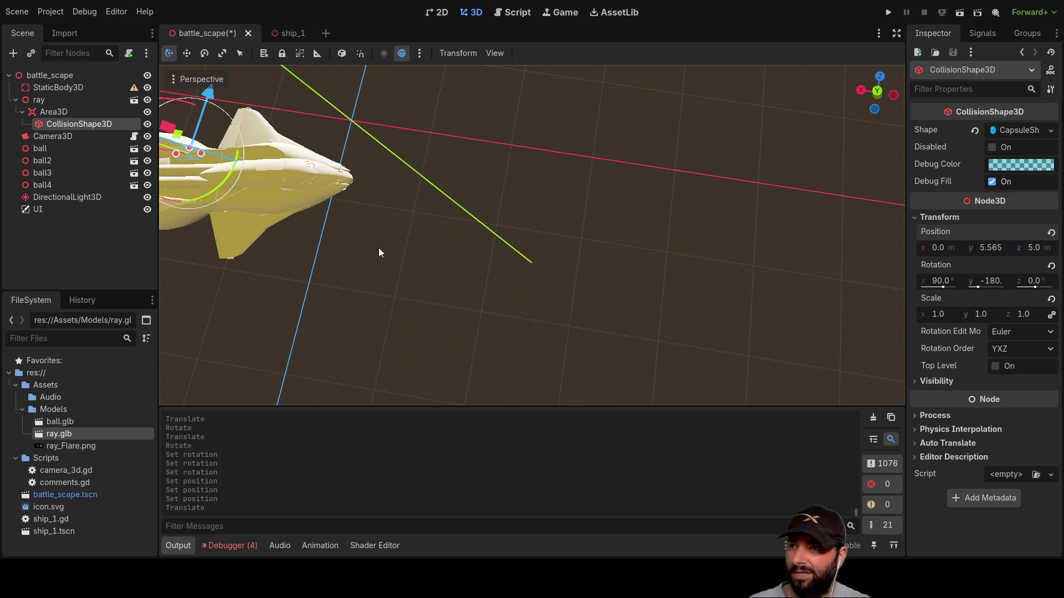
{"action": "mouse_move", "coordinate": [443, 261]}
{"action": "left_mouse_down"}
{"action": "mouse_move", "coordinate": [497, 261]}
{"action": "mouse_move", "coordinate": [432, 253]}
{"action": "left_mouse_up"}
{"action": "left_click_drag", "start_coordinate": [532, 264], "coordinate": [426, 279]}
{"action": "mouse_move", "coordinate": [303, 260]}
{"action": "left_mouse_down"}
{"action": "mouse_move", "coordinate": [316, 287]}
{"action": "mouse_move", "coordinate": [284, 201]}
{"action": "mouse_move", "coordinate": [371, 215]}
{"action": "left_mouse_up"}
{"action": "scroll", "coordinate": [371, 215], "scroll_direction": "down", "scroll_amount": 3}
{"action": "left_click", "coordinate": [73, 124]}
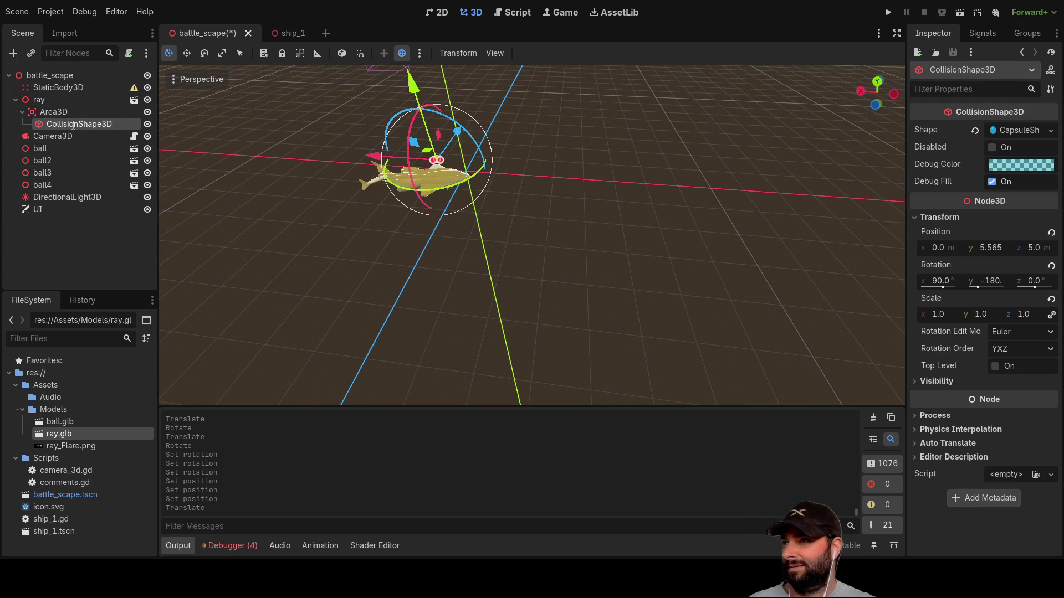
{"action": "key", "text": "f"}
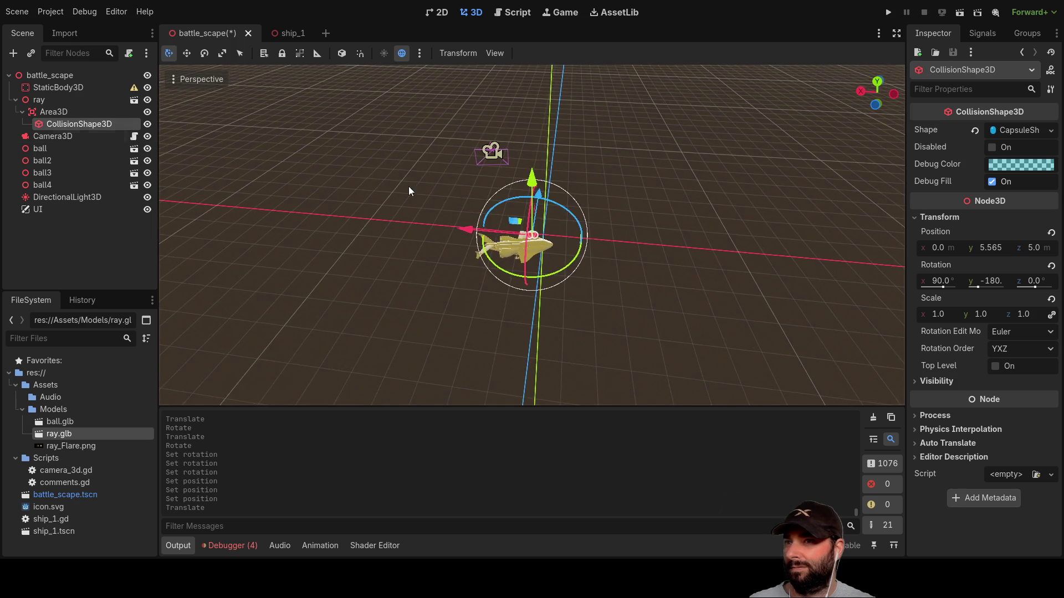
{"action": "scroll", "coordinate": [548, 243], "scroll_direction": "up", "scroll_amount": 5}
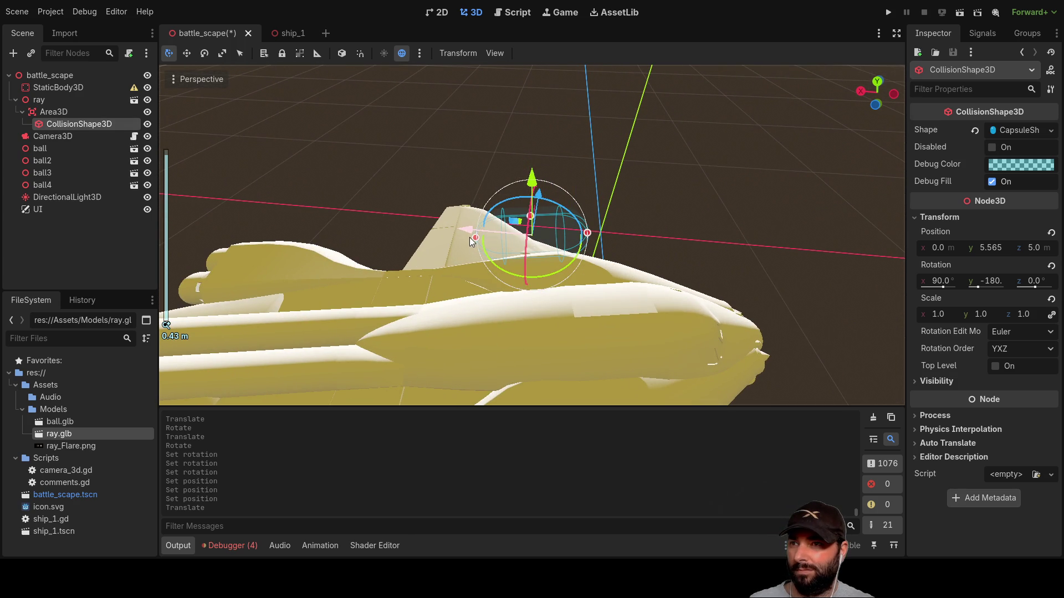
Drag the capsule's handles to lengthen it along the ship and widen its radius
{"action": "left_click_drag", "start_coordinate": [474, 236], "coordinate": [206, 249]}
{"action": "mouse_move", "coordinate": [588, 238]}
{"action": "left_mouse_down"}
{"action": "mouse_move", "coordinate": [679, 223]}
{"action": "mouse_move", "coordinate": [798, 226]}
{"action": "left_mouse_up"}
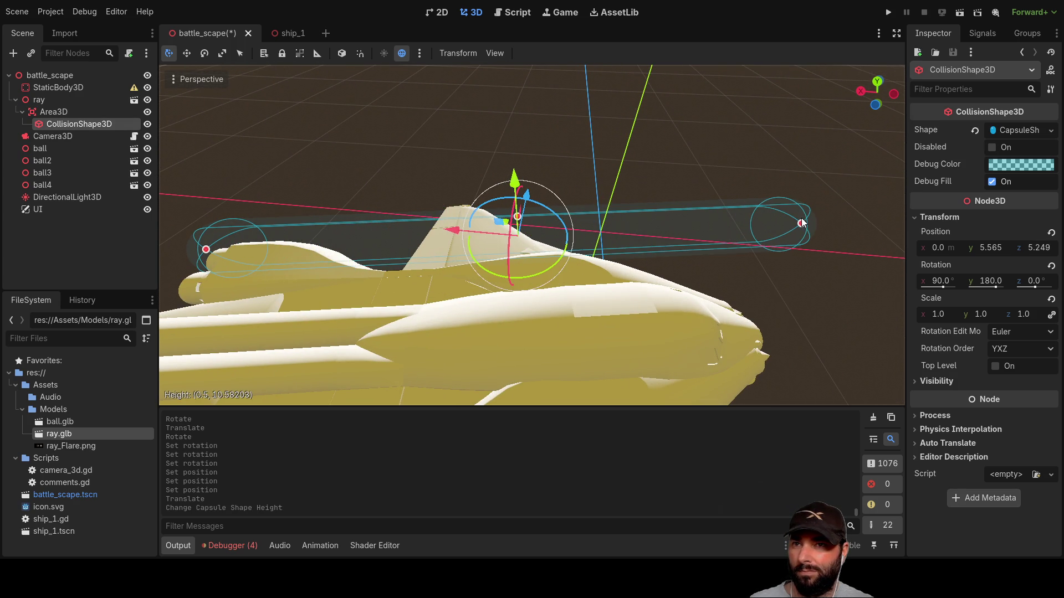
{"action": "scroll", "coordinate": [763, 284], "scroll_direction": "down", "scroll_amount": 2}
{"action": "mouse_move", "coordinate": [763, 284]}
{"action": "left_mouse_down"}
{"action": "mouse_move", "coordinate": [744, 232]}
{"action": "mouse_move", "coordinate": [523, 165]}
{"action": "mouse_move", "coordinate": [553, 122]}
{"action": "mouse_move", "coordinate": [730, 274]}
{"action": "mouse_move", "coordinate": [477, 248]}
{"action": "left_mouse_up"}
{"action": "left_click_drag", "start_coordinate": [406, 237], "coordinate": [213, 242]}
{"action": "mouse_move", "coordinate": [452, 164]}
{"action": "left_mouse_down"}
{"action": "mouse_move", "coordinate": [271, 106]}
{"action": "mouse_move", "coordinate": [261, 381]}
{"action": "mouse_move", "coordinate": [539, 502]}
{"action": "left_mouse_up"}
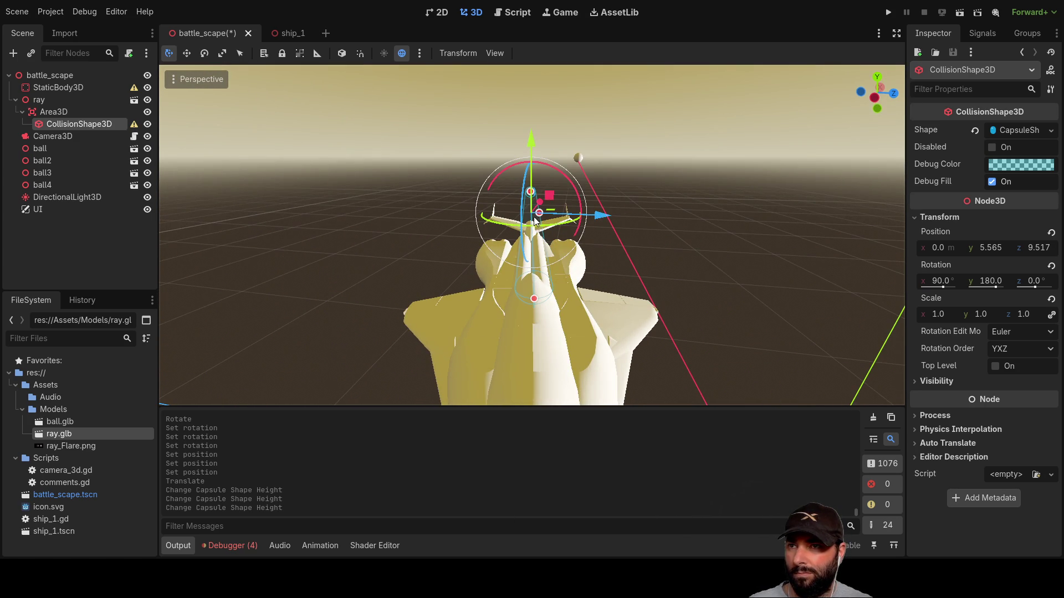
{"action": "left_click_drag", "start_coordinate": [538, 212], "coordinate": [564, 216]}
Raise the capsule above the hull to about position (0, 4.695, 9.796)
{"action": "mouse_move", "coordinate": [750, 276]}
{"action": "left_mouse_down"}
{"action": "mouse_move", "coordinate": [729, 218]}
{"action": "mouse_move", "coordinate": [546, 241]}
{"action": "mouse_move", "coordinate": [596, 229]}
{"action": "left_mouse_up"}
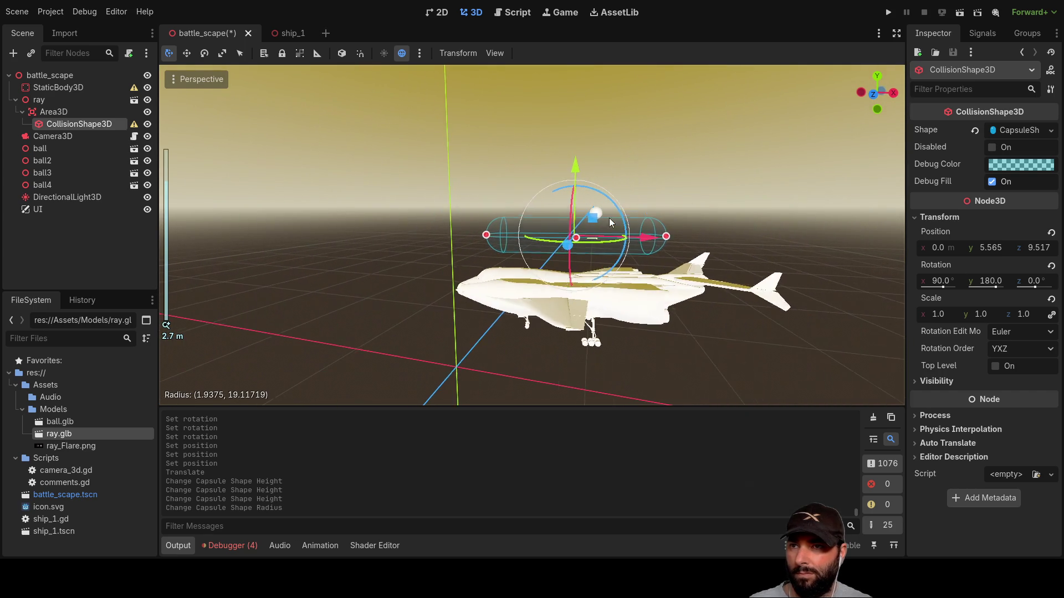
{"action": "left_click_drag", "start_coordinate": [574, 164], "coordinate": [576, 228]}
{"action": "scroll", "coordinate": [337, 309], "scroll_direction": "up", "scroll_amount": 3}
{"action": "mouse_move", "coordinate": [337, 309]}
{"action": "left_mouse_down"}
{"action": "mouse_move", "coordinate": [703, 311]}
{"action": "mouse_move", "coordinate": [639, 274]}
{"action": "mouse_move", "coordinate": [617, 234]}
{"action": "mouse_move", "coordinate": [601, 298]}
{"action": "mouse_move", "coordinate": [634, 321]}
{"action": "mouse_move", "coordinate": [261, 329]}
{"action": "left_mouse_up"}
{"action": "left_click_drag", "start_coordinate": [463, 255], "coordinate": [464, 175]}
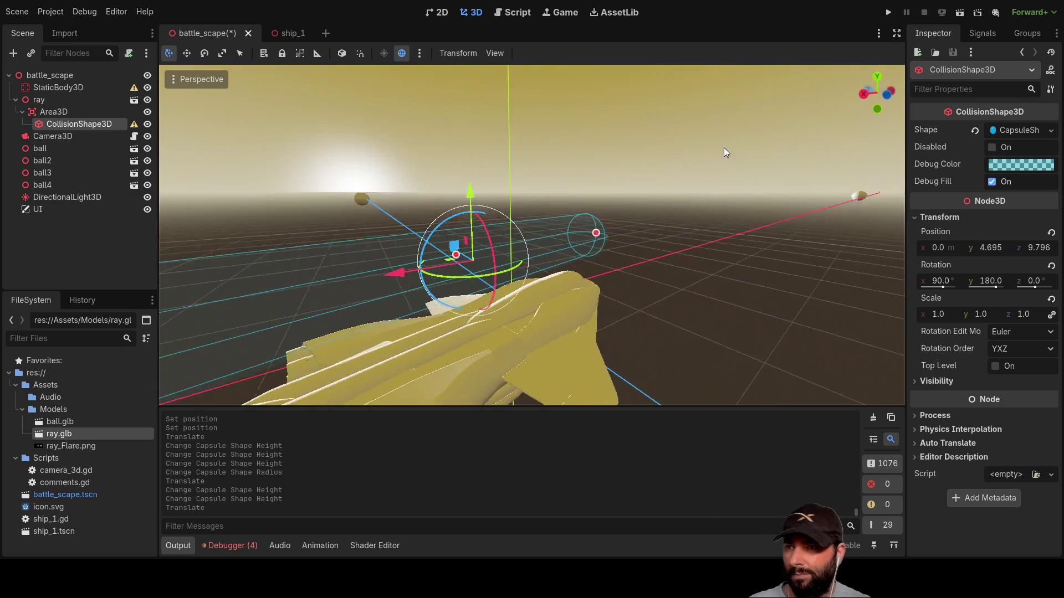
{"action": "scroll", "coordinate": [416, 254], "scroll_direction": "down", "scroll_amount": 3}
{"action": "scroll", "coordinate": [600, 305], "scroll_direction": "up", "scroll_amount": 5}
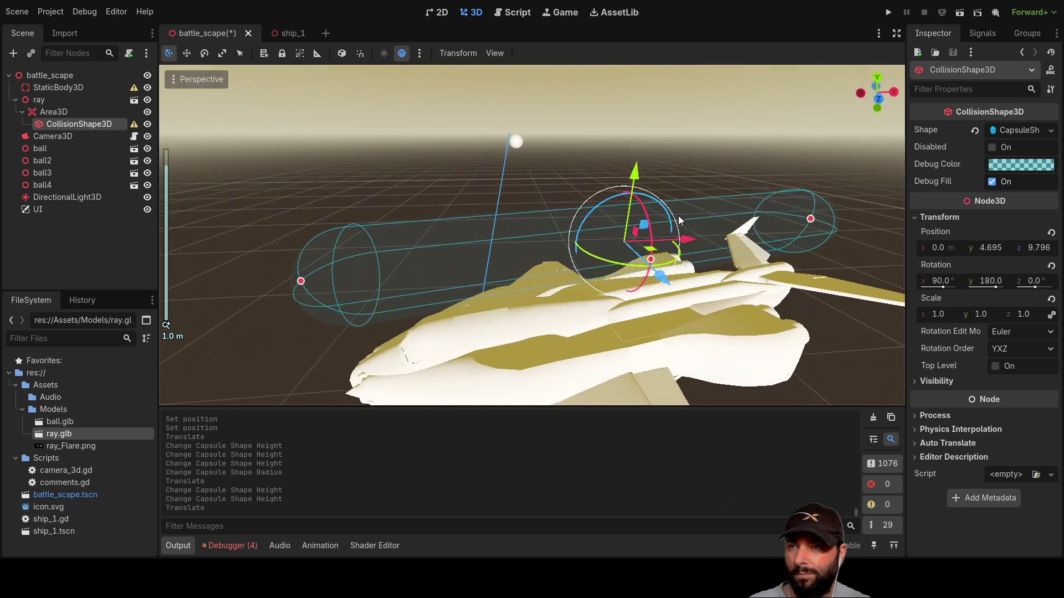
{"action": "mouse_move", "coordinate": [656, 212]}
{"action": "left_mouse_down"}
{"action": "mouse_move", "coordinate": [512, 247]}
{"action": "mouse_move", "coordinate": [482, 234]}
{"action": "mouse_move", "coordinate": [564, 231]}
{"action": "left_mouse_up"}
Open ship_1.gd and complete the 'ram' idea to read 'ramming'
{"action": "left_click", "coordinate": [508, 16]}
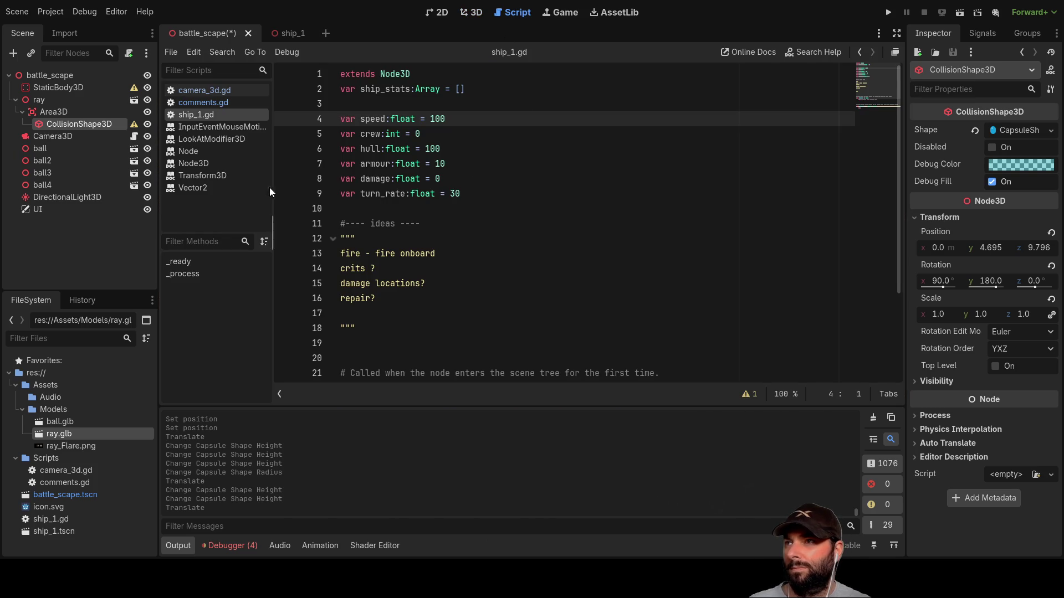
{"action": "left_click", "coordinate": [229, 105]}
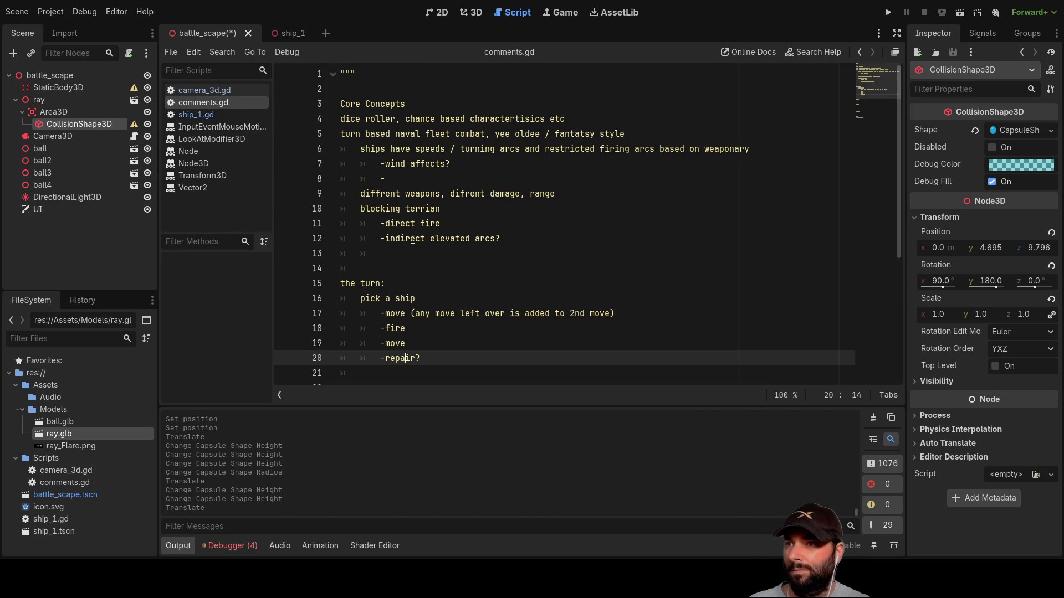
{"action": "left_click", "coordinate": [201, 116]}
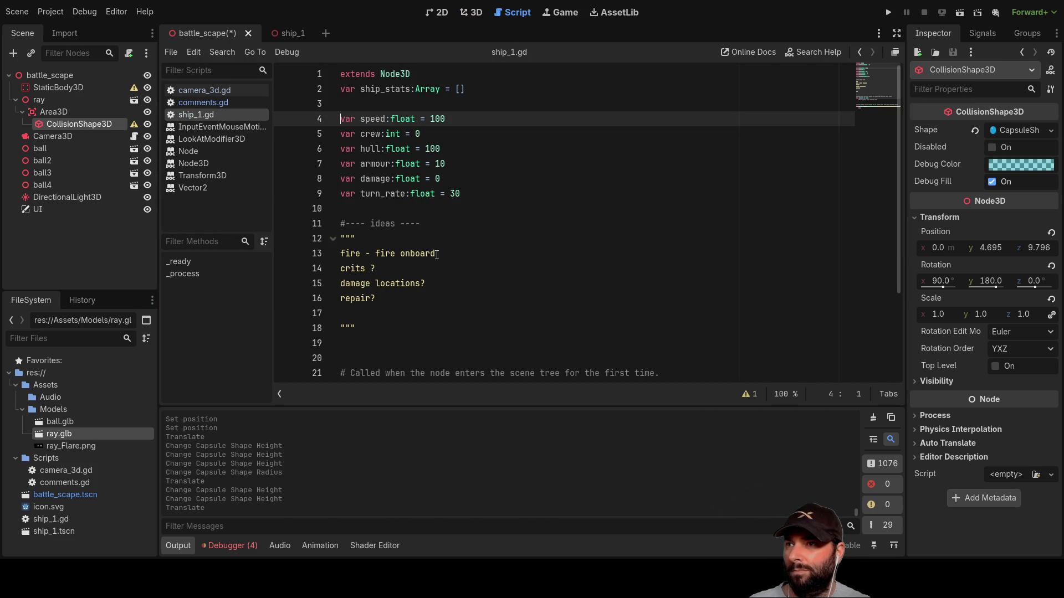
{"action": "scroll", "coordinate": [436, 255], "scroll_direction": "down", "scroll_amount": 2}
{"action": "left_click", "coordinate": [385, 224]}
{"action": "type", "text": "rammi"}
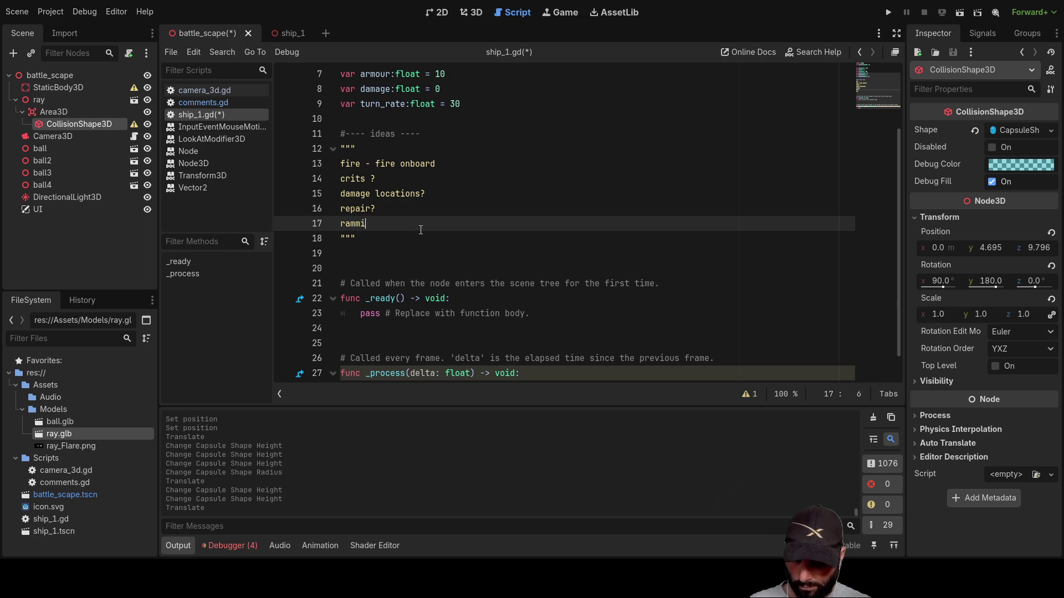
{"action": "type", "text": "ng"}
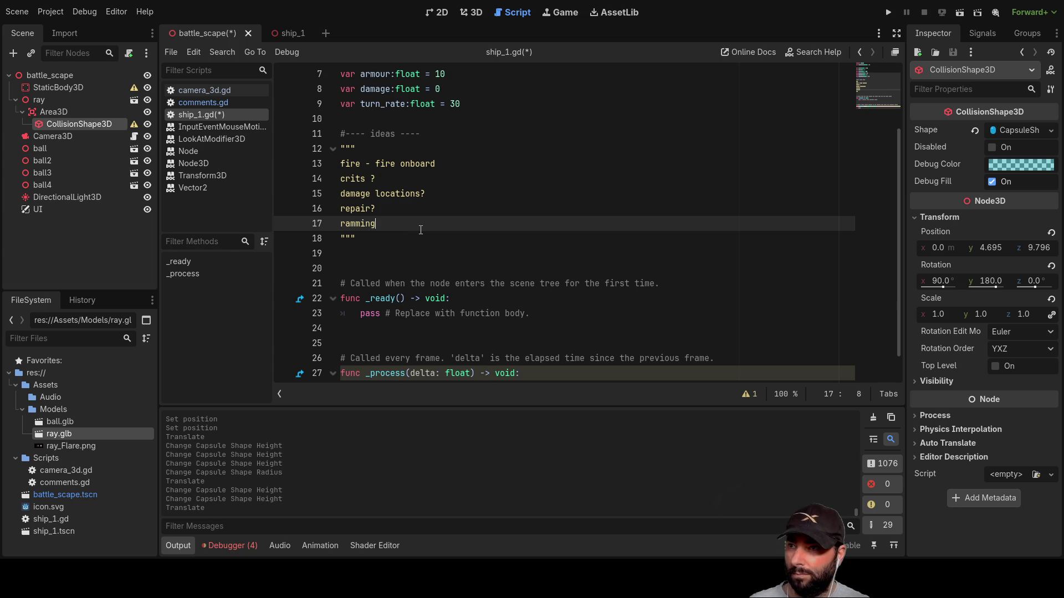
Add an indented note under ramming: 'double collision detection? if both'
{"action": "key", "text": "Up"}
{"action": "key", "text": "Up"}
{"action": "key", "text": "Up"}
{"action": "key", "text": "Down"}
{"action": "key", "text": "Down"}
{"action": "key", "text": "Down"}
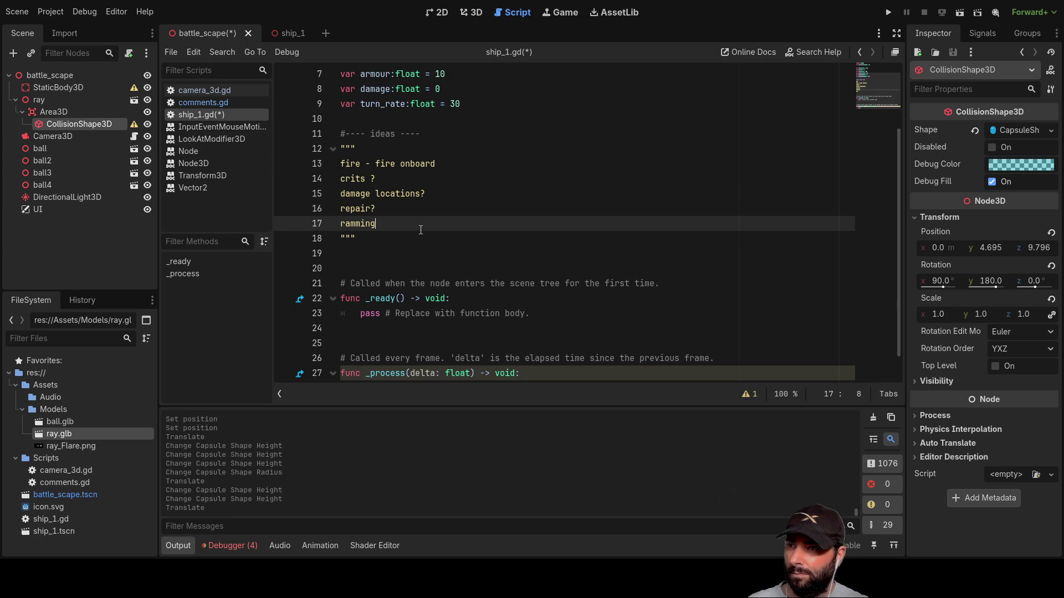
{"action": "key", "text": "Return"}
{"action": "key", "text": "Tab"}
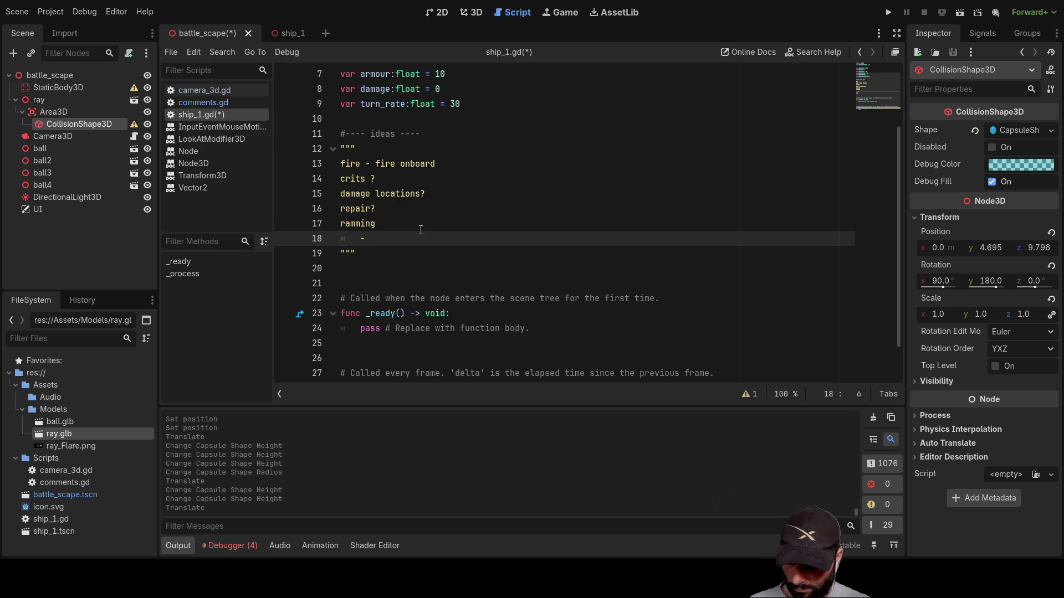
{"action": "type", "text": "ble collsion de"}
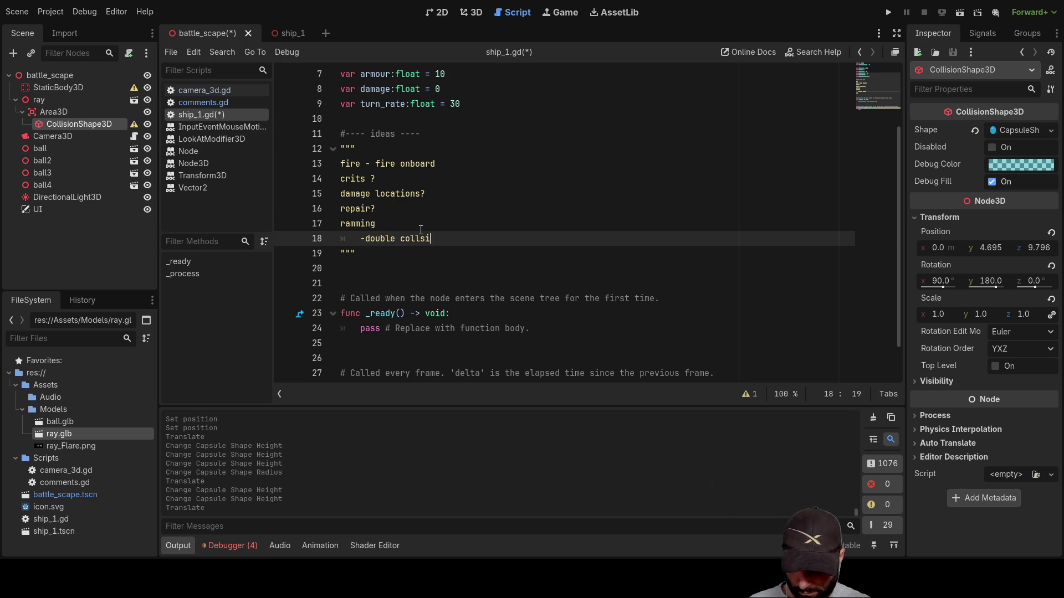
{"action": "type", "text": "tection, "}
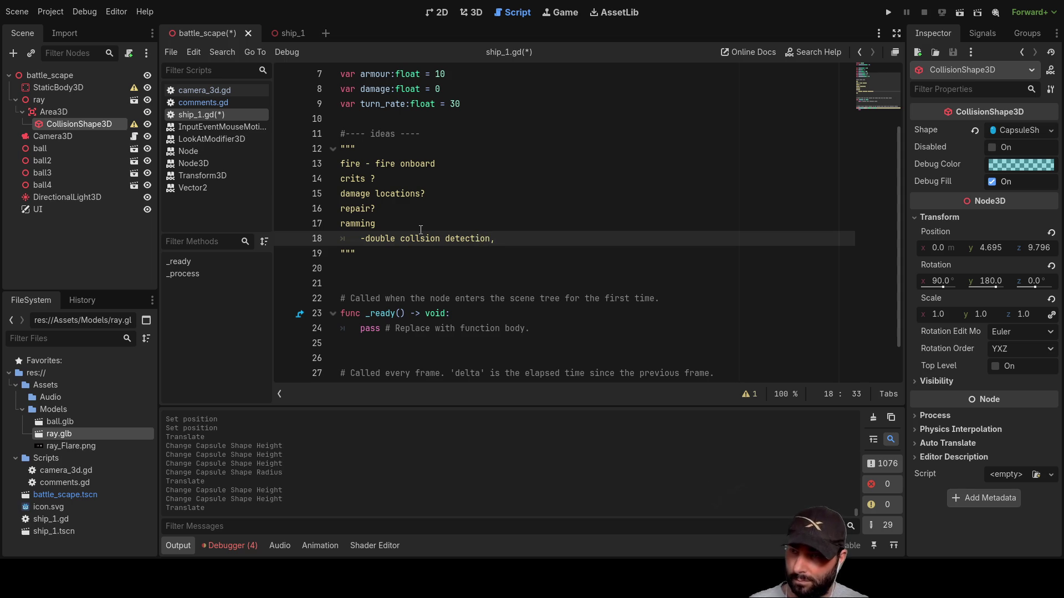
{"action": "type", "text": "if both = ram"}
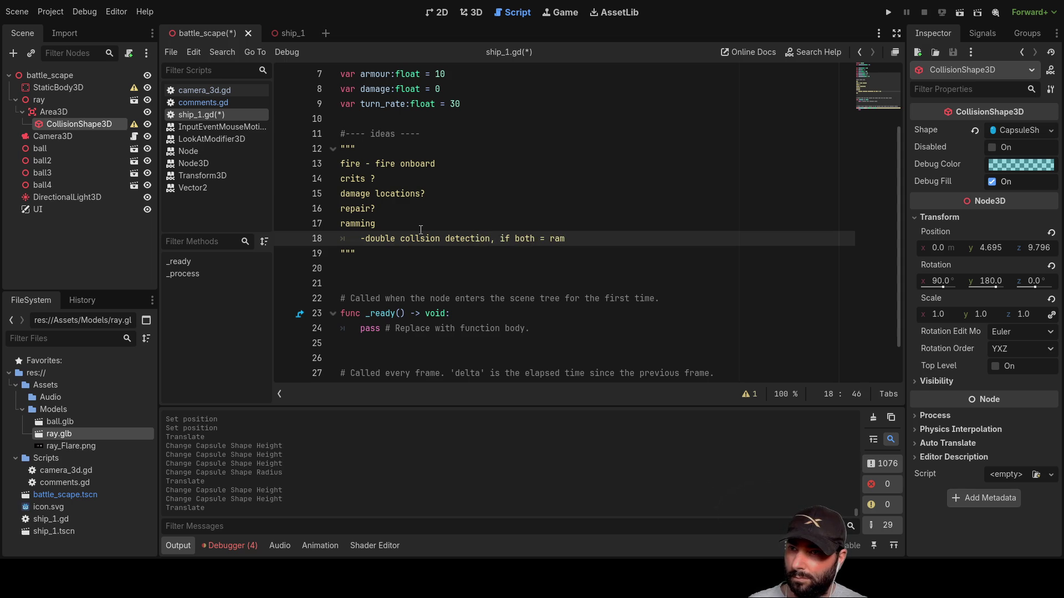
{"action": "key", "text": "Up"}
{"action": "key", "text": "Up"}
{"action": "key", "text": "Up"}
{"action": "key", "text": "Down"}
{"action": "key", "text": "Down"}
{"action": "key", "text": "Down"}
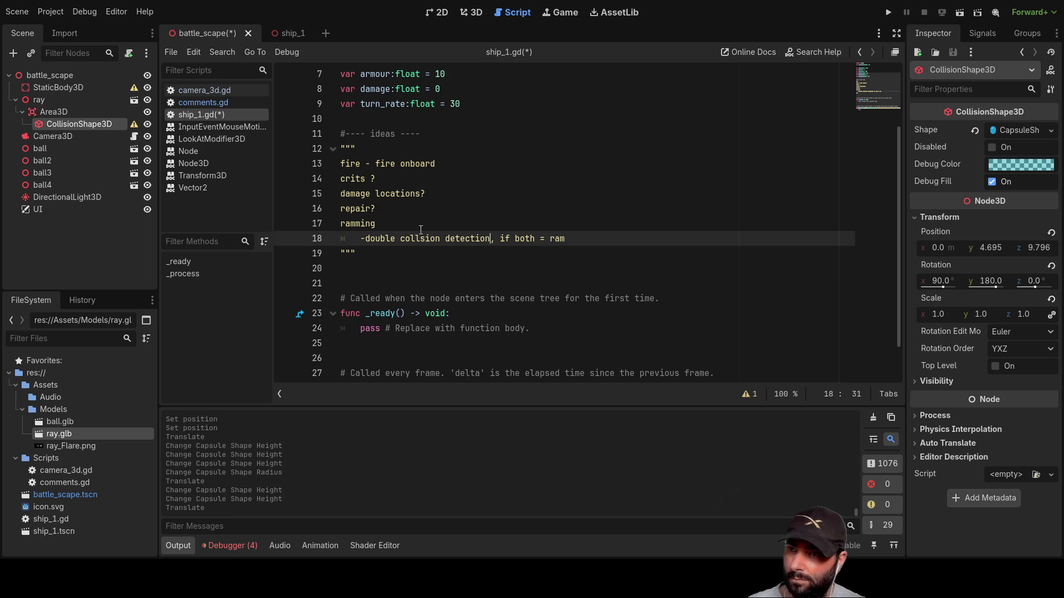
{"action": "key", "text": "BackSpace"}
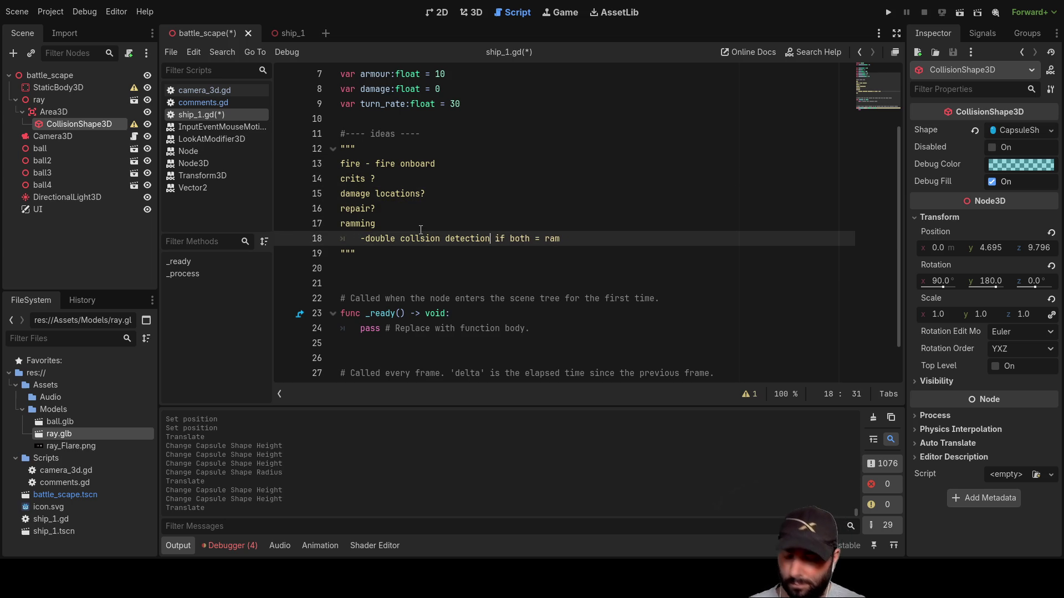
{"action": "type", "text": "?"}
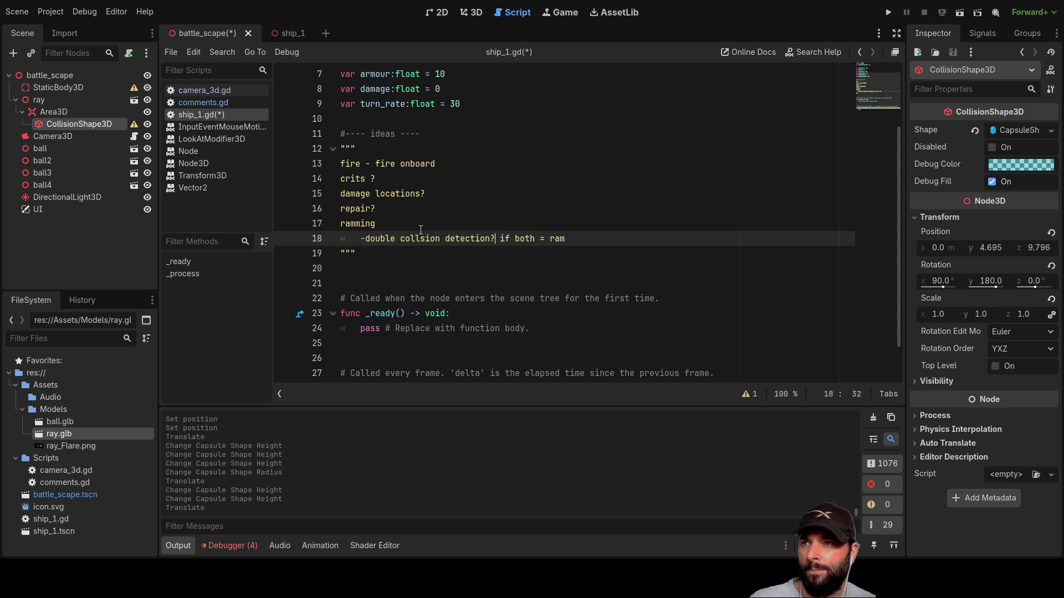
Scroll through ship_1.gd's ideas comment block, then return to the battle_scape 3D view
{"action": "key", "text": "Up"}
{"action": "key", "text": "Up"}
{"action": "key", "text": "Up"}
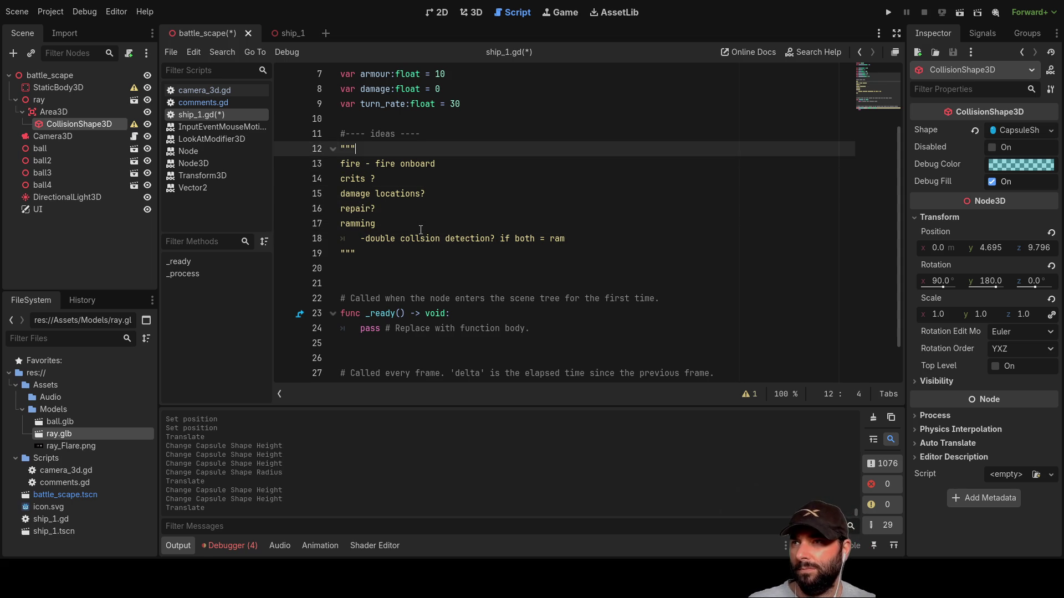
{"action": "scroll", "coordinate": [420, 230], "scroll_direction": "up", "scroll_amount": 3}
{"action": "scroll", "coordinate": [521, 202], "scroll_direction": "down", "scroll_amount": 4}
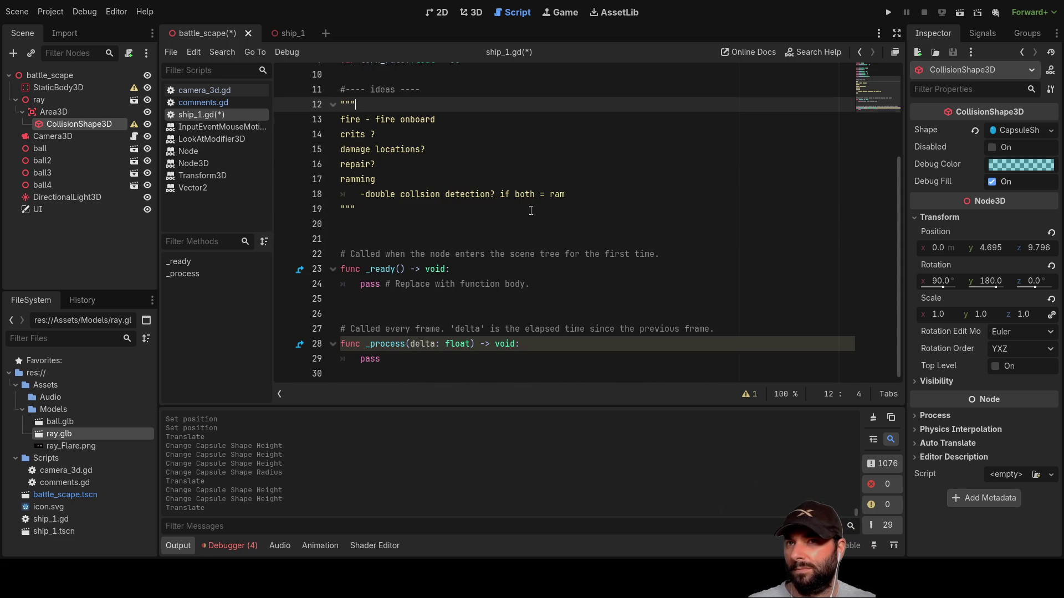
{"action": "scroll", "coordinate": [521, 204], "scroll_direction": "up", "scroll_amount": 3}
{"action": "scroll", "coordinate": [496, 253], "scroll_direction": "down", "scroll_amount": 2}
{"action": "scroll", "coordinate": [497, 252], "scroll_direction": "up", "scroll_amount": 1}
{"action": "scroll", "coordinate": [493, 246], "scroll_direction": "down", "scroll_amount": 2}
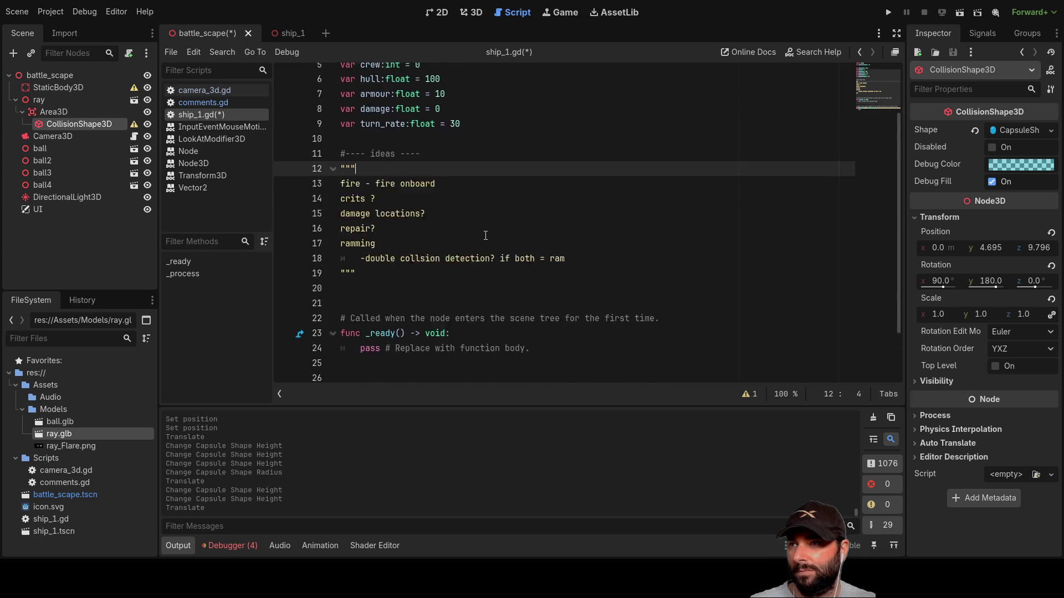
{"action": "left_click", "coordinate": [347, 209]}
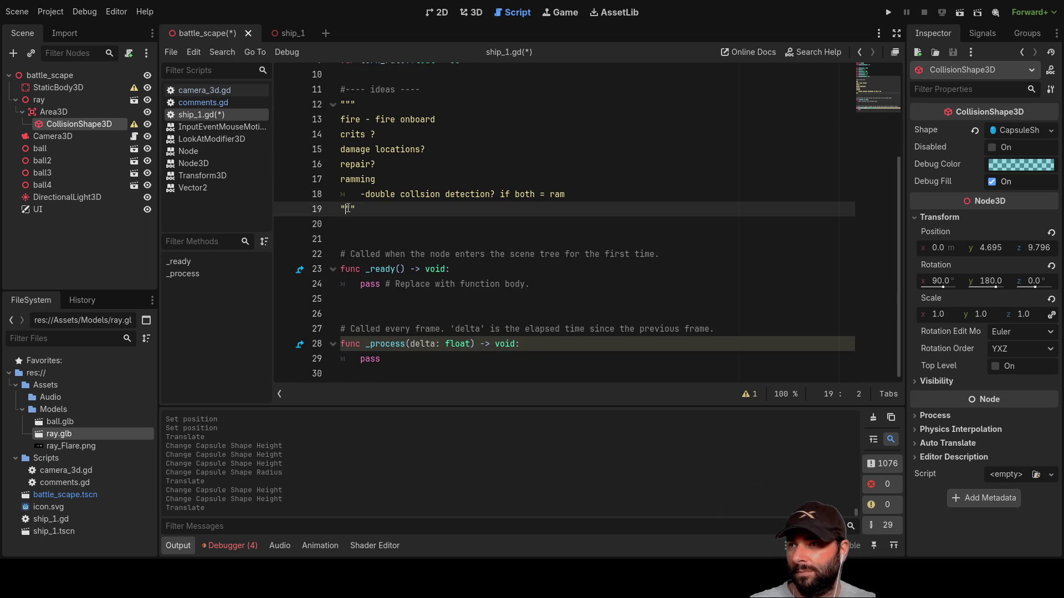
{"action": "scroll", "coordinate": [554, 305], "scroll_direction": "up", "scroll_amount": 3}
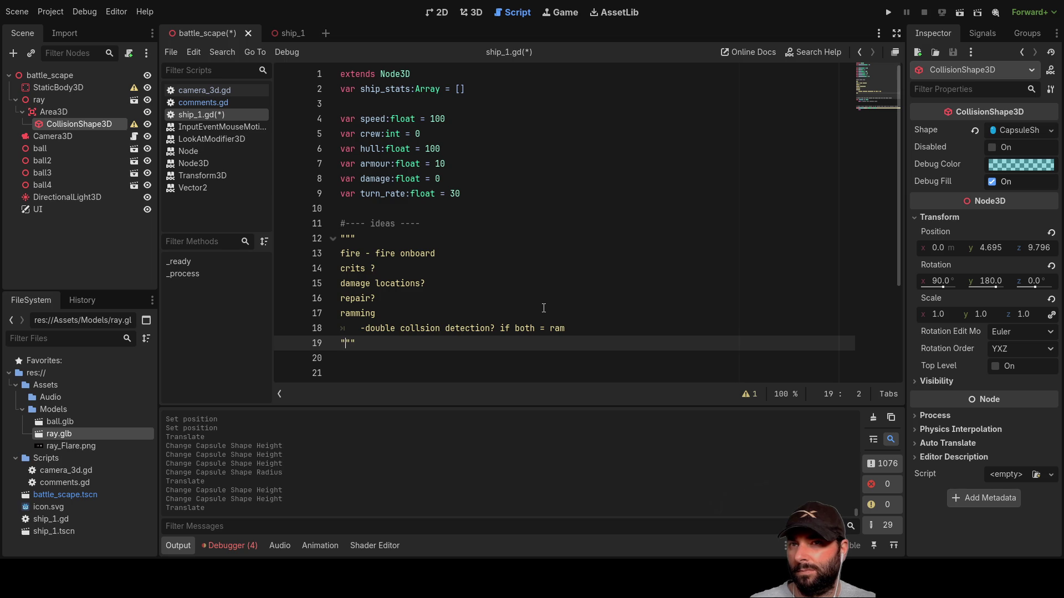
{"action": "scroll", "coordinate": [543, 308], "scroll_direction": "down", "scroll_amount": 3}
{"action": "scroll", "coordinate": [552, 287], "scroll_direction": "up", "scroll_amount": 2}
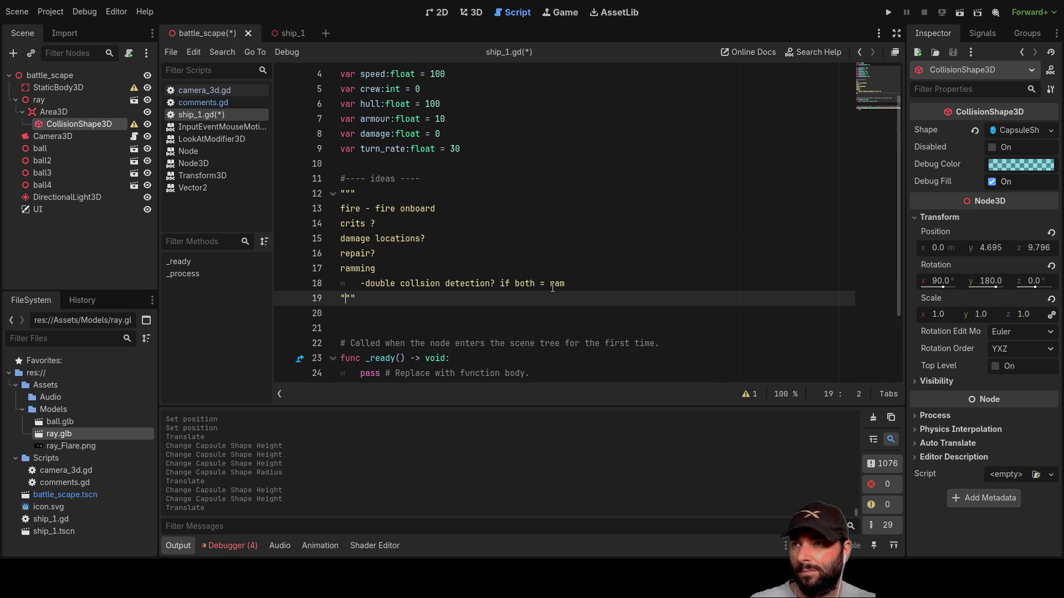
{"action": "scroll", "coordinate": [539, 289], "scroll_direction": "down", "scroll_amount": 2}
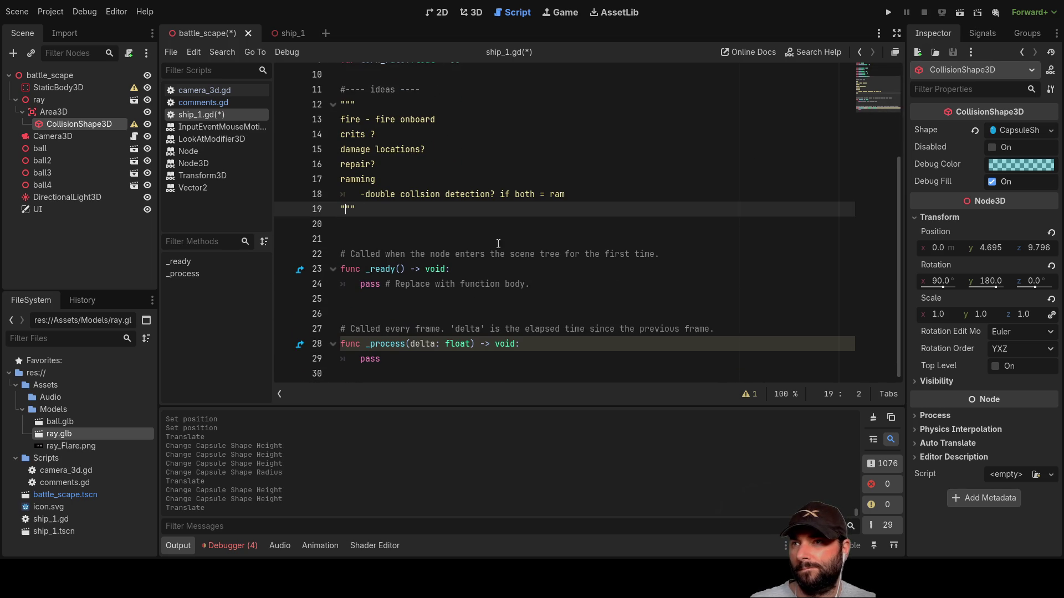
{"action": "scroll", "coordinate": [576, 233], "scroll_direction": "up", "scroll_amount": 3}
{"action": "scroll", "coordinate": [568, 258], "scroll_direction": "down", "scroll_amount": 3}
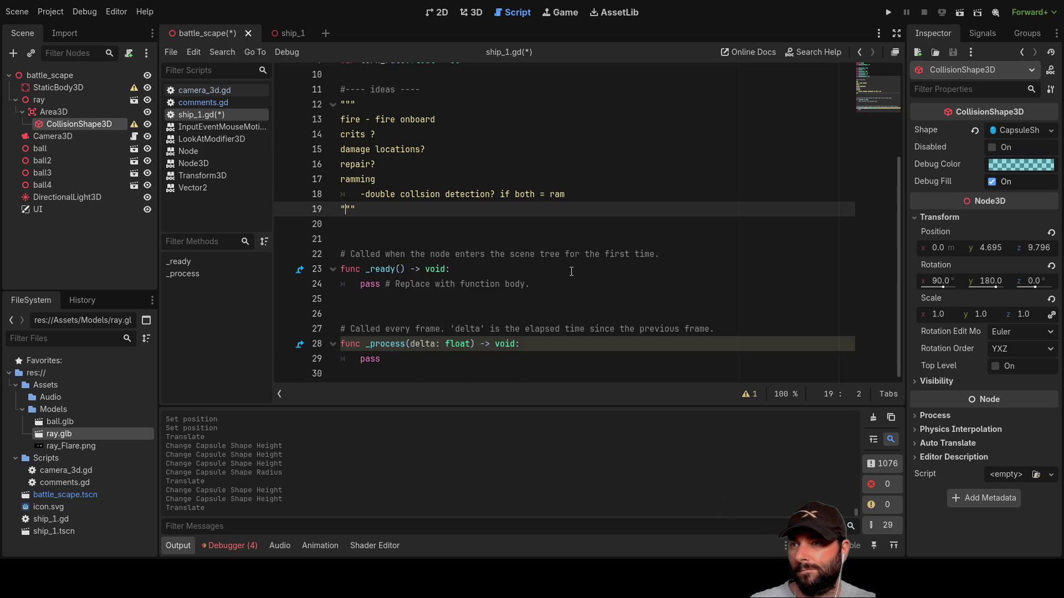
{"action": "scroll", "coordinate": [573, 277], "scroll_direction": "up", "scroll_amount": 3}
{"action": "scroll", "coordinate": [578, 289], "scroll_direction": "down", "scroll_amount": 3}
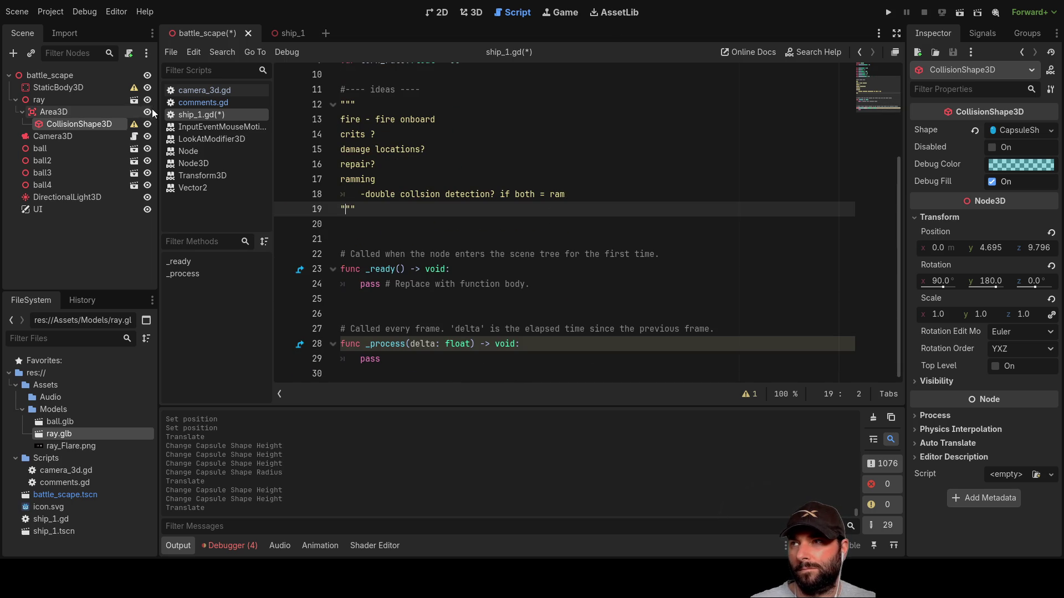
{"action": "left_click", "coordinate": [471, 12]}
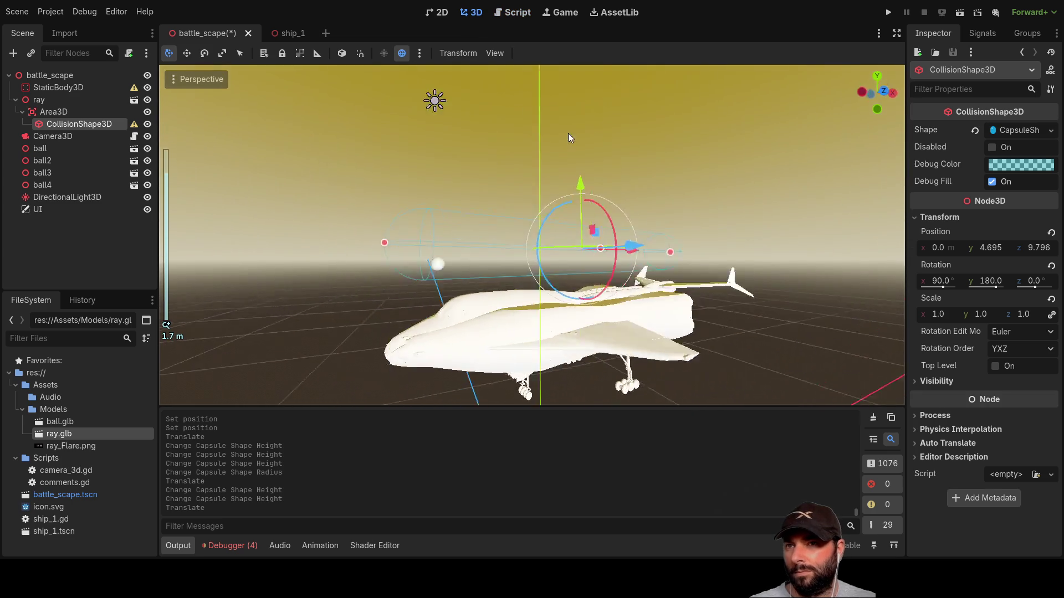
Turn the ray ship to about 93.3° Y rotation and view it from the side
{"action": "mouse_move", "coordinate": [570, 138]}
{"action": "left_mouse_down"}
{"action": "mouse_move", "coordinate": [700, 155]}
{"action": "mouse_move", "coordinate": [653, 118]}
{"action": "mouse_move", "coordinate": [558, 163]}
{"action": "mouse_move", "coordinate": [592, 162]}
{"action": "mouse_move", "coordinate": [581, 222]}
{"action": "mouse_move", "coordinate": [587, 283]}
{"action": "mouse_move", "coordinate": [686, 284]}
{"action": "mouse_move", "coordinate": [720, 232]}
{"action": "mouse_move", "coordinate": [637, 261]}
{"action": "mouse_move", "coordinate": [563, 265]}
{"action": "mouse_move", "coordinate": [652, 232]}
{"action": "mouse_move", "coordinate": [652, 212]}
{"action": "mouse_move", "coordinate": [636, 222]}
{"action": "mouse_move", "coordinate": [380, 231]}
{"action": "mouse_move", "coordinate": [262, 218]}
{"action": "mouse_move", "coordinate": [420, 236]}
{"action": "mouse_move", "coordinate": [478, 264]}
{"action": "mouse_move", "coordinate": [503, 372]}
{"action": "mouse_move", "coordinate": [424, 323]}
{"action": "left_mouse_up"}
{"action": "left_click", "coordinate": [61, 103]}
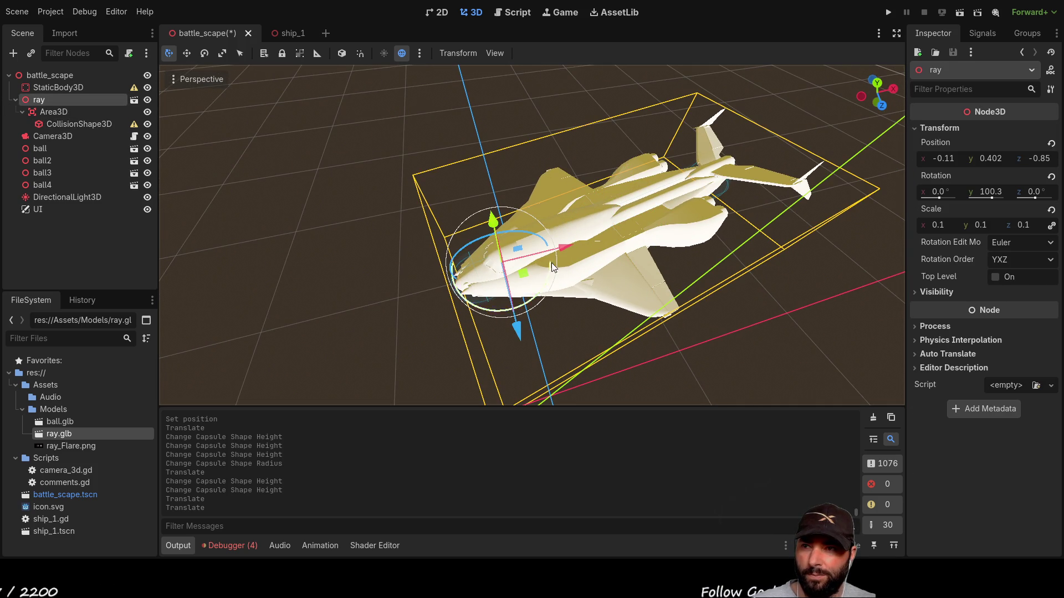
{"action": "mouse_move", "coordinate": [531, 300]}
{"action": "left_mouse_down"}
{"action": "mouse_move", "coordinate": [523, 231]}
{"action": "mouse_move", "coordinate": [537, 314]}
{"action": "mouse_move", "coordinate": [577, 288]}
{"action": "mouse_move", "coordinate": [593, 257]}
{"action": "mouse_move", "coordinate": [603, 283]}
{"action": "mouse_move", "coordinate": [536, 353]}
{"action": "left_mouse_up"}
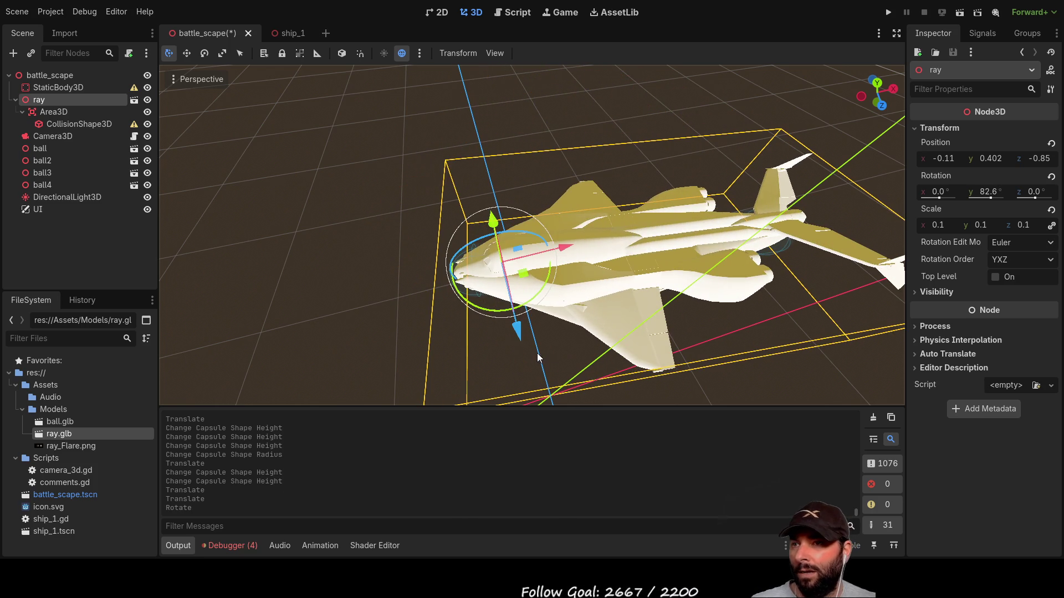
{"action": "left_click_drag", "start_coordinate": [490, 311], "coordinate": [476, 308]}
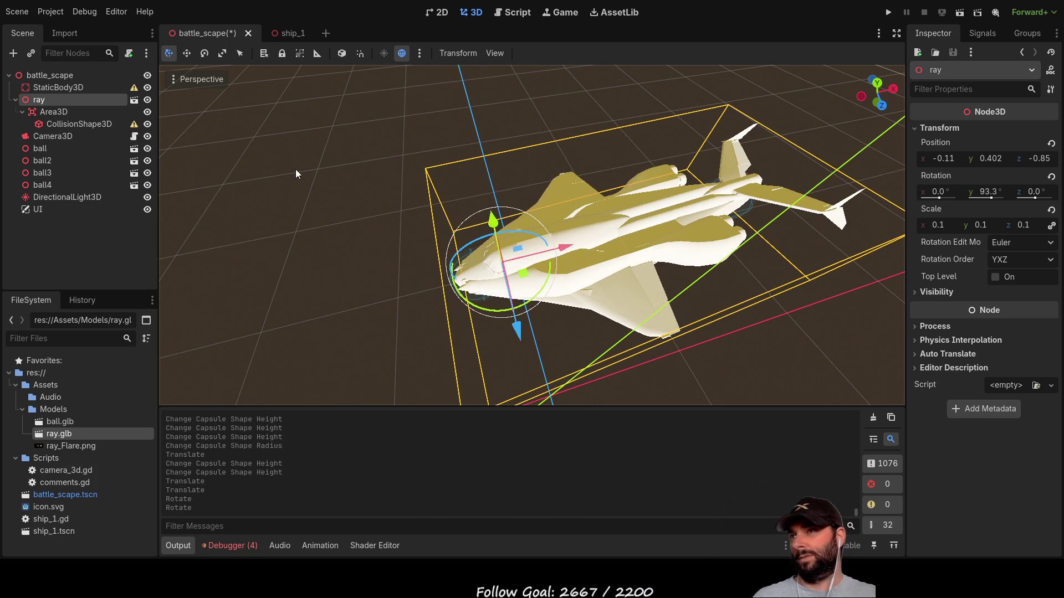
{"action": "left_click", "coordinate": [63, 78]}
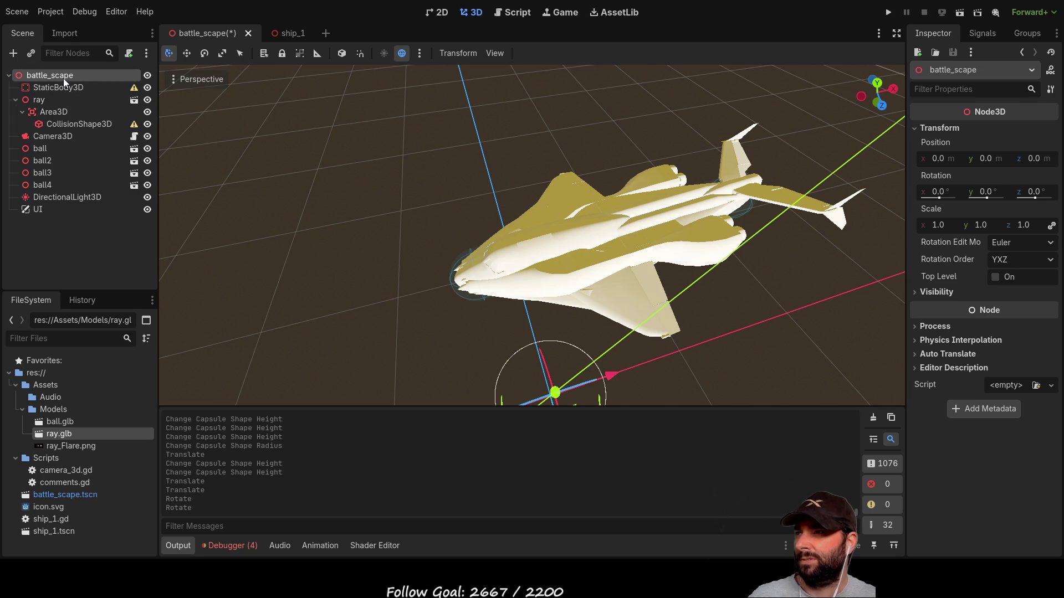
{"action": "scroll", "coordinate": [393, 182], "scroll_direction": "down", "scroll_amount": 2}
{"action": "mouse_move", "coordinate": [394, 183]}
{"action": "left_mouse_down"}
{"action": "mouse_move", "coordinate": [646, 165]}
{"action": "mouse_move", "coordinate": [625, 218]}
{"action": "mouse_move", "coordinate": [592, 243]}
{"action": "mouse_move", "coordinate": [540, 184]}
{"action": "left_mouse_up"}
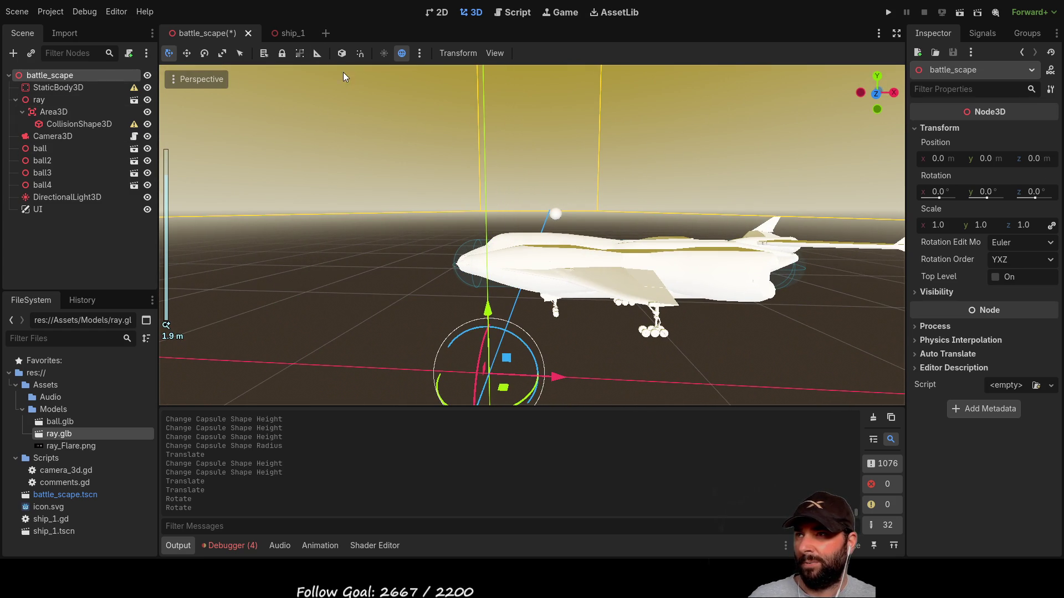
{"action": "left_click", "coordinate": [288, 33]}
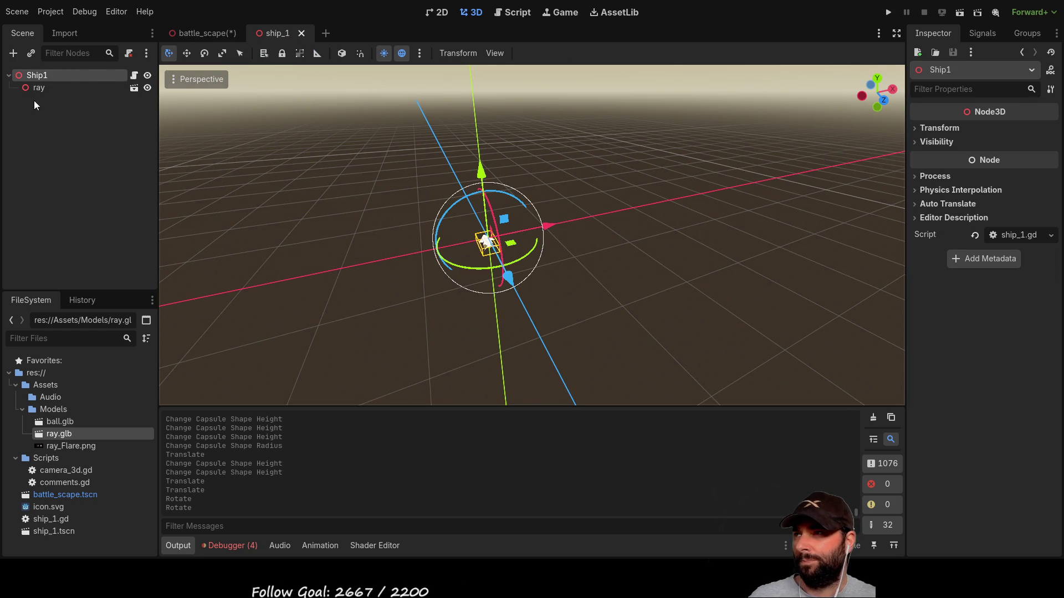
Open the Ship1 script and change ship_stats' type from Array to Dictionary
{"action": "mouse_move", "coordinate": [405, 190]}
{"action": "left_mouse_down"}
{"action": "mouse_move", "coordinate": [537, 188]}
{"action": "mouse_move", "coordinate": [580, 267]}
{"action": "mouse_move", "coordinate": [430, 199]}
{"action": "left_mouse_up"}
{"action": "scroll", "coordinate": [430, 199], "scroll_direction": "up", "scroll_amount": 3}
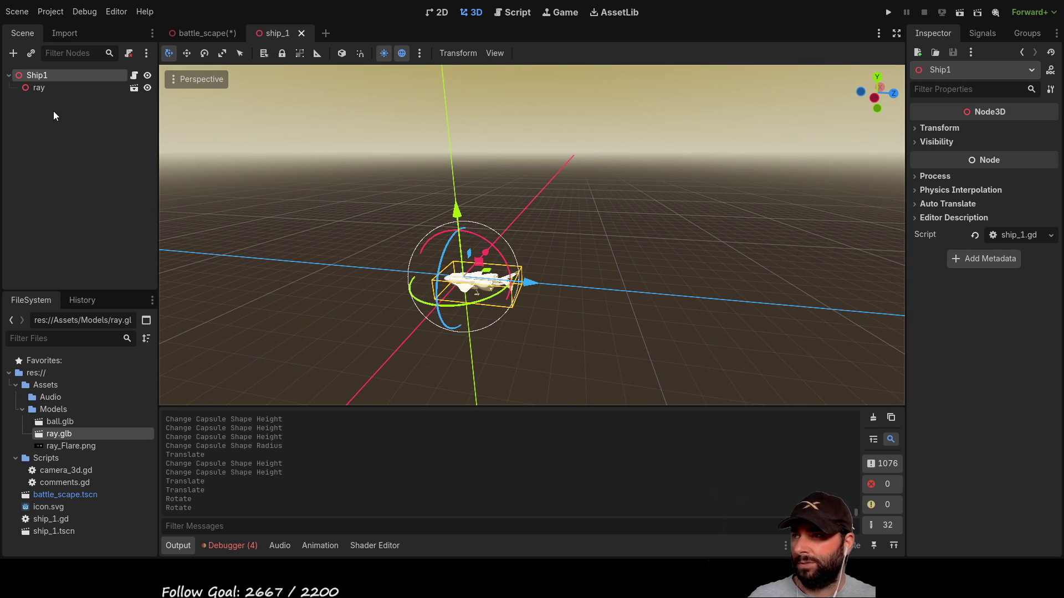
{"action": "left_click", "coordinate": [133, 75]}
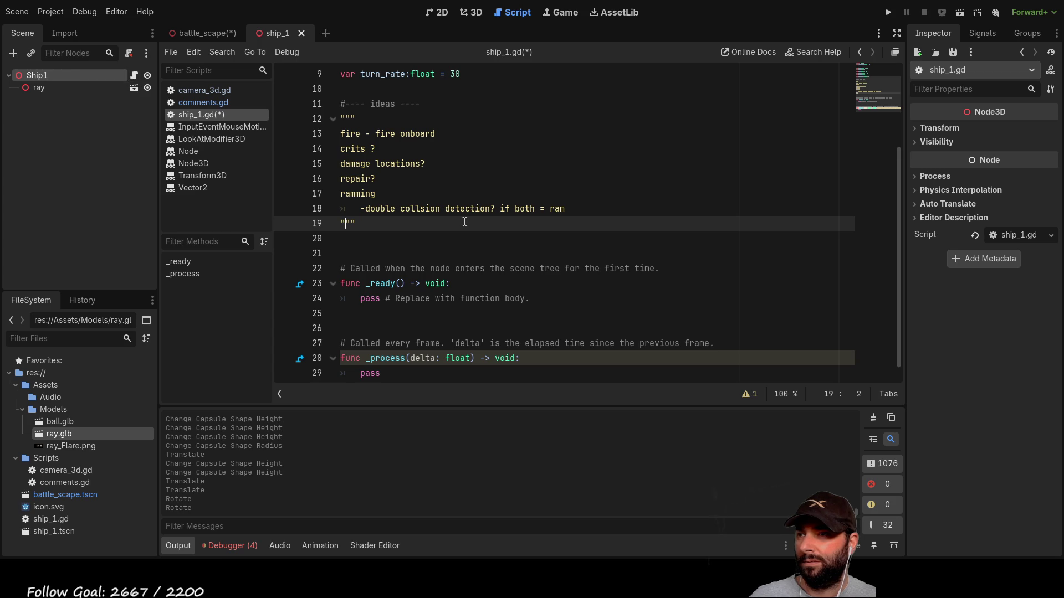
{"action": "scroll", "coordinate": [470, 220], "scroll_direction": "up", "scroll_amount": 3}
{"action": "mouse_move", "coordinate": [461, 194]}
{"action": "left_mouse_down"}
{"action": "mouse_move", "coordinate": [340, 178]}
{"action": "mouse_move", "coordinate": [310, 114]}
{"action": "left_mouse_up"}
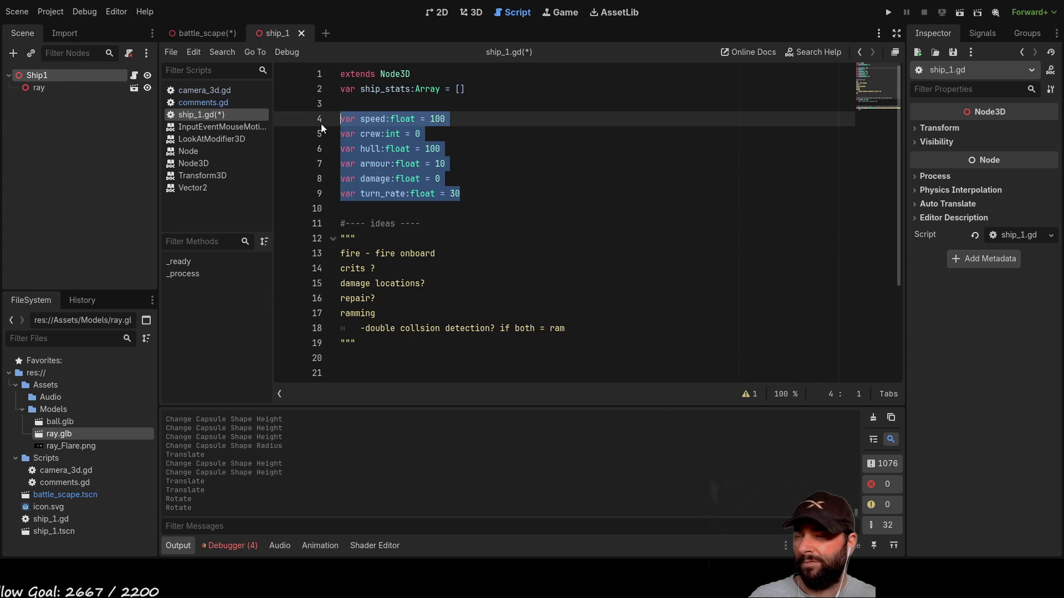
{"action": "left_click_drag", "start_coordinate": [480, 89], "coordinate": [330, 94]}
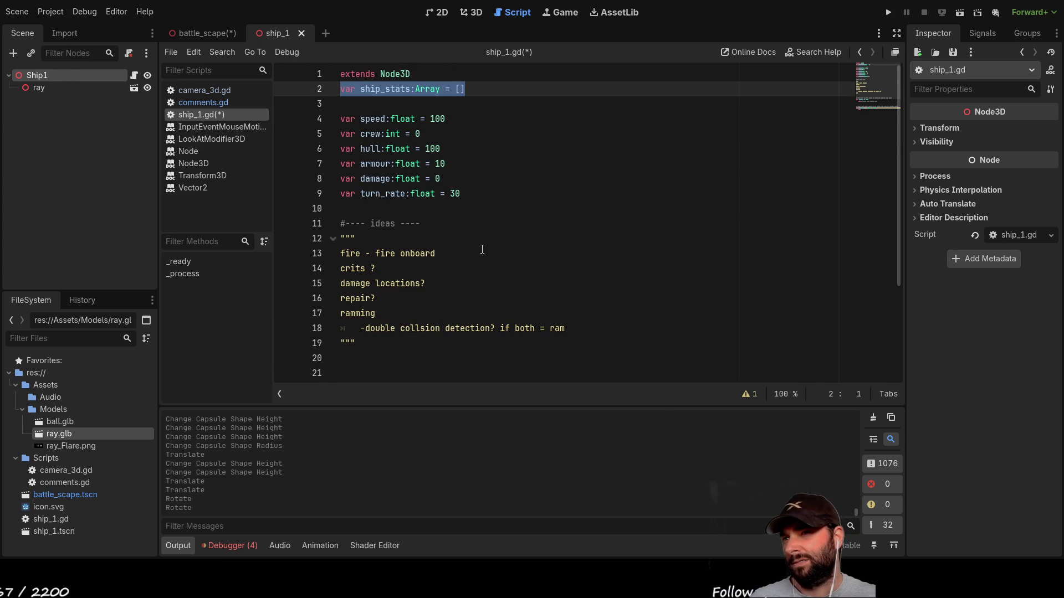
{"action": "left_click", "coordinate": [435, 87]}
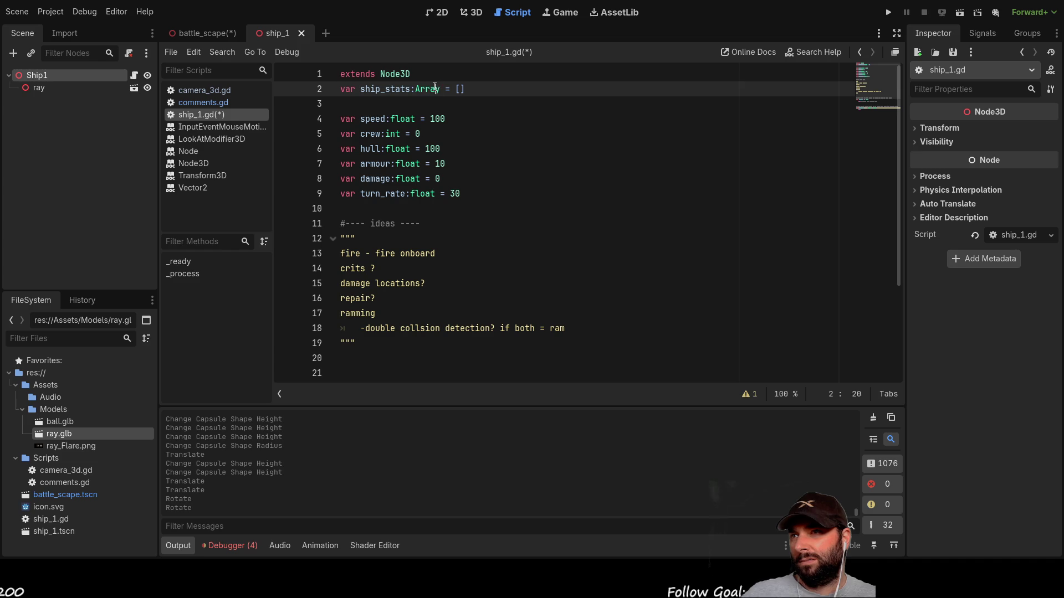
{"action": "type", "text": "d"}
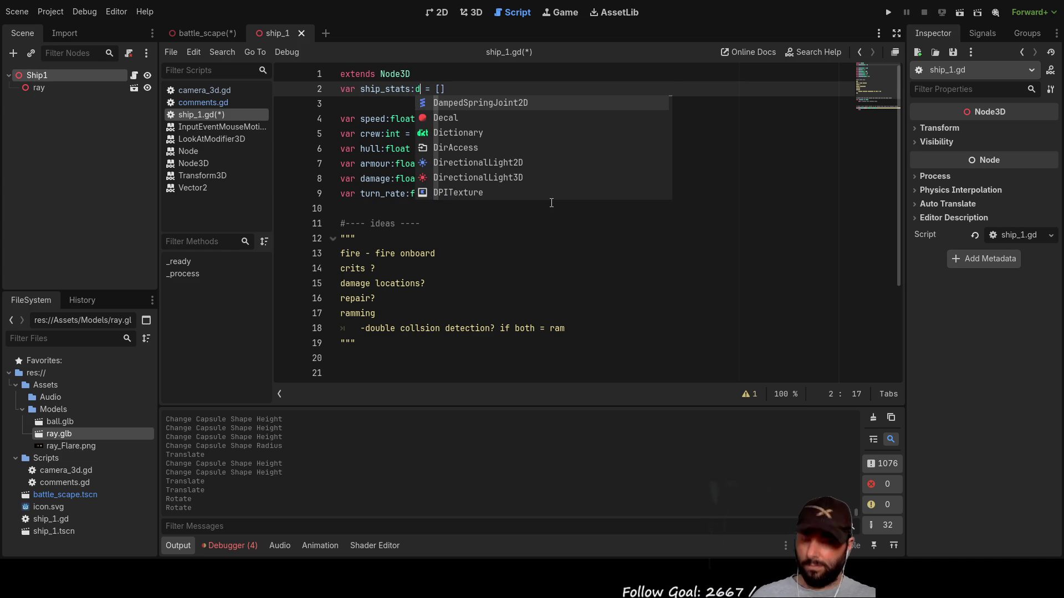
{"action": "key", "text": "Down"}
{"action": "key", "text": "Down"}
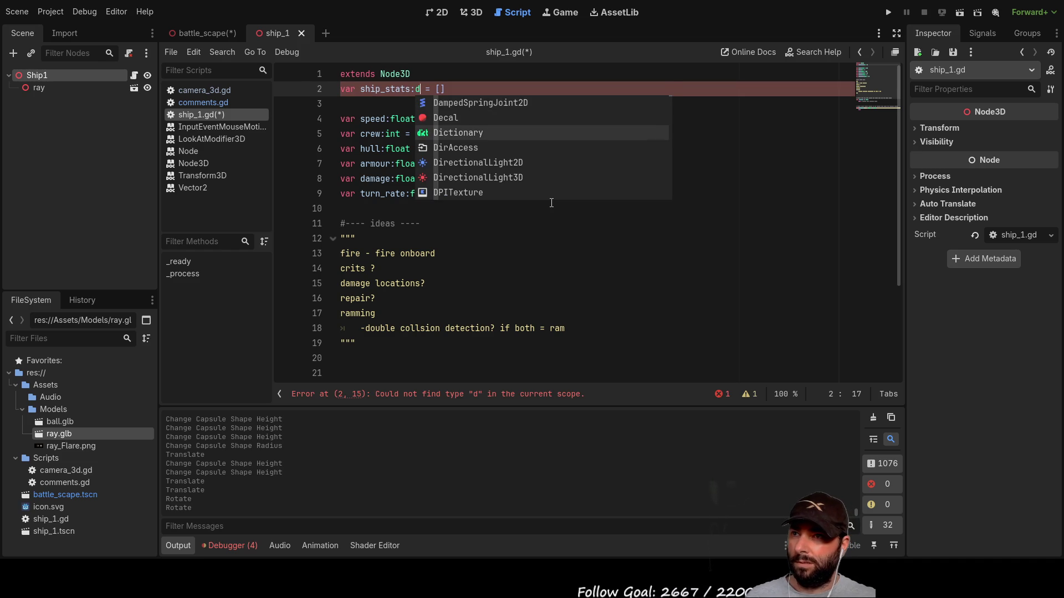
{"action": "key", "text": "Return"}
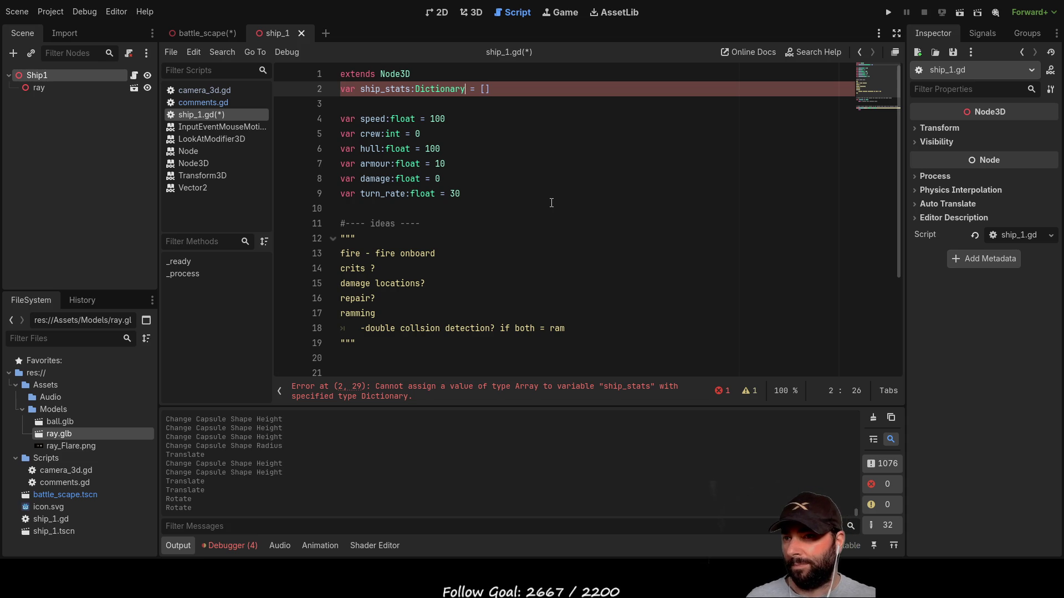
Replace the [] value with (this,that) and look up Dictionary in the docs
{"action": "left_click", "coordinate": [530, 93]}
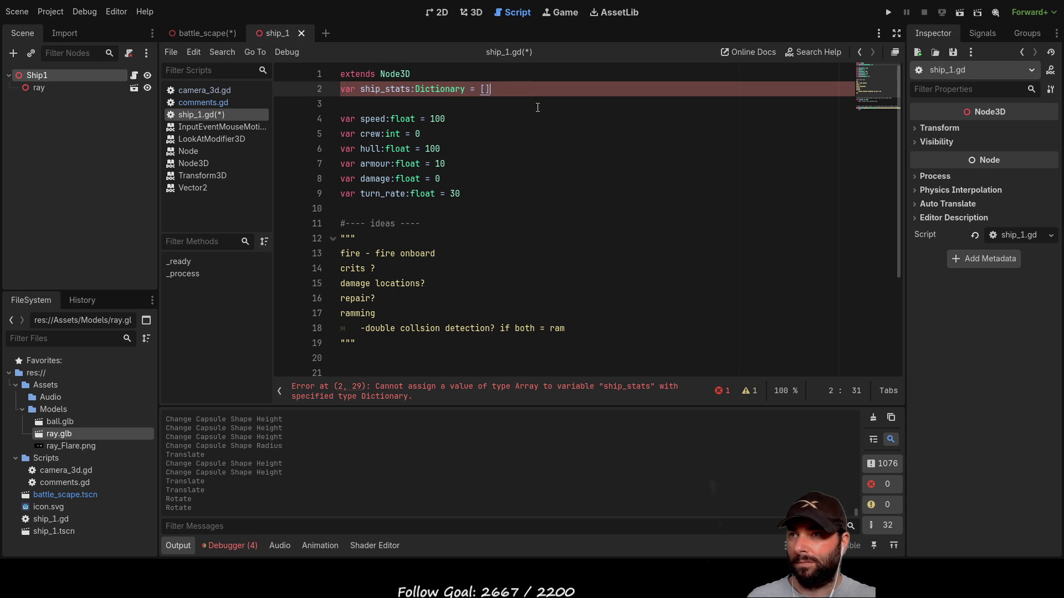
{"action": "key", "text": "BackSpace"}
{"action": "key", "text": "BackSpace"}
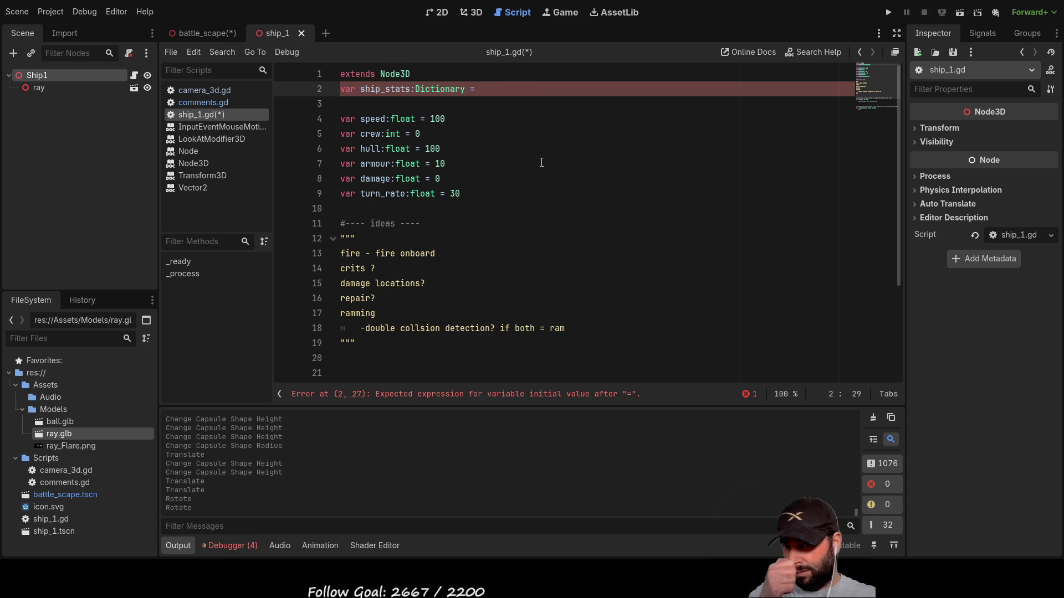
{"action": "type", "text": "("}
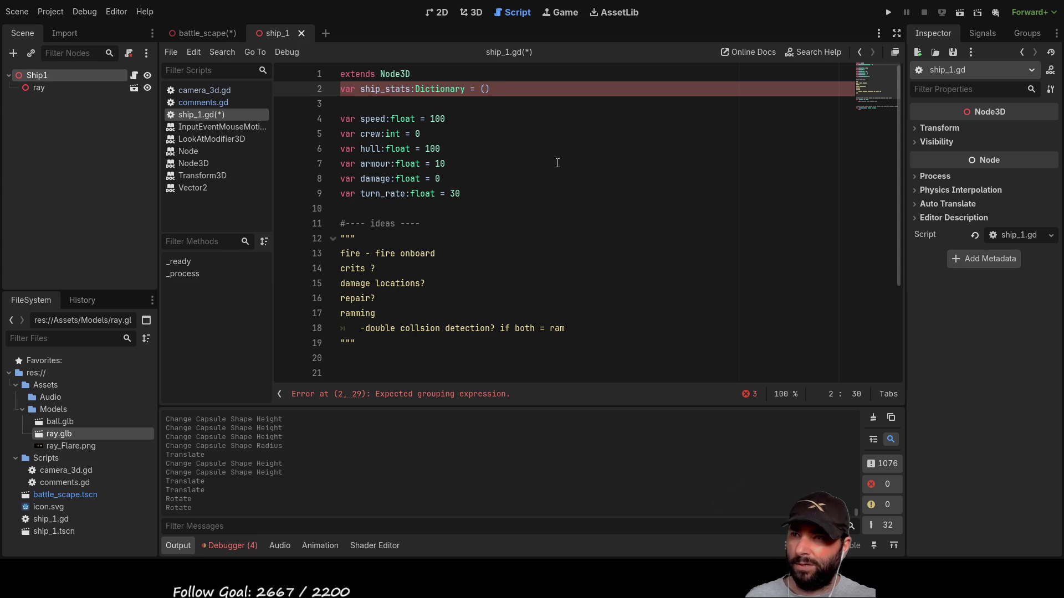
{"action": "type", "text": ","}
{"action": "key", "text": "Left"}
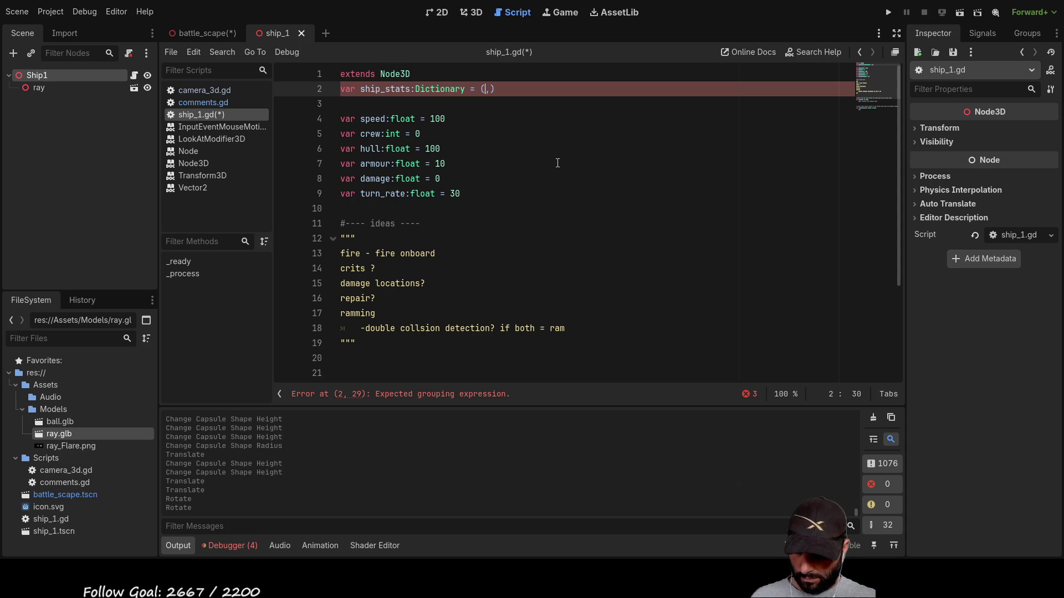
{"action": "type", "text": "this"}
{"action": "key", "text": "Right"}
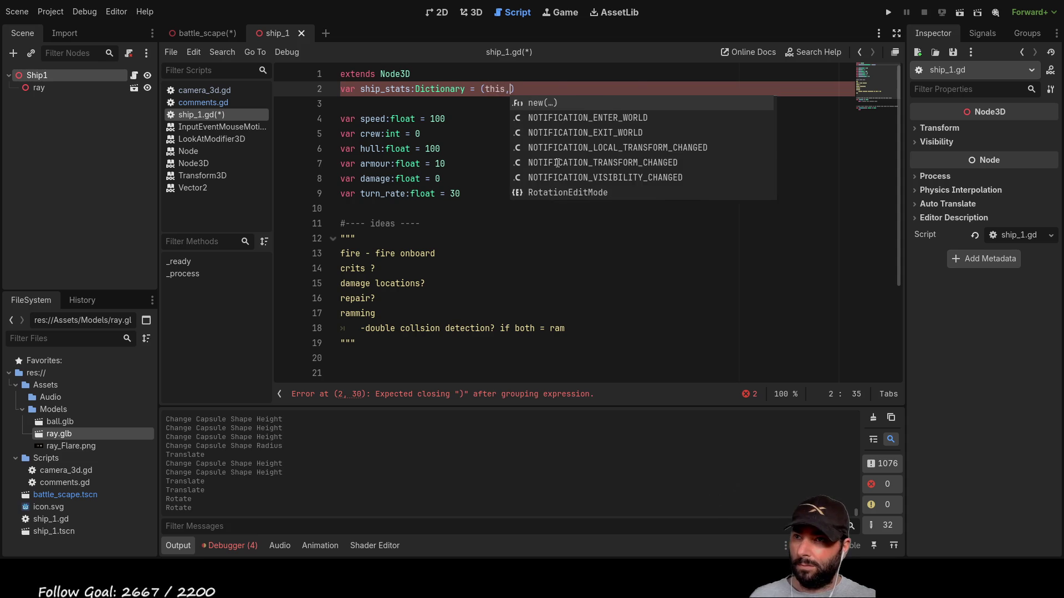
{"action": "type", "text": "that"}
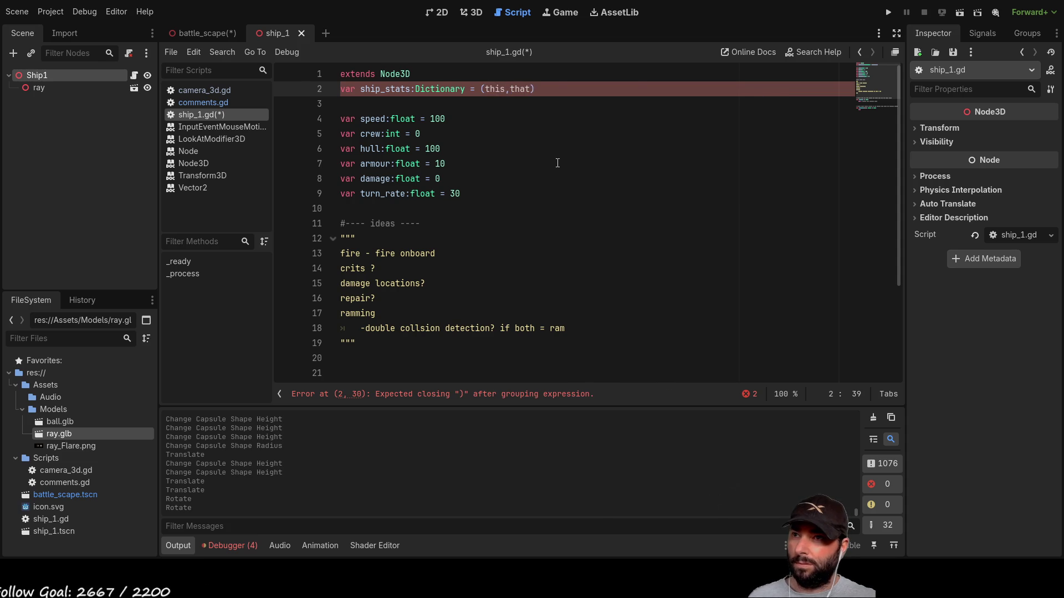
{"action": "key", "text": "Down"}
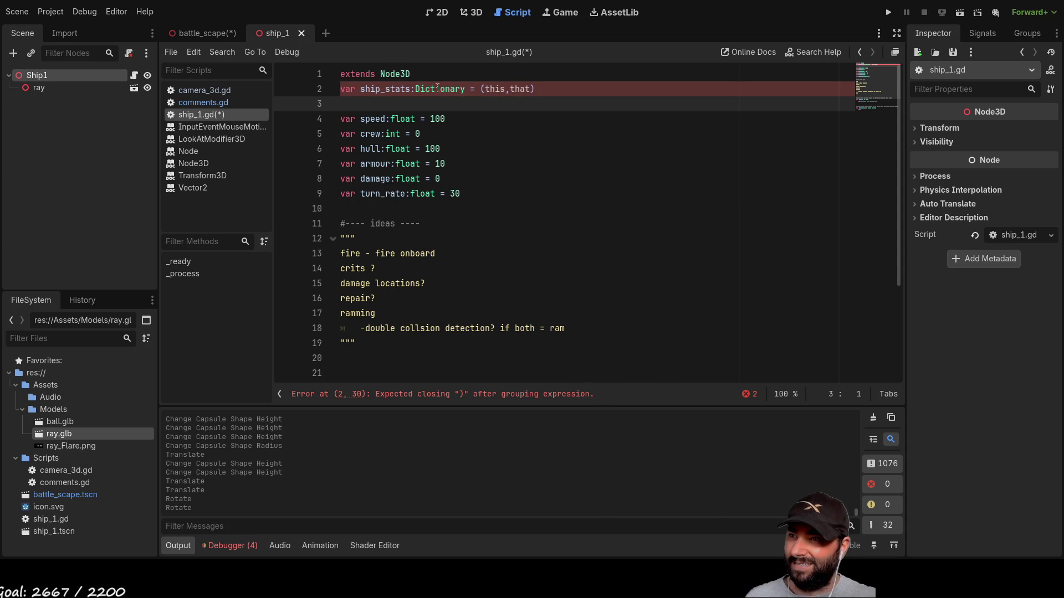
{"action": "left_click", "coordinate": [441, 88]}
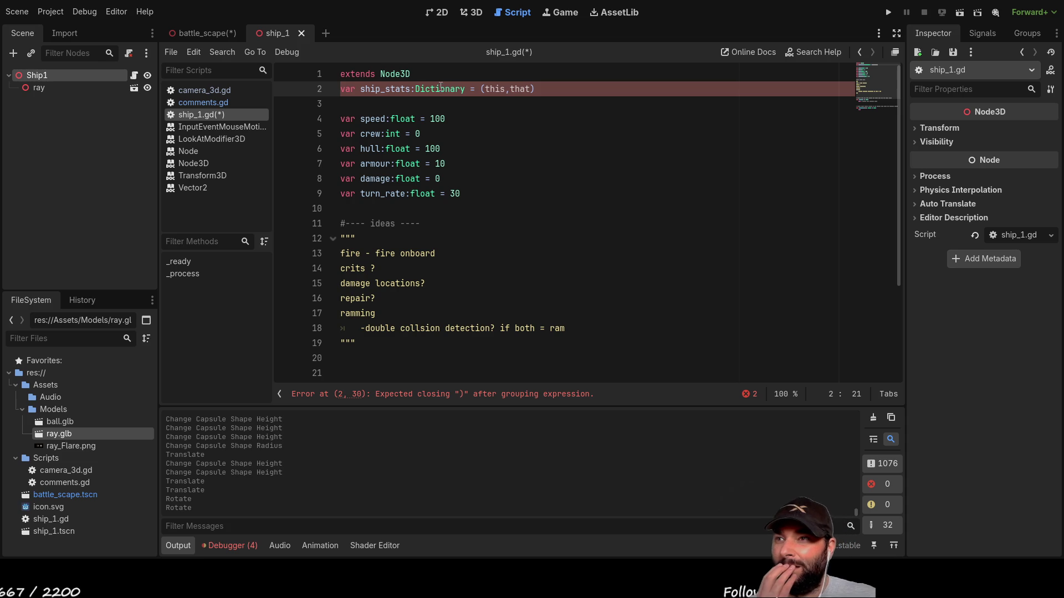
{"action": "key", "text": "alt+F1"}
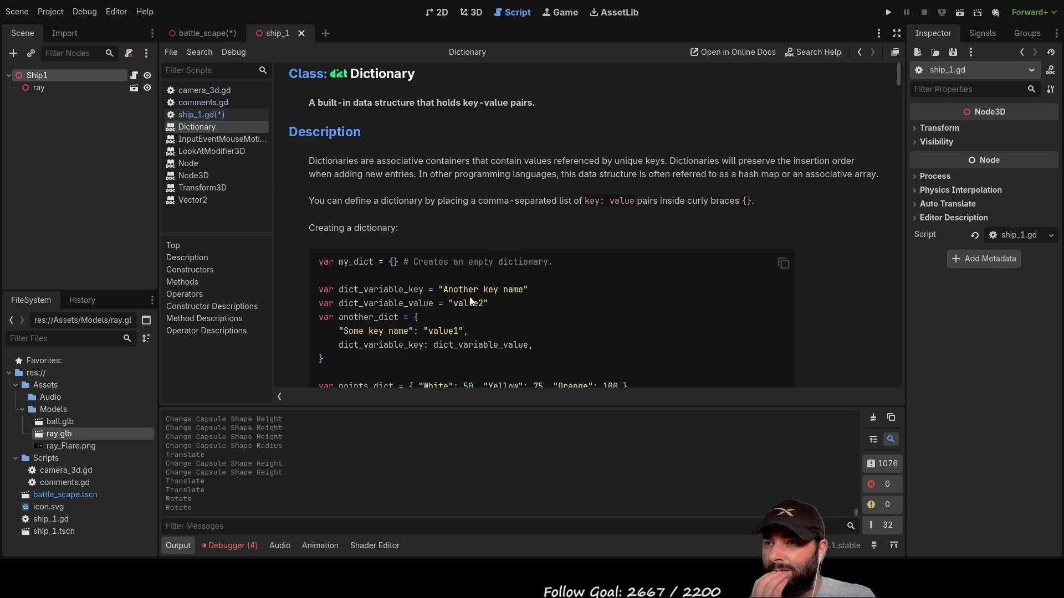
Select the points_dict example in the Dictionary docs, then go back to ship_1.gd
{"action": "scroll", "coordinate": [530, 323], "scroll_direction": "down", "scroll_amount": 5}
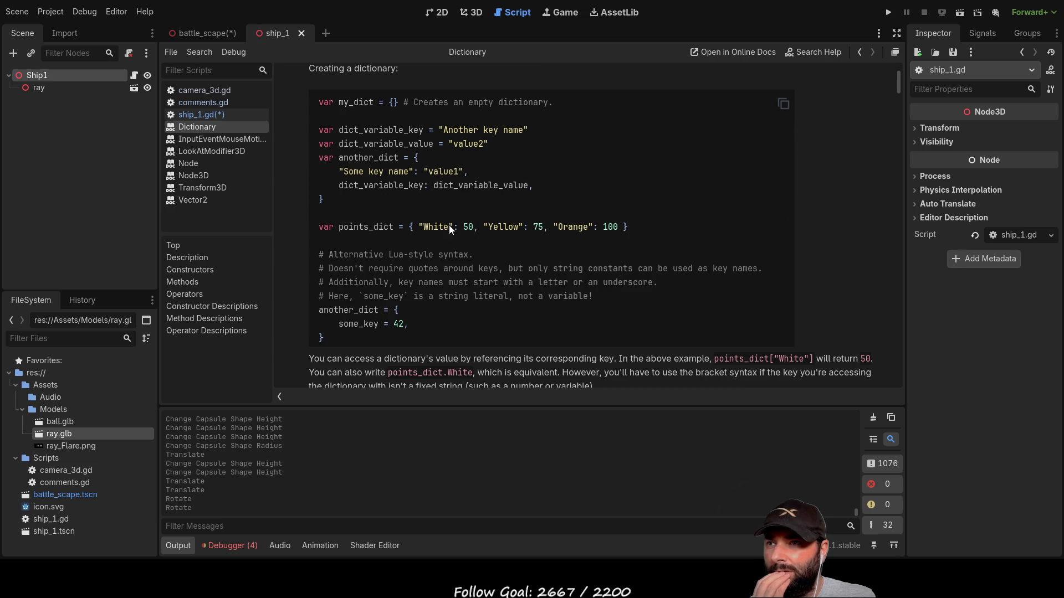
{"action": "left_click_drag", "start_coordinate": [654, 225], "coordinate": [352, 216]}
{"action": "key", "text": "ctrl+c"}
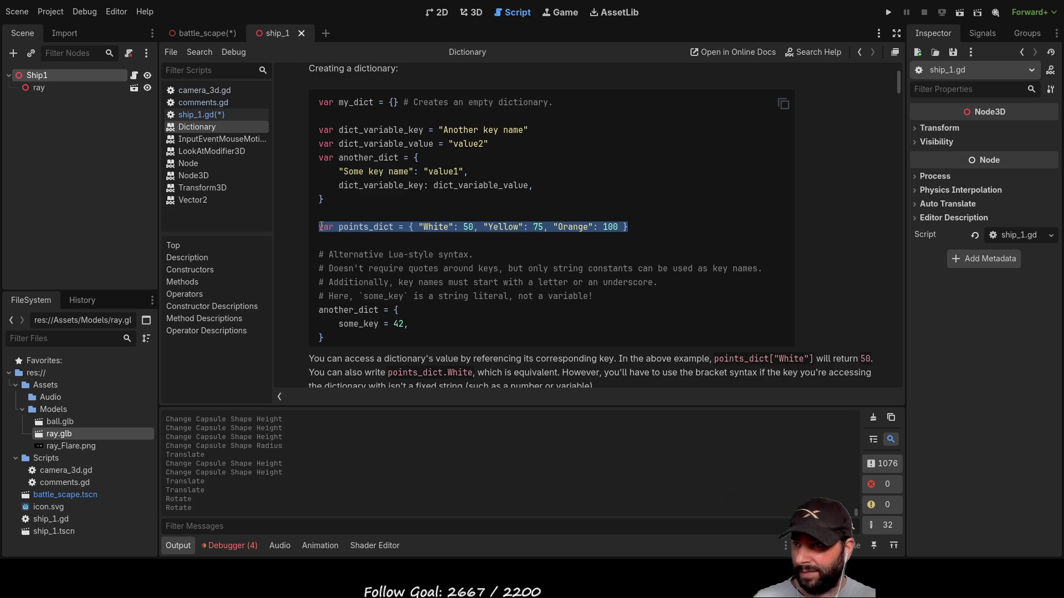
{"action": "scroll", "coordinate": [517, 277], "scroll_direction": "up", "scroll_amount": 3}
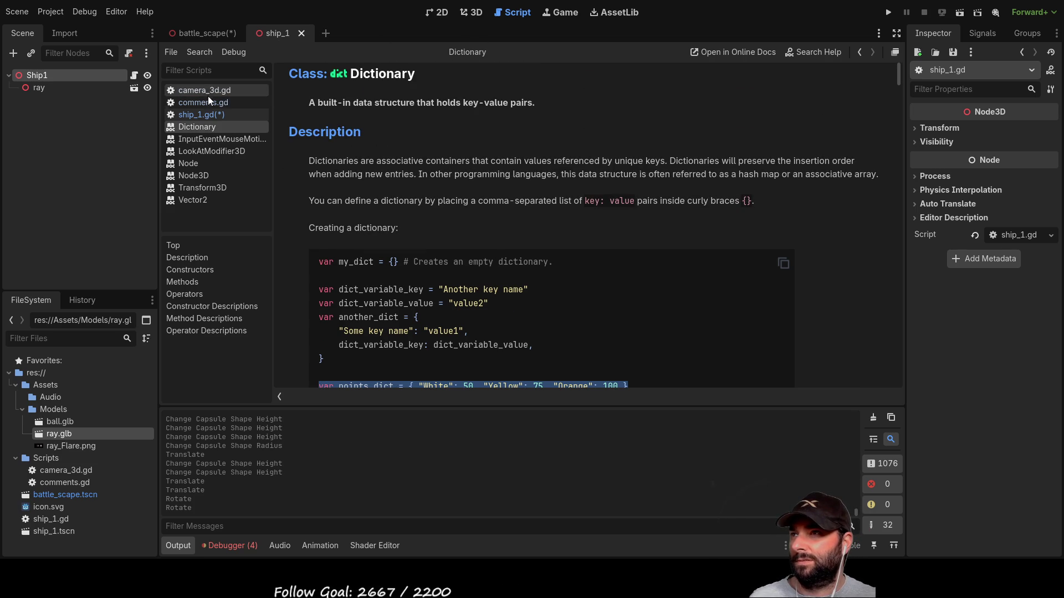
{"action": "left_click", "coordinate": [209, 116]}
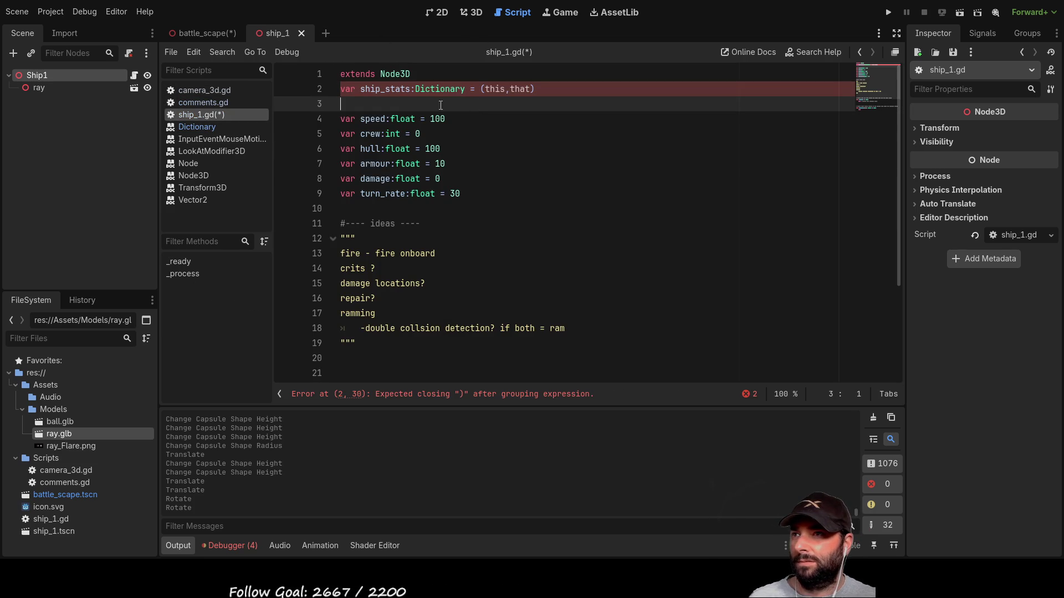
Paste the points_dict example above ship_stats, comment it out, and remove the blank lines under it
{"action": "key", "text": "Up"}
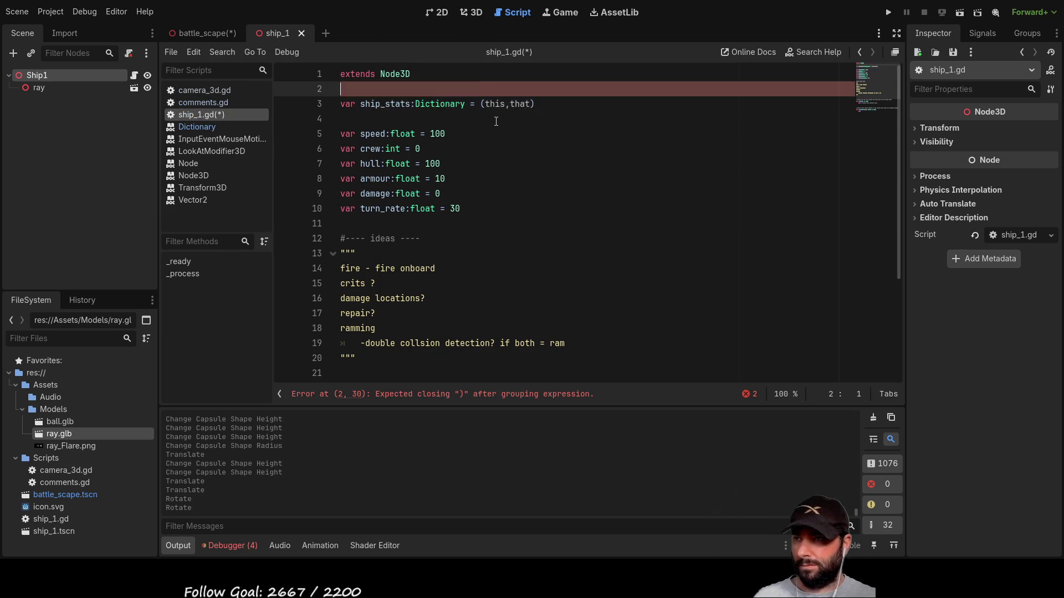
{"action": "key", "text": "ctrl+v"}
{"action": "key", "text": "Up"}
{"action": "key", "text": "Up"}
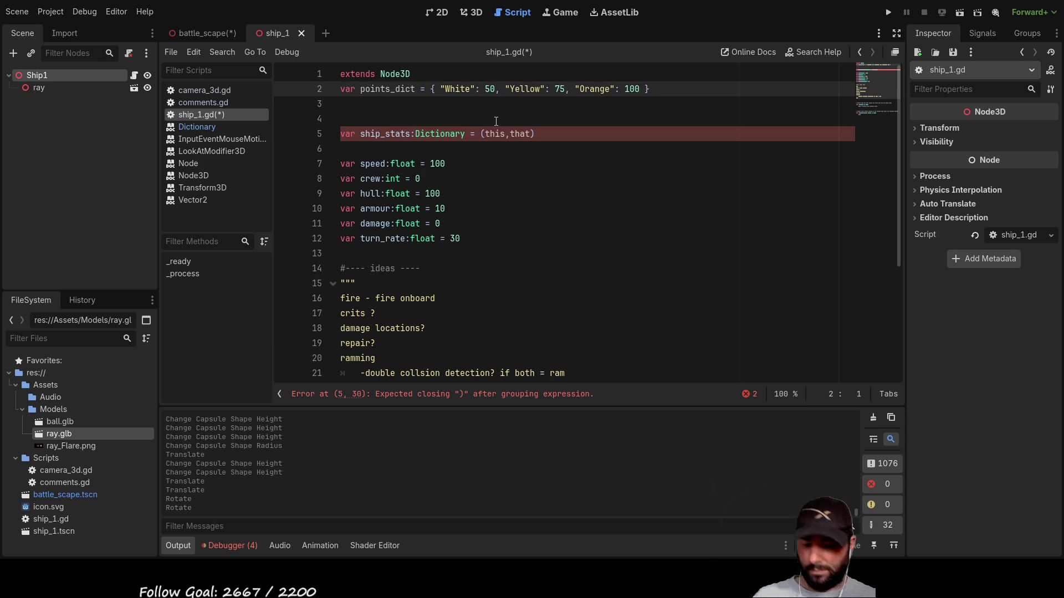
{"action": "key", "text": "ctrl+k"}
{"action": "key", "text": "Down"}
{"action": "key", "text": "ctrl+shift+k"}
{"action": "key", "text": "ctrl+shift+k"}
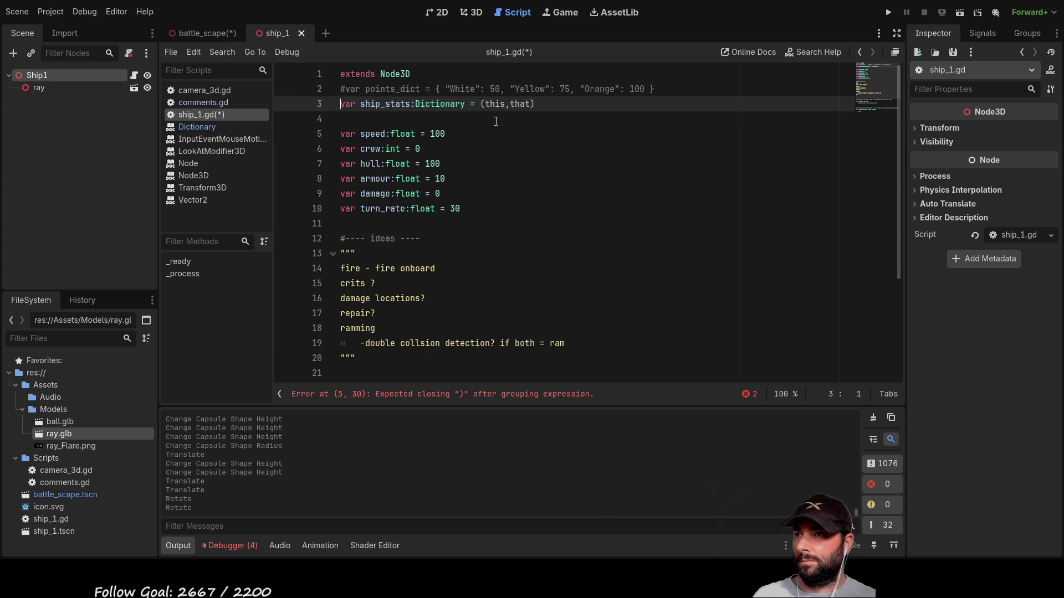
Replace ship_stats' (this,that) value with an empty {} dictionary
{"action": "key", "text": "ctrl+Right"}
{"action": "key", "text": "ctrl+Right"}
{"action": "key", "text": "ctrl+Right"}
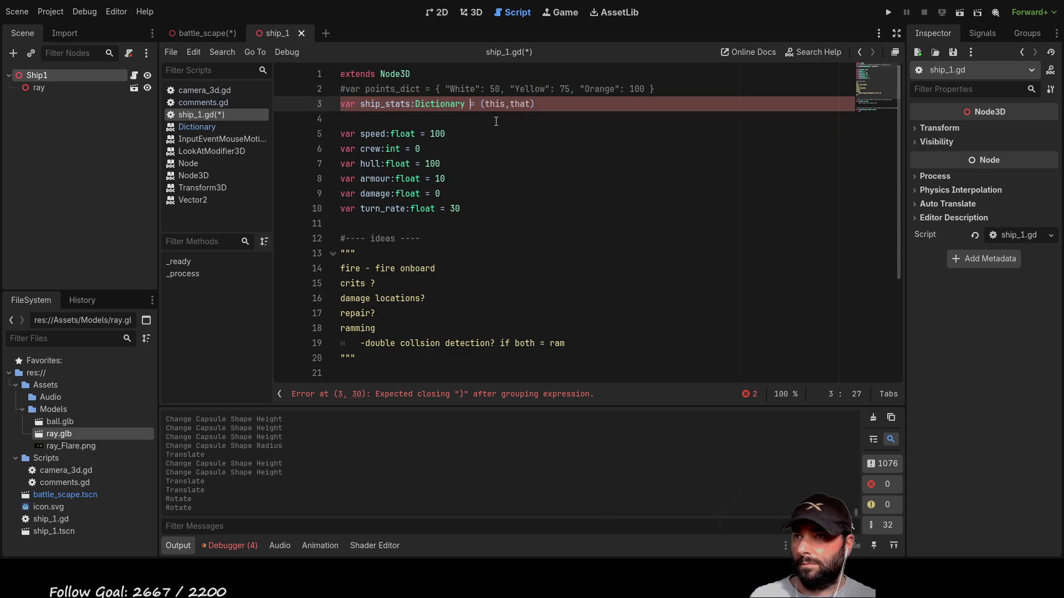
{"action": "key", "text": "shift+Right"}
{"action": "key", "text": "shift+Right"}
{"action": "key", "text": "shift+Right"}
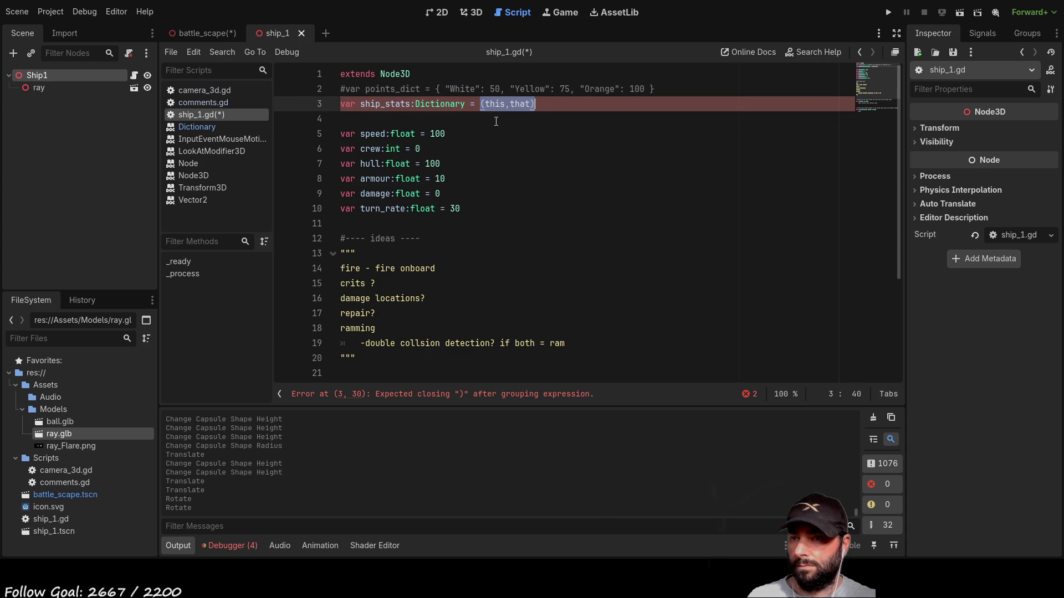
{"action": "type", "text": "{"}
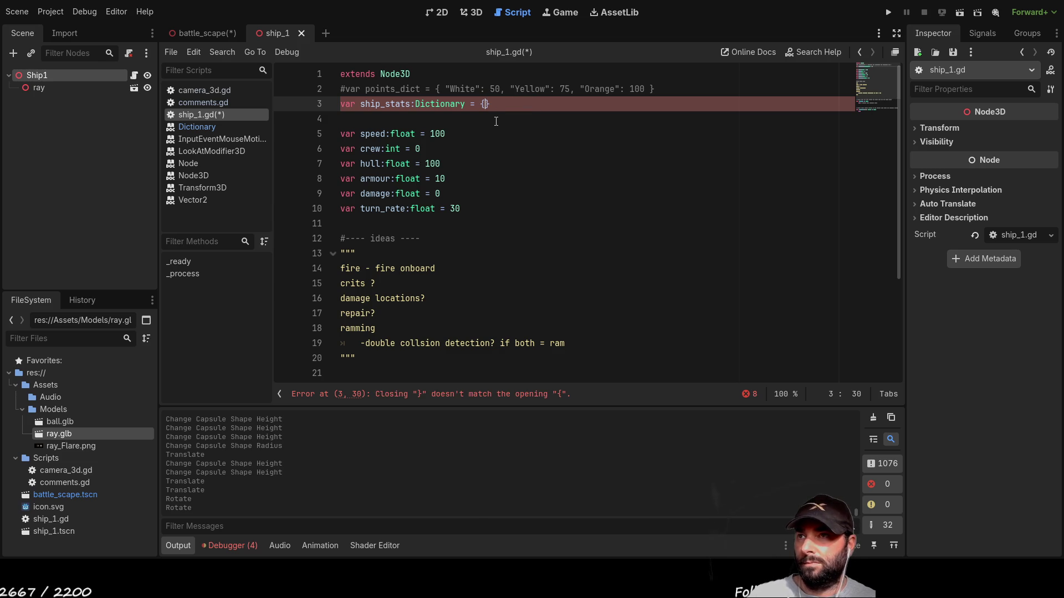
{"action": "key", "text": "Down"}
{"action": "key", "text": "Up"}
{"action": "key", "text": "Up"}
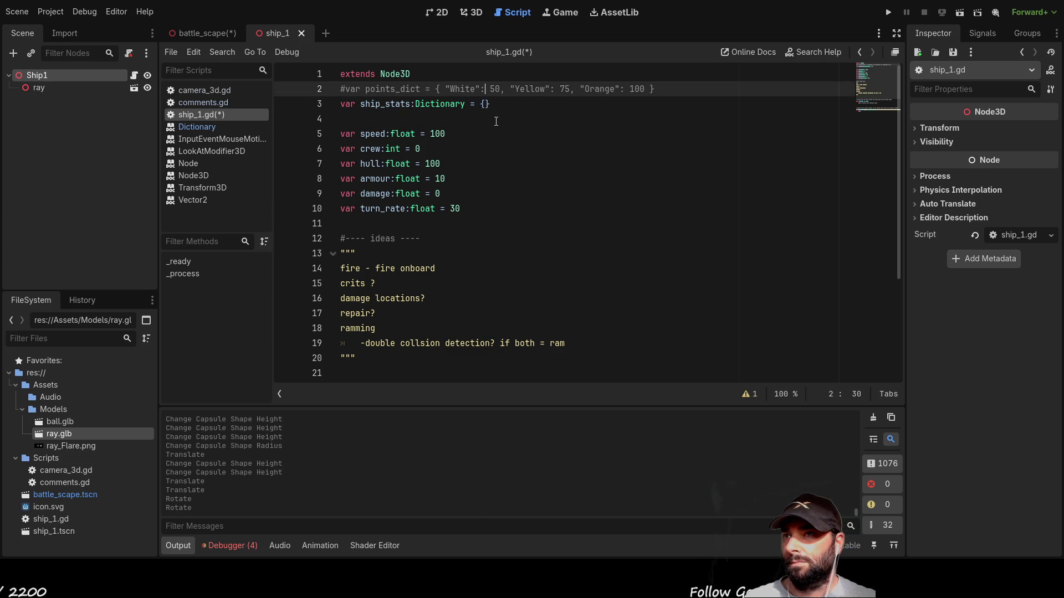
{"action": "key", "text": "Down"}
{"action": "key", "text": "Down"}
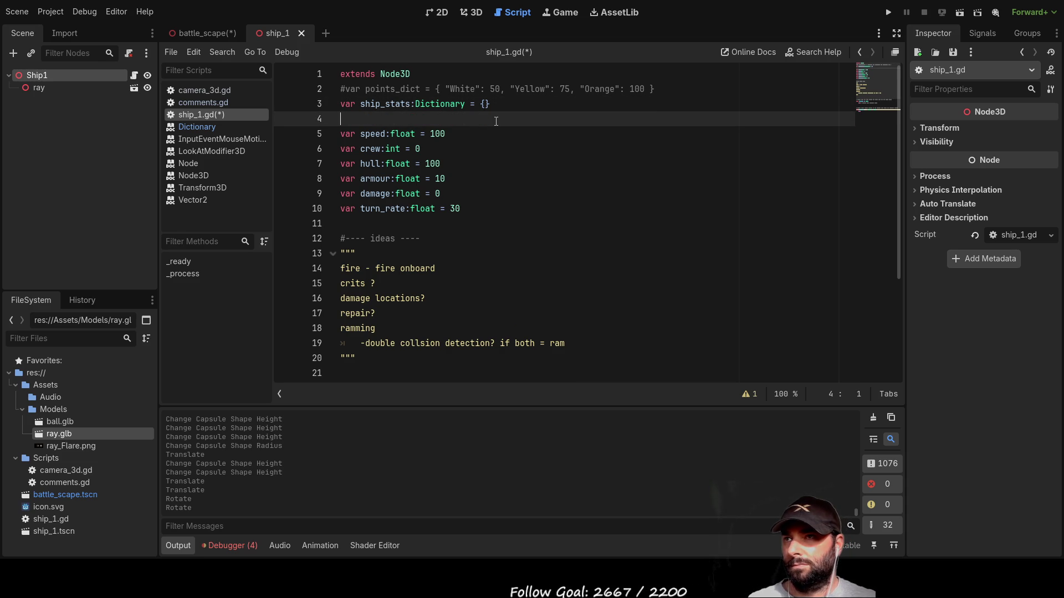
{"action": "key", "text": "Up"}
{"action": "key", "text": "Down"}
{"action": "key", "text": "Down"}
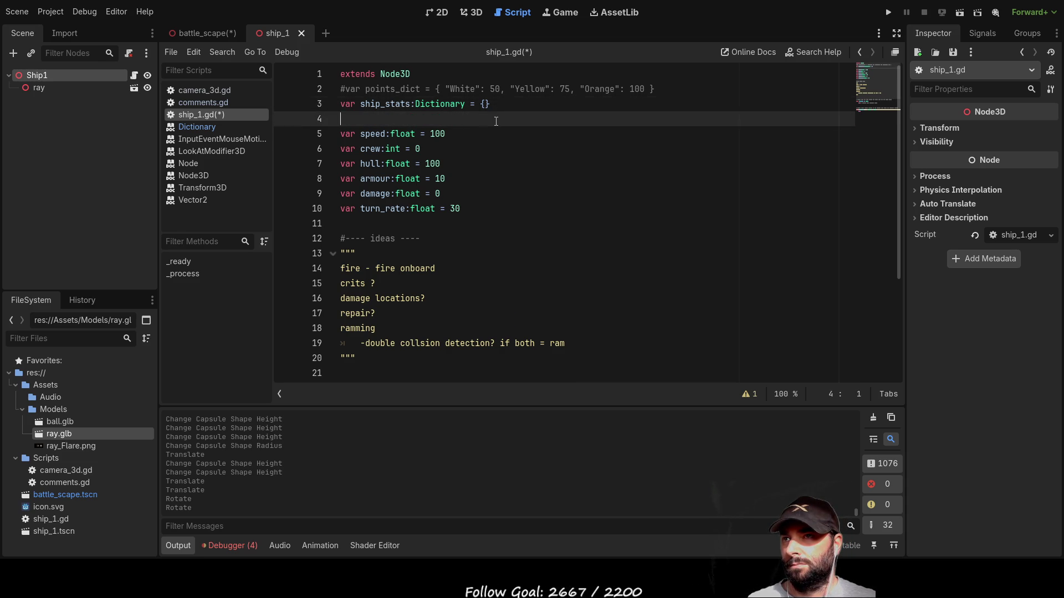
{"action": "key", "text": "ctrl+Left"}
{"action": "key", "text": "ctrl+Left"}
{"action": "key", "text": "ctrl+Left"}
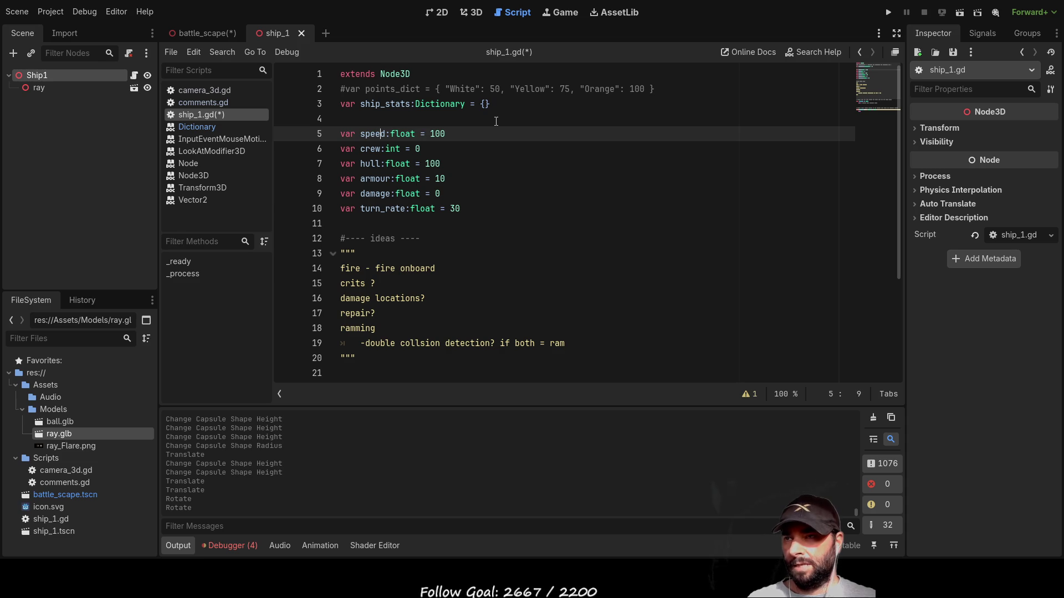
{"action": "key", "text": "Up"}
{"action": "key", "text": "Up"}
{"action": "key", "text": "Down"}
{"action": "key", "text": "Down"}
{"action": "key", "text": "Up"}
{"action": "key", "text": "Up"}
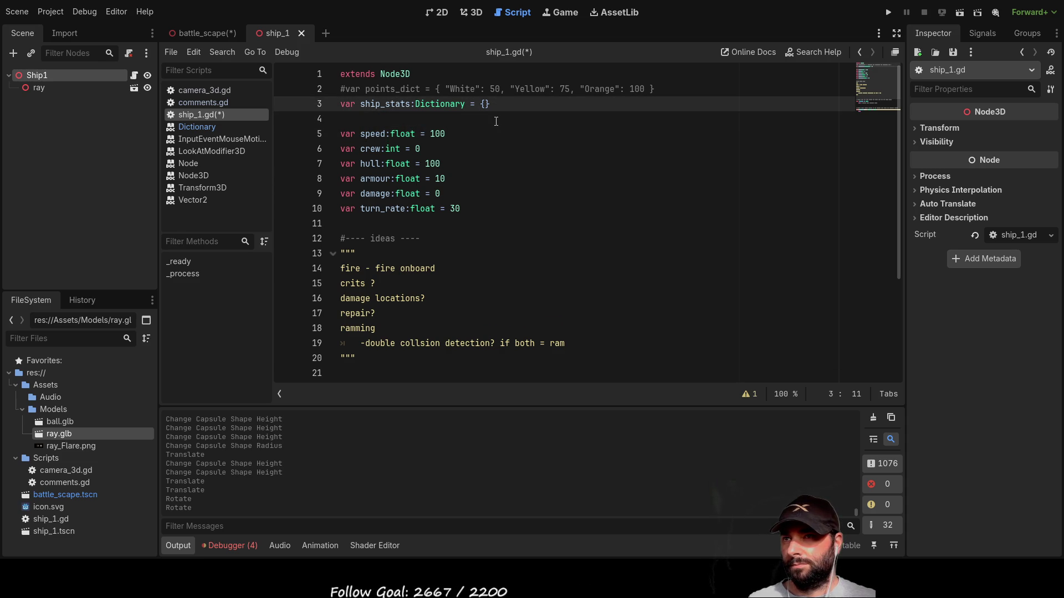
{"action": "key", "text": "Down"}
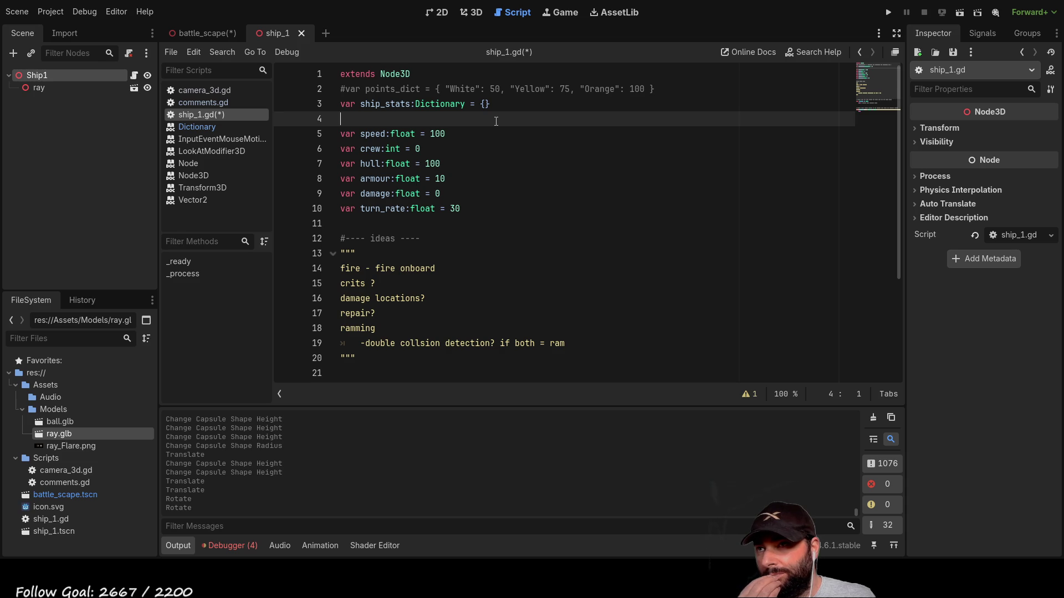
{"action": "scroll", "coordinate": [450, 138], "scroll_direction": "down", "scroll_amount": 3}
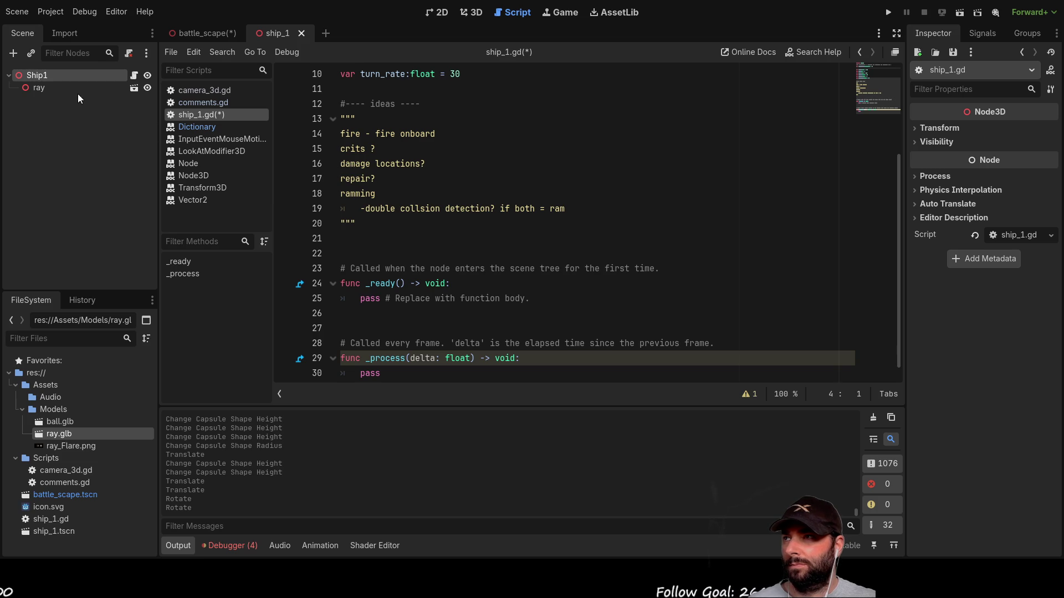
Flip between the battle_scape and ship_1 scenes, ending on ship_1 in the 3D view
{"action": "left_click", "coordinate": [208, 32]}
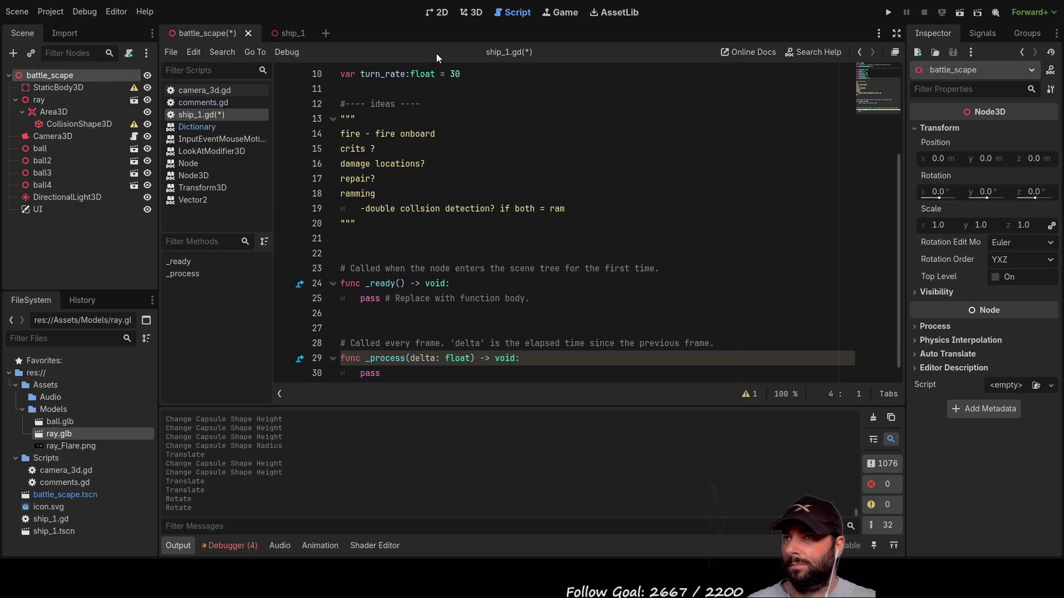
{"action": "left_click", "coordinate": [293, 34]}
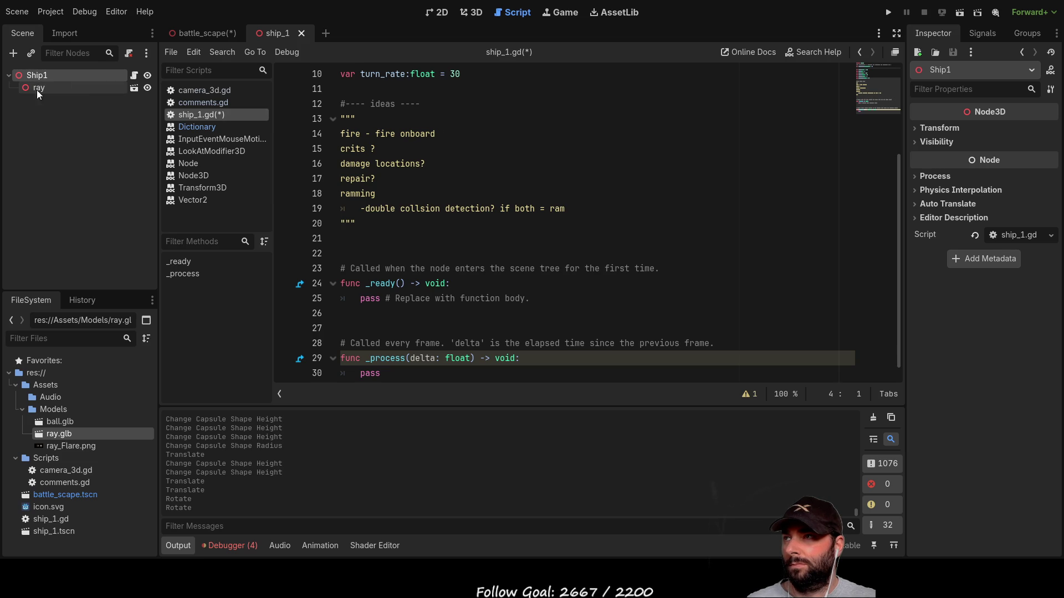
{"action": "left_click", "coordinate": [207, 32]}
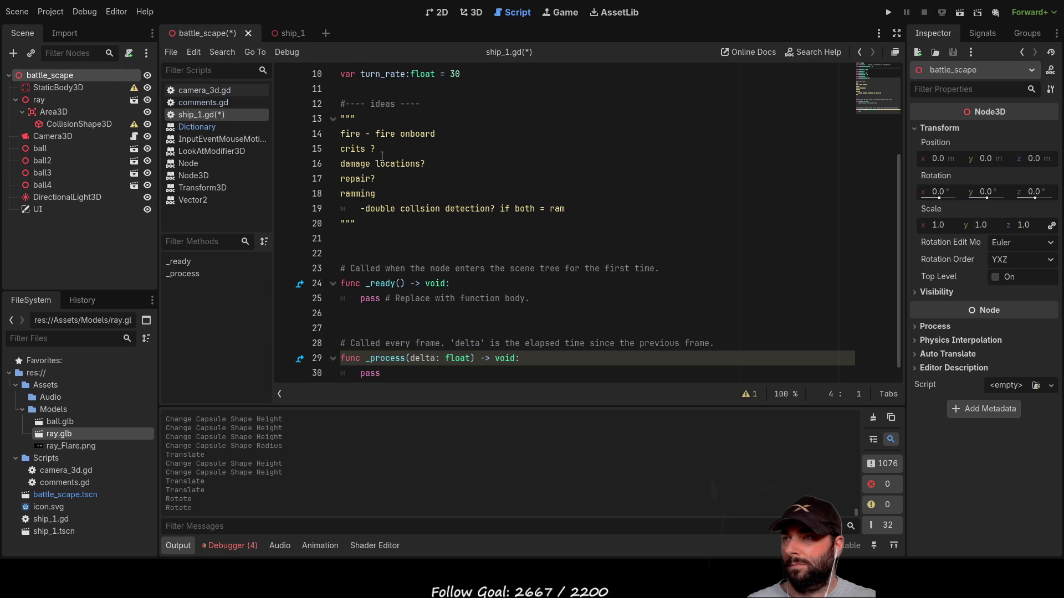
{"action": "left_click", "coordinate": [301, 31]}
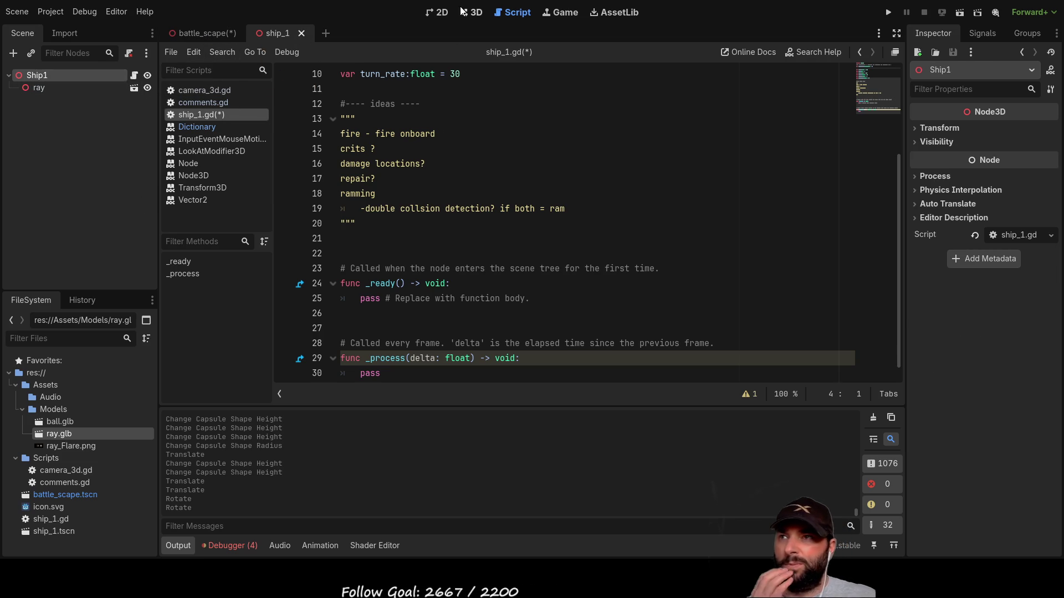
{"action": "left_click", "coordinate": [471, 12]}
{"action": "mouse_move", "coordinate": [583, 226]}
{"action": "left_mouse_down"}
{"action": "mouse_move", "coordinate": [597, 294]}
{"action": "mouse_move", "coordinate": [649, 307]}
{"action": "mouse_move", "coordinate": [544, 258]}
{"action": "left_mouse_up"}
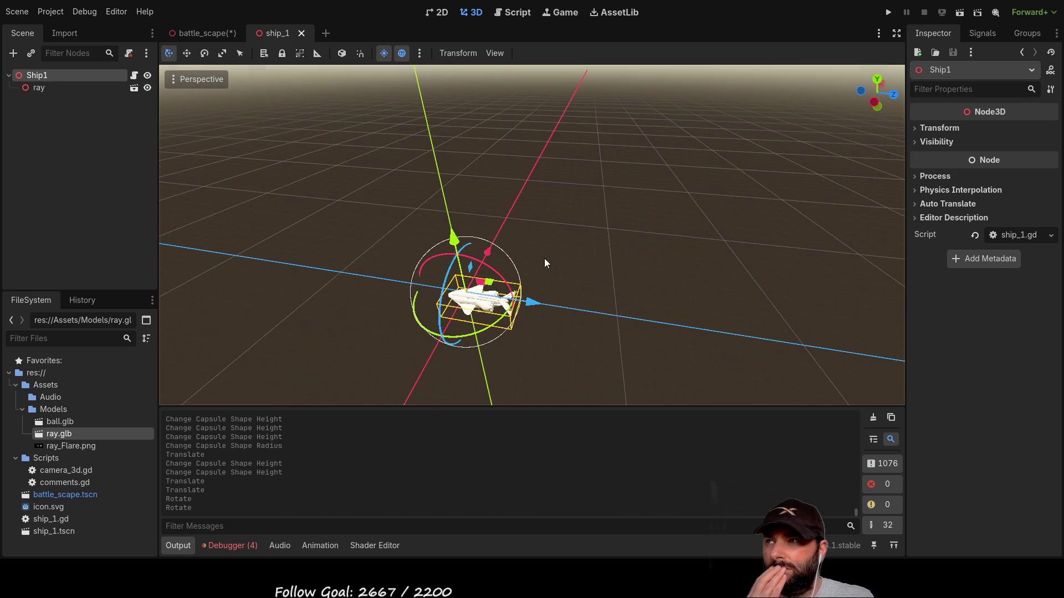
{"action": "left_click", "coordinate": [45, 89]}
{"action": "left_click", "coordinate": [42, 77]}
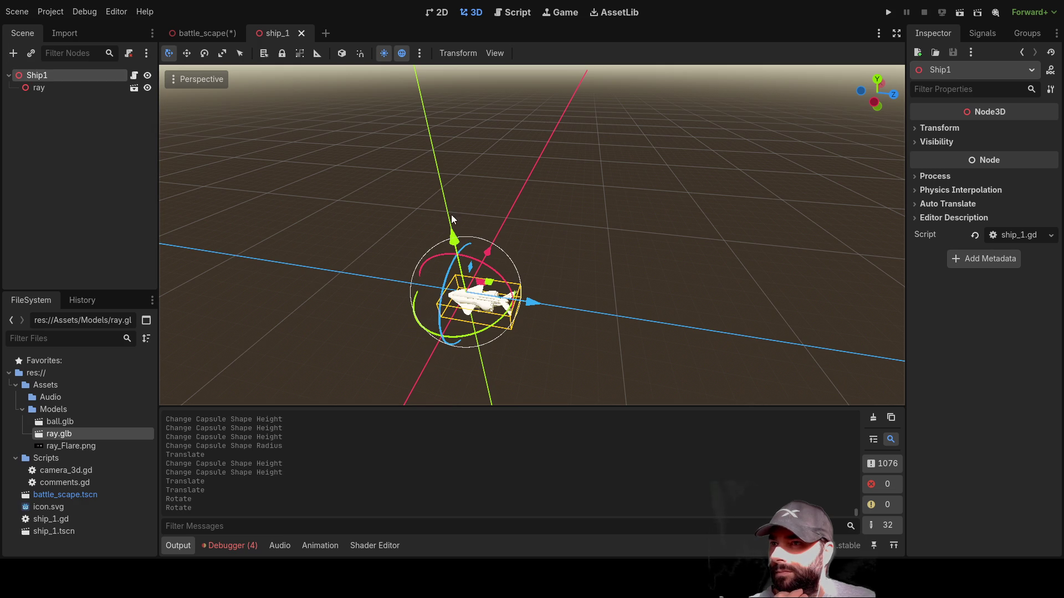
Add a Node3D child under Ship1 and rename the ray node to model
{"action": "key", "text": "ctrl+a"}
{"action": "key", "text": "Return"}
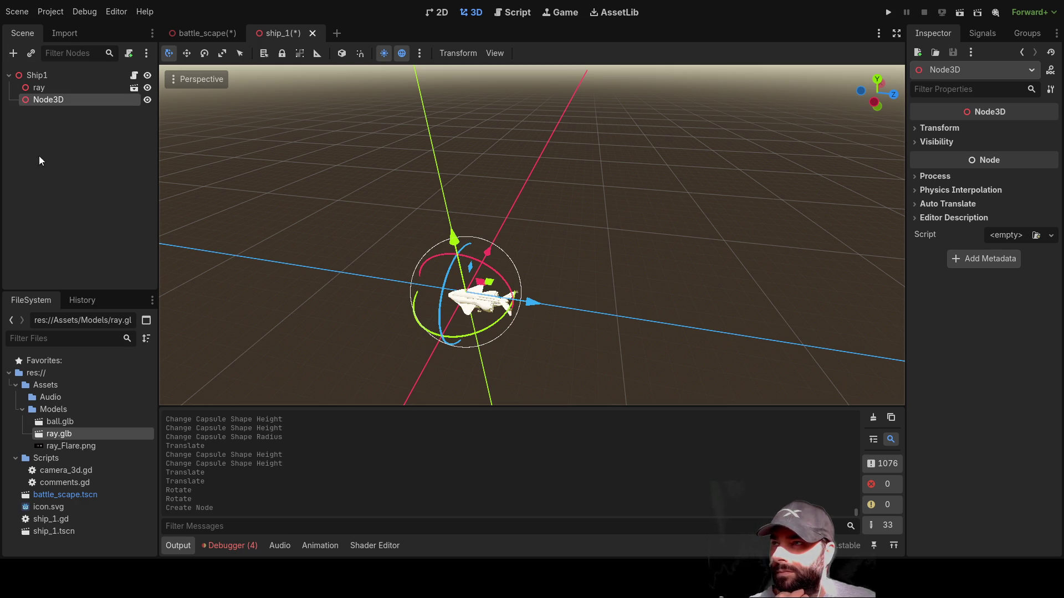
{"action": "left_click", "coordinate": [38, 89]}
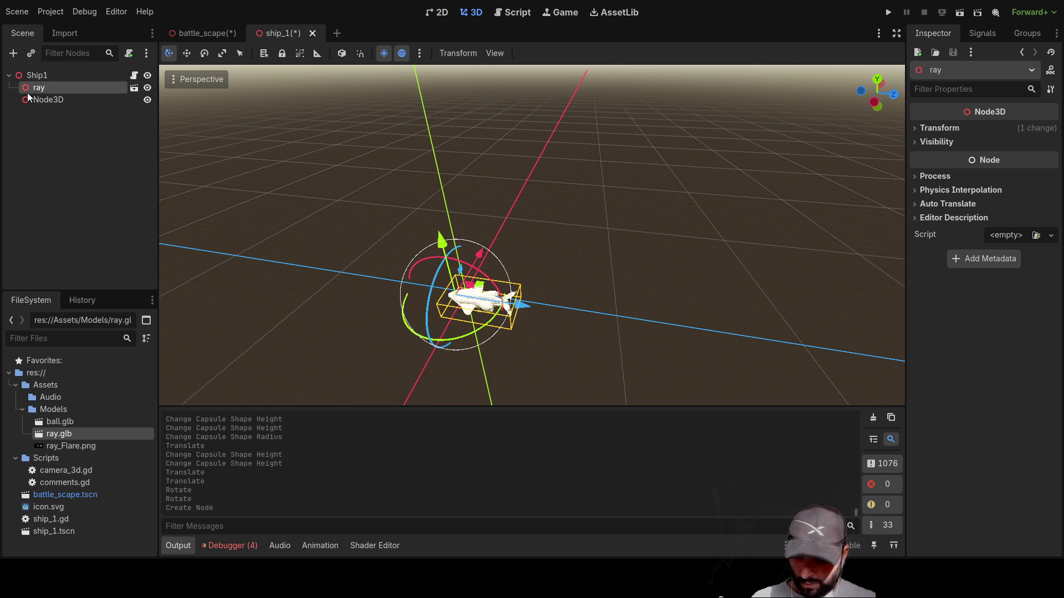
{"action": "type", "text": "model"}
{"action": "key", "text": "Return"}
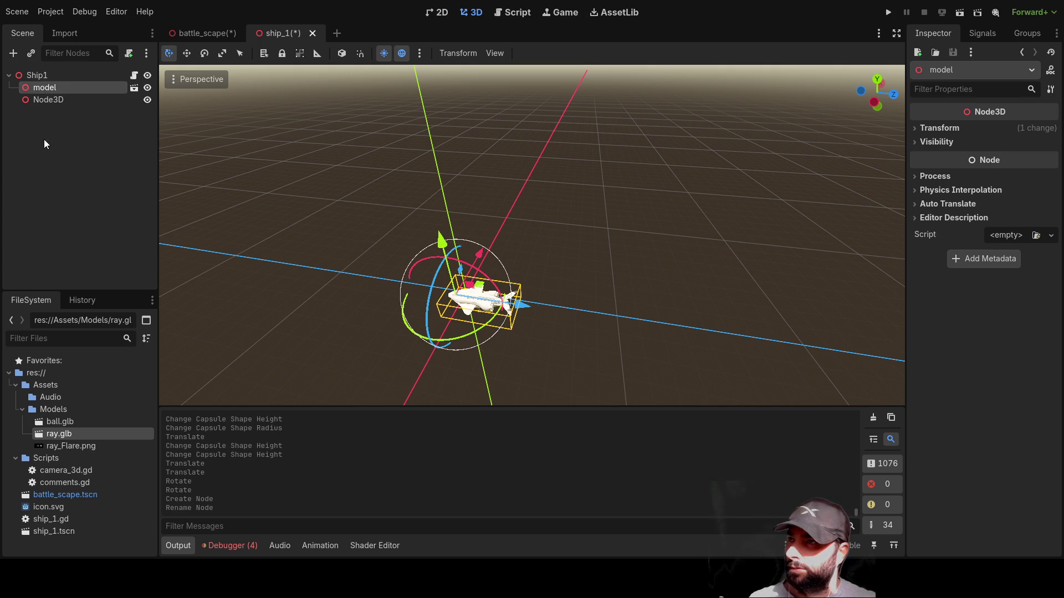
Rename the new Node3D to Movment
{"action": "left_click", "coordinate": [52, 101]}
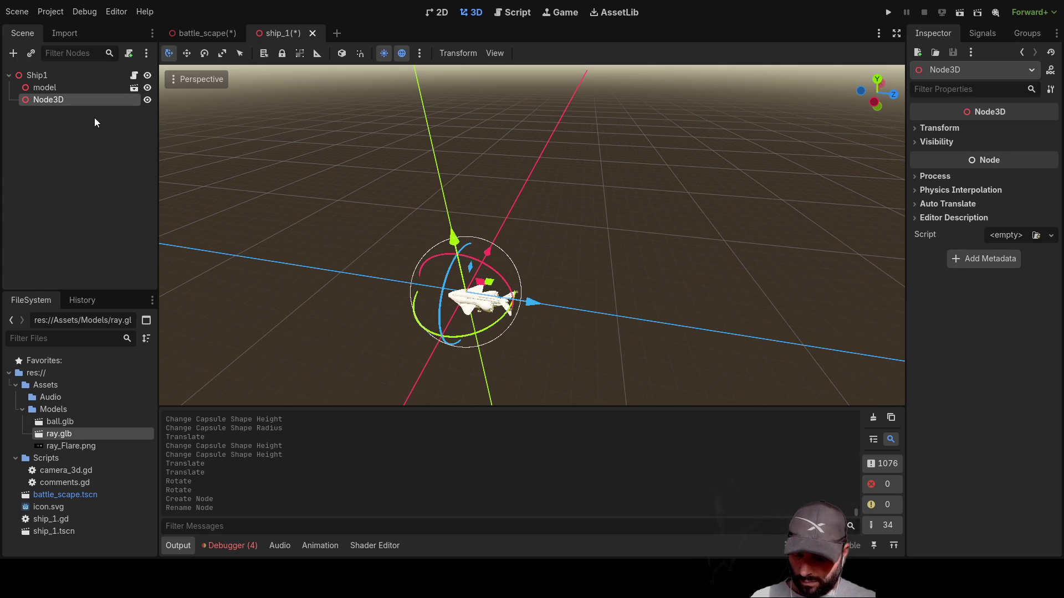
{"action": "key", "text": "F2"}
{"action": "type", "text": "Movment"}
{"action": "key", "text": "Return"}
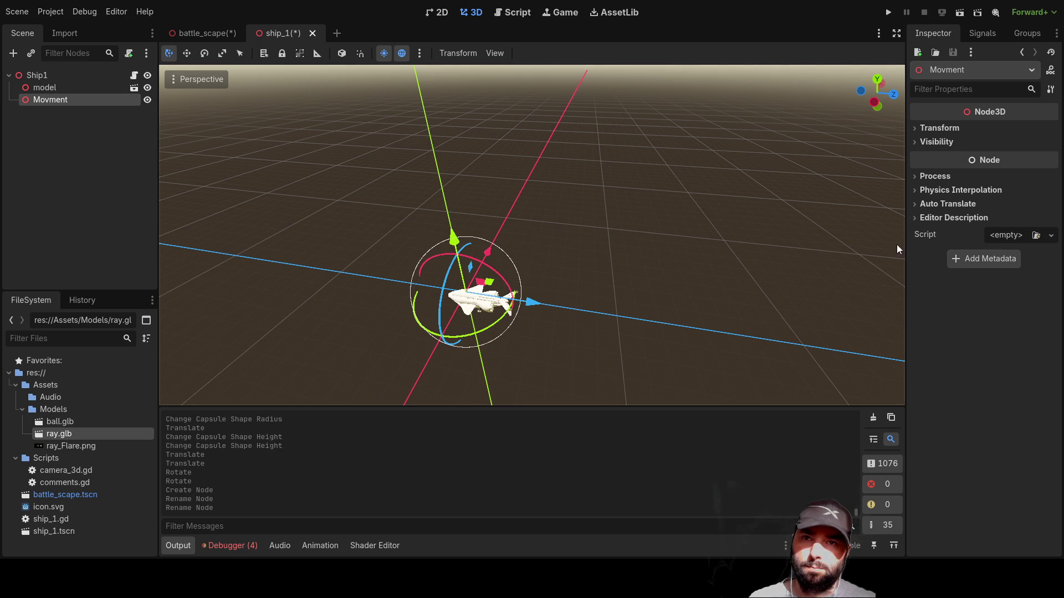
{"action": "mouse_move", "coordinate": [601, 238]}
{"action": "left_mouse_down"}
{"action": "mouse_move", "coordinate": [508, 246]}
{"action": "mouse_move", "coordinate": [552, 200]}
{"action": "mouse_move", "coordinate": [560, 219]}
{"action": "mouse_move", "coordinate": [609, 222]}
{"action": "left_mouse_up"}
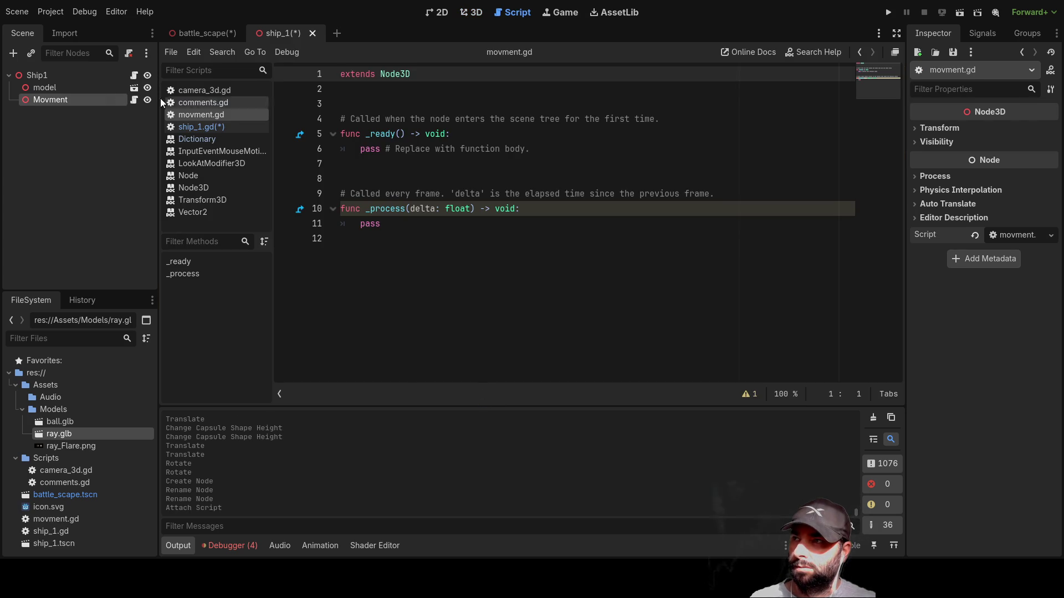
Insert blank lines at line 3 of the movment.gd script
{"action": "left_click", "coordinate": [362, 103]}
{"action": "key", "text": "Return"}
{"action": "key", "text": "Return"}
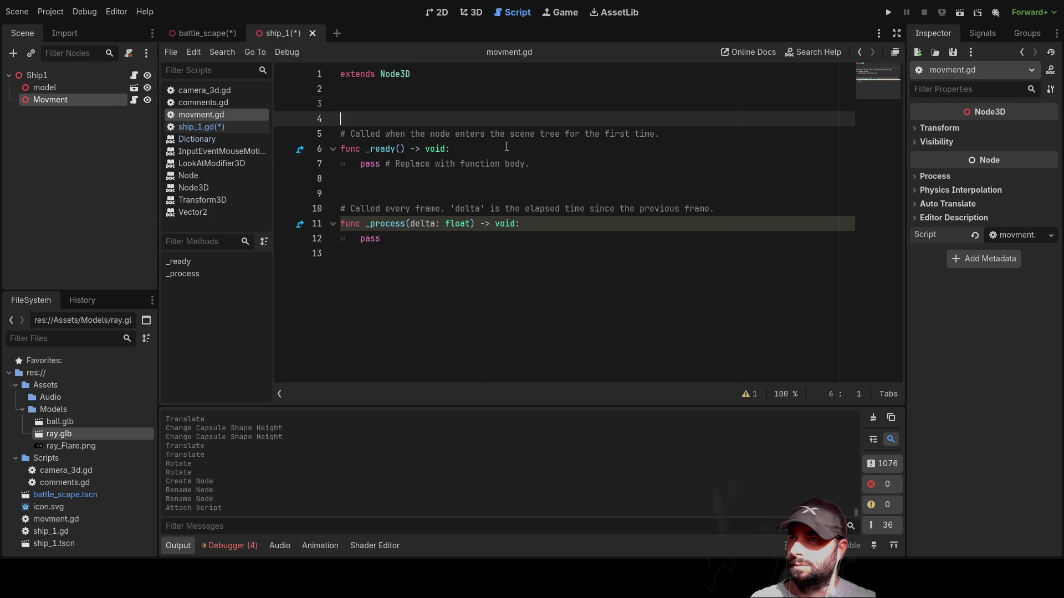
{"action": "key", "text": "Up"}
{"action": "key", "text": "Up"}
{"action": "key", "text": "Up"}
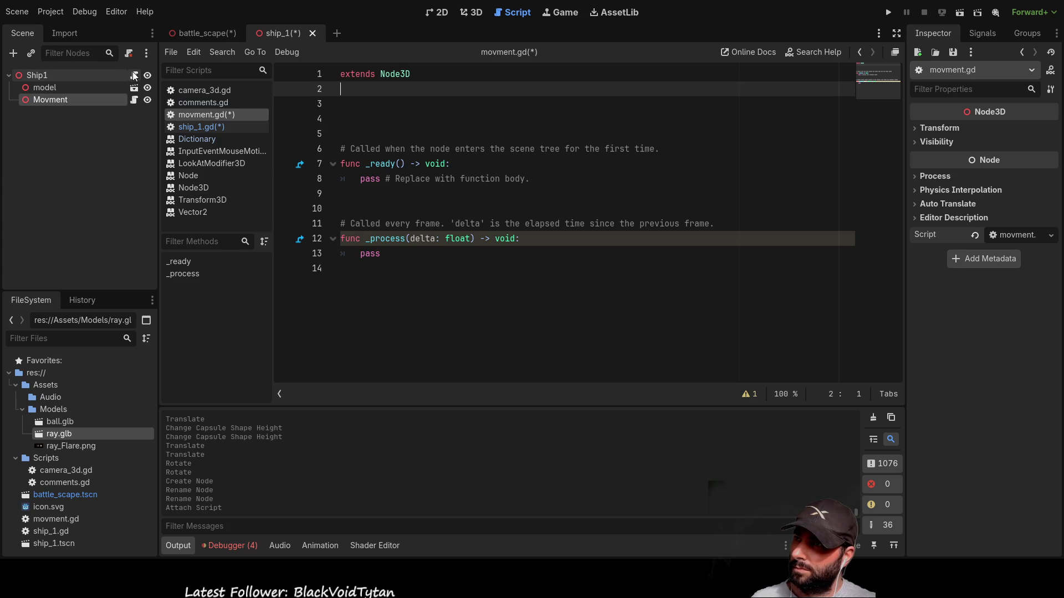
{"action": "left_click_drag", "start_coordinate": [35, 76], "coordinate": [358, 104]}
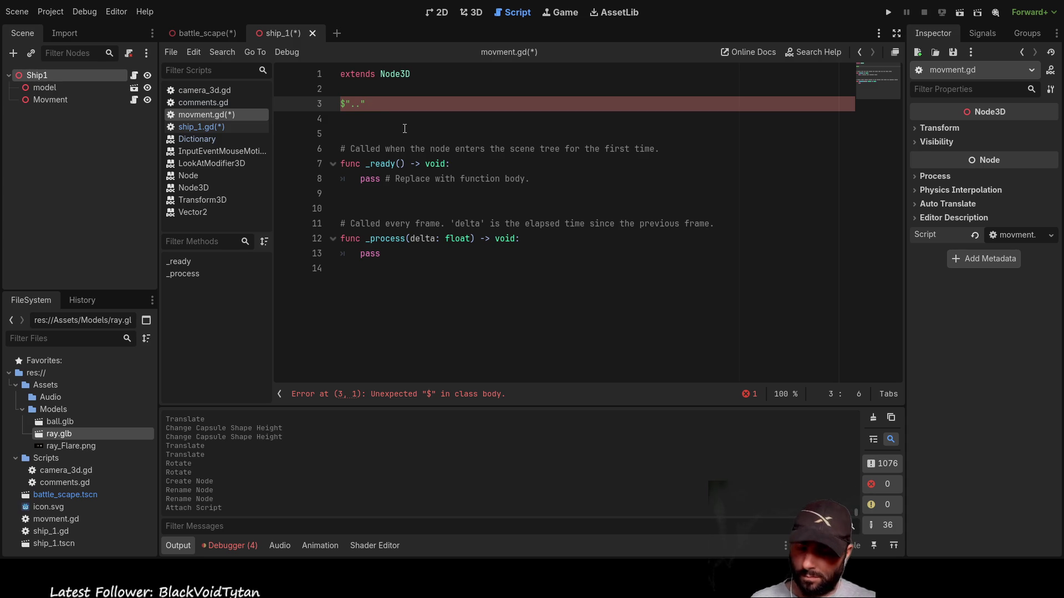
{"action": "type", "text": ".speed"}
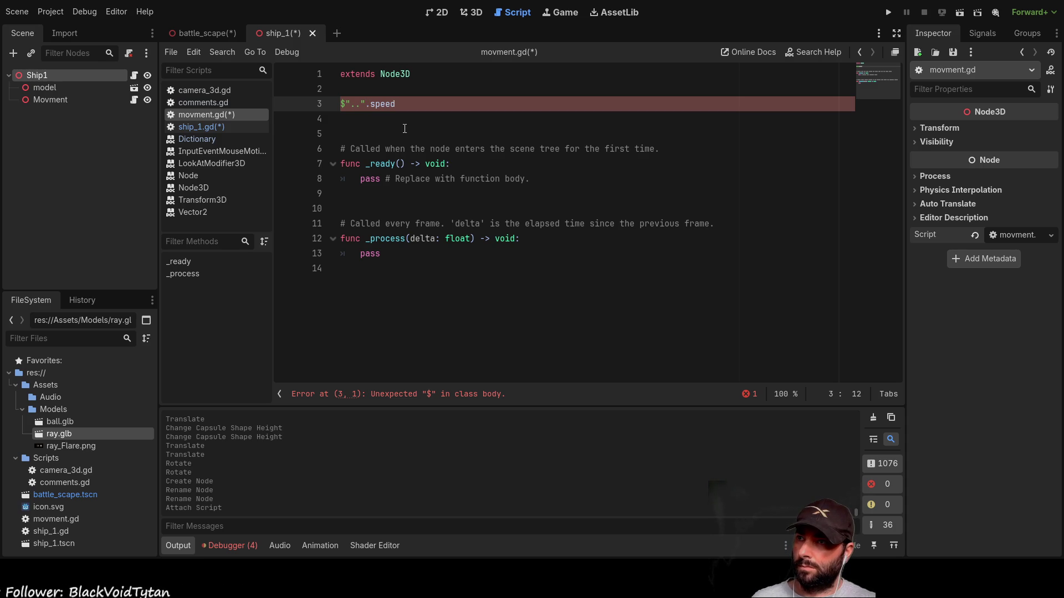
{"action": "key", "text": "BackSpace"}
{"action": "key", "text": "BackSpace"}
{"action": "key", "text": "BackSpace"}
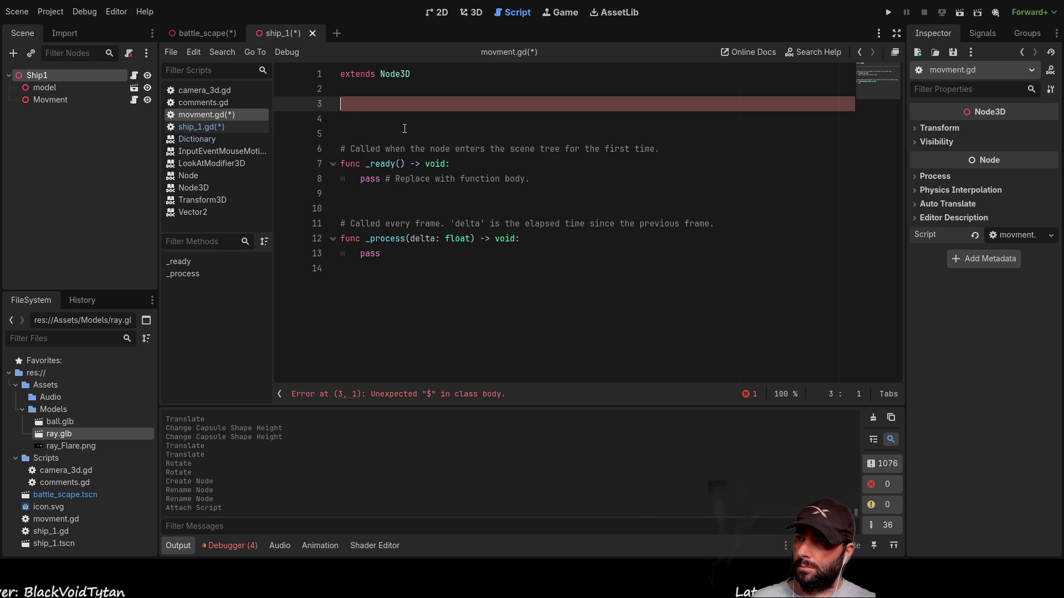
{"action": "key", "text": "Up"}
{"action": "key", "text": "Down"}
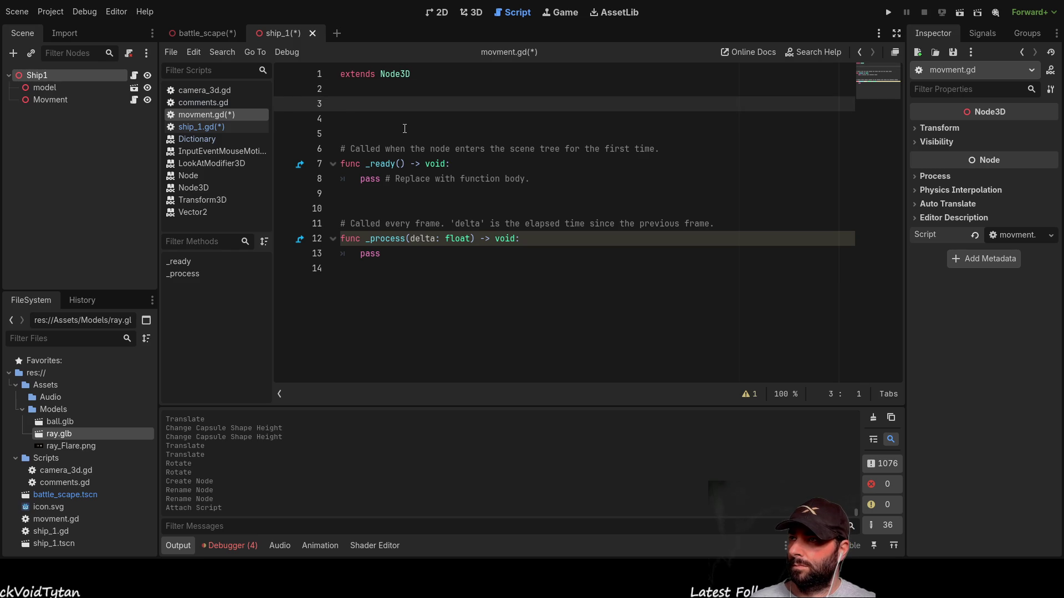
{"action": "left_click", "coordinate": [214, 36]}
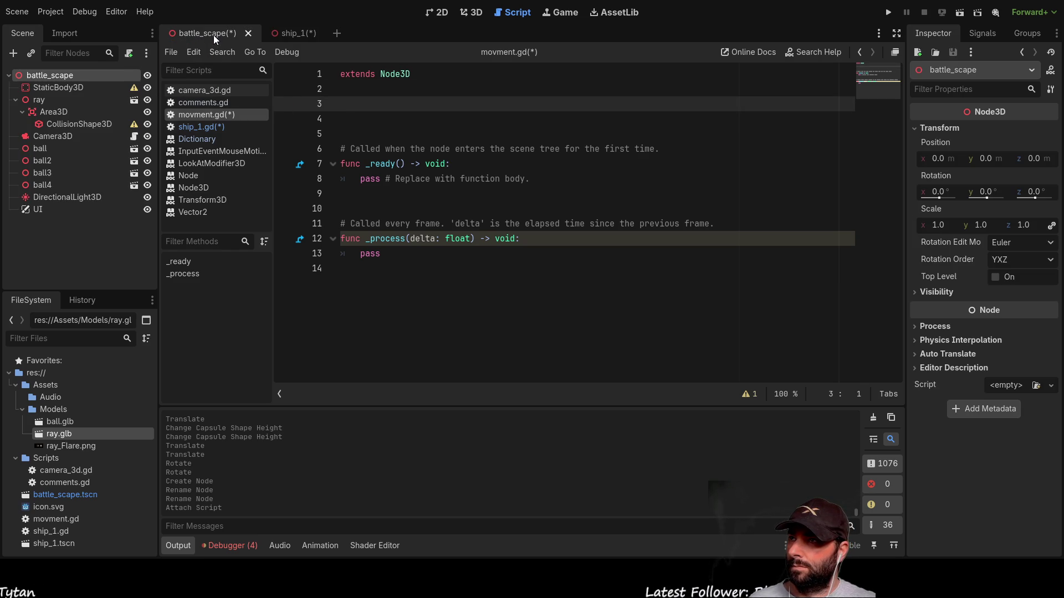
{"action": "left_click", "coordinate": [287, 35]}
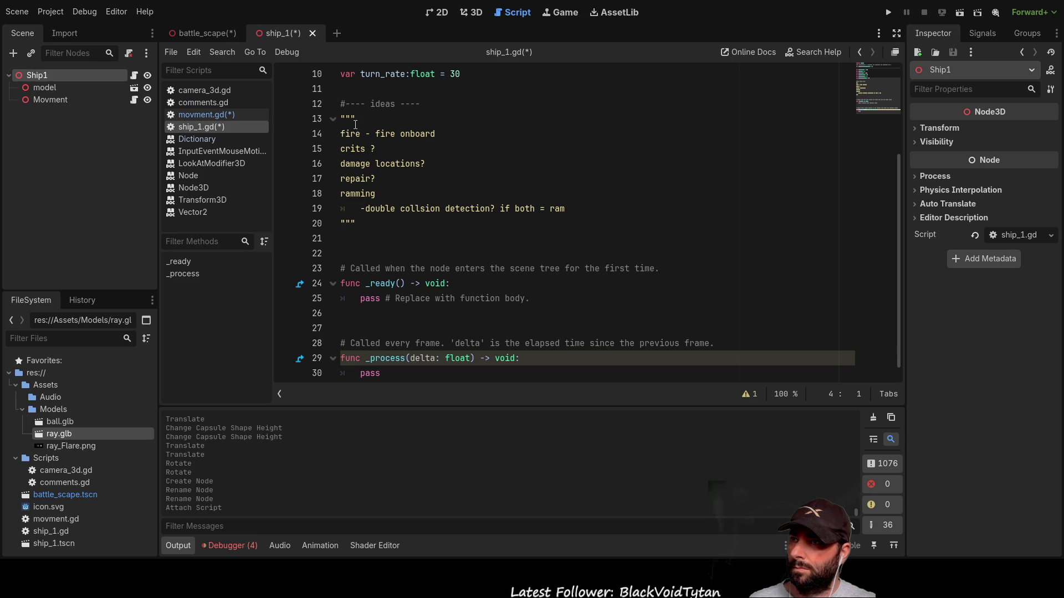
{"action": "scroll", "coordinate": [354, 92], "scroll_direction": "up", "scroll_amount": 2}
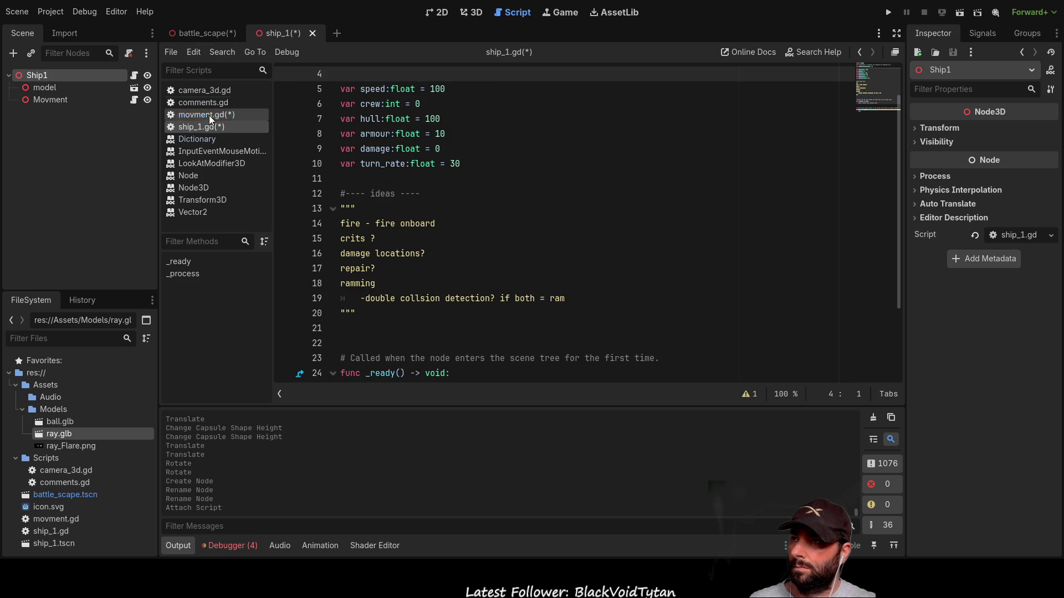
{"action": "left_click", "coordinate": [95, 99]}
{"action": "left_click", "coordinate": [136, 98]}
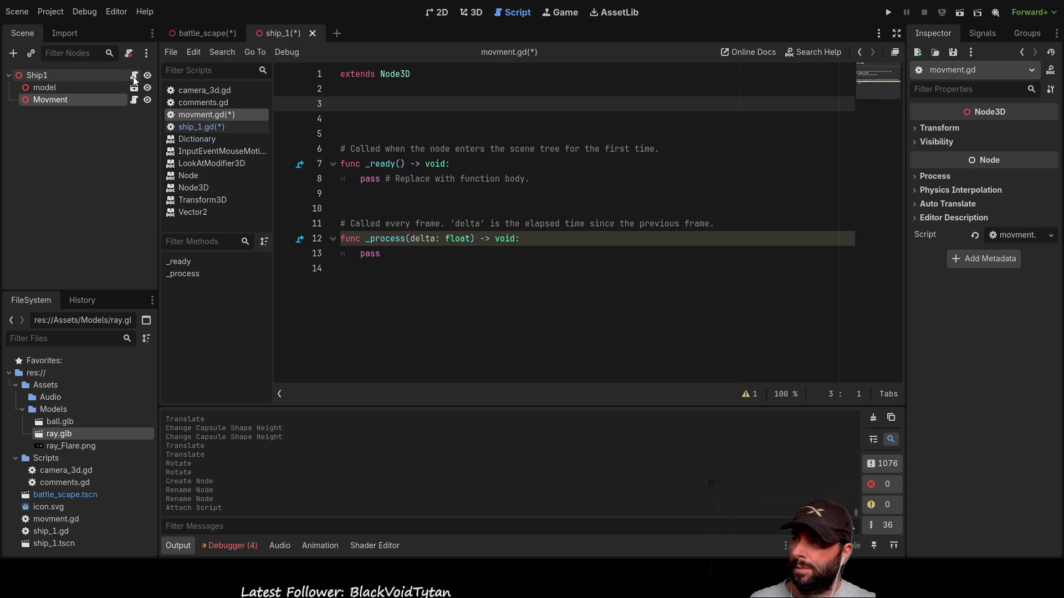
{"action": "left_click", "coordinate": [78, 532]}
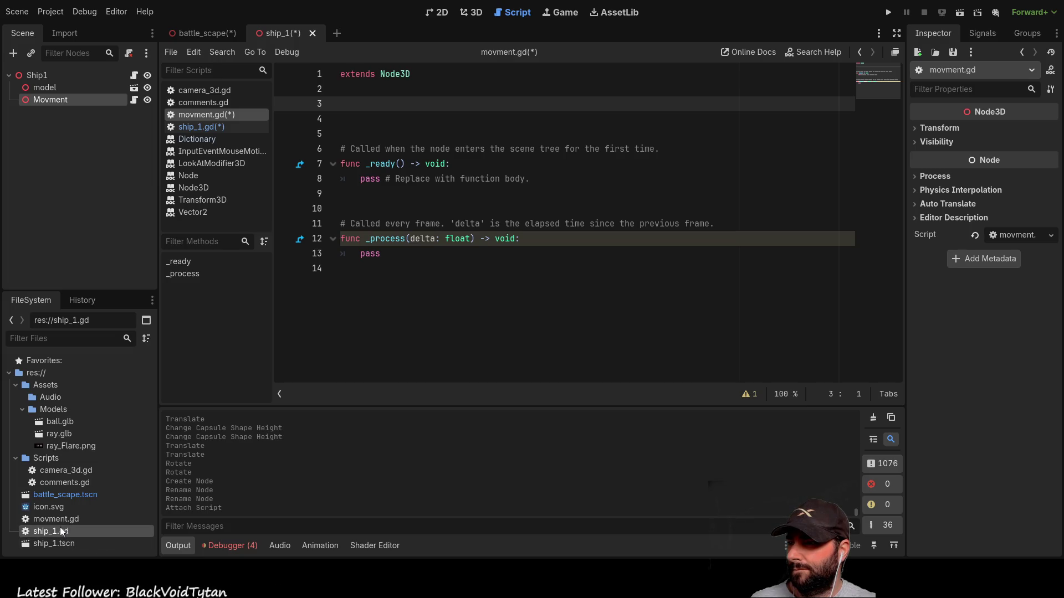
Move ship_1.gd into the Scripts folder and run the project from the ship_1 scene
{"action": "mouse_move", "coordinate": [56, 528]}
{"action": "left_mouse_down"}
{"action": "mouse_move", "coordinate": [68, 431]}
{"action": "mouse_move", "coordinate": [56, 399]}
{"action": "mouse_move", "coordinate": [58, 418]}
{"action": "left_mouse_up"}
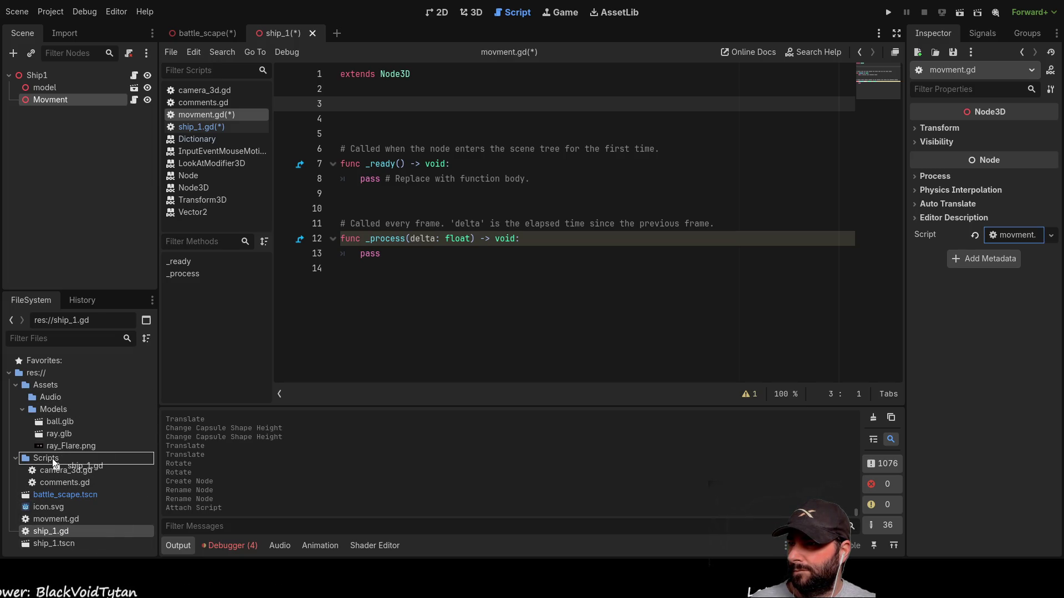
{"action": "left_click_drag", "start_coordinate": [54, 463], "coordinate": [115, 480]}
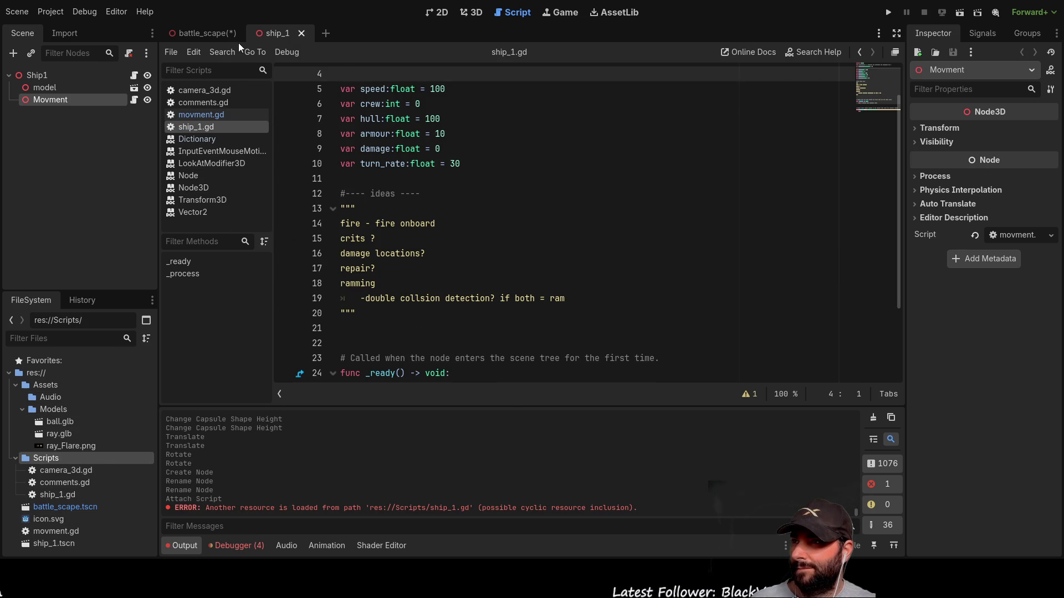
{"action": "left_click", "coordinate": [213, 33]}
{"action": "left_click", "coordinate": [292, 33]}
{"action": "left_click", "coordinate": [888, 12]}
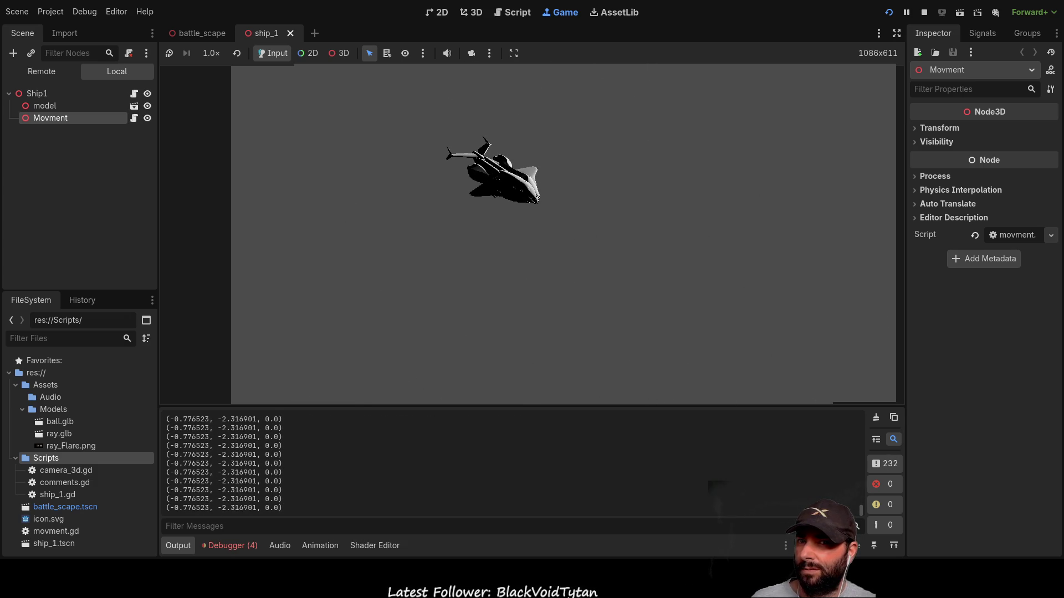
Stop the game, run the current ship_1 scene, and list the run's errors in the Debugger
{"action": "left_click", "coordinate": [37, 93]}
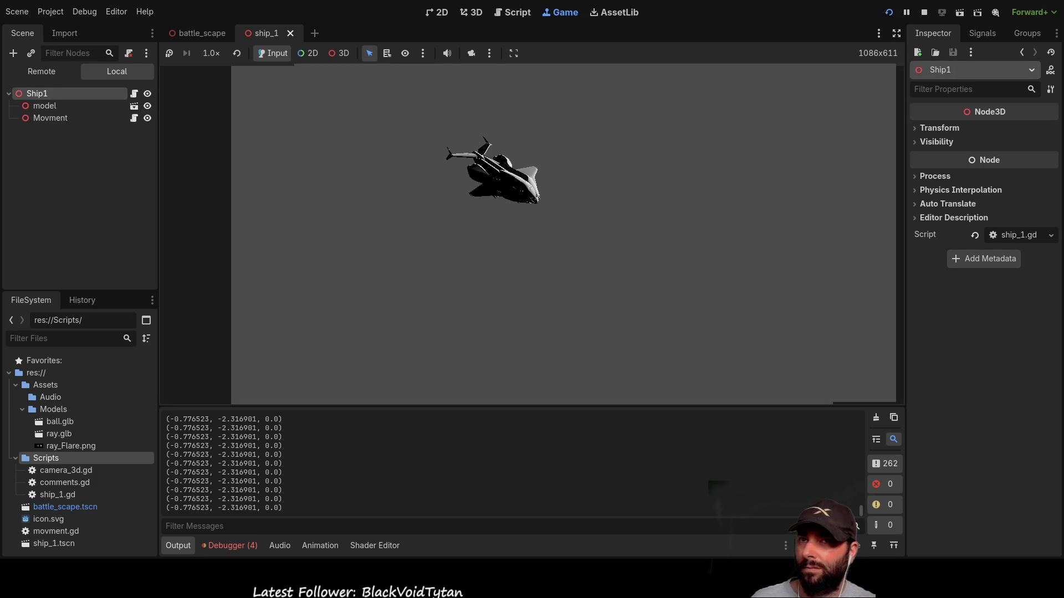
{"action": "left_click", "coordinate": [924, 12]}
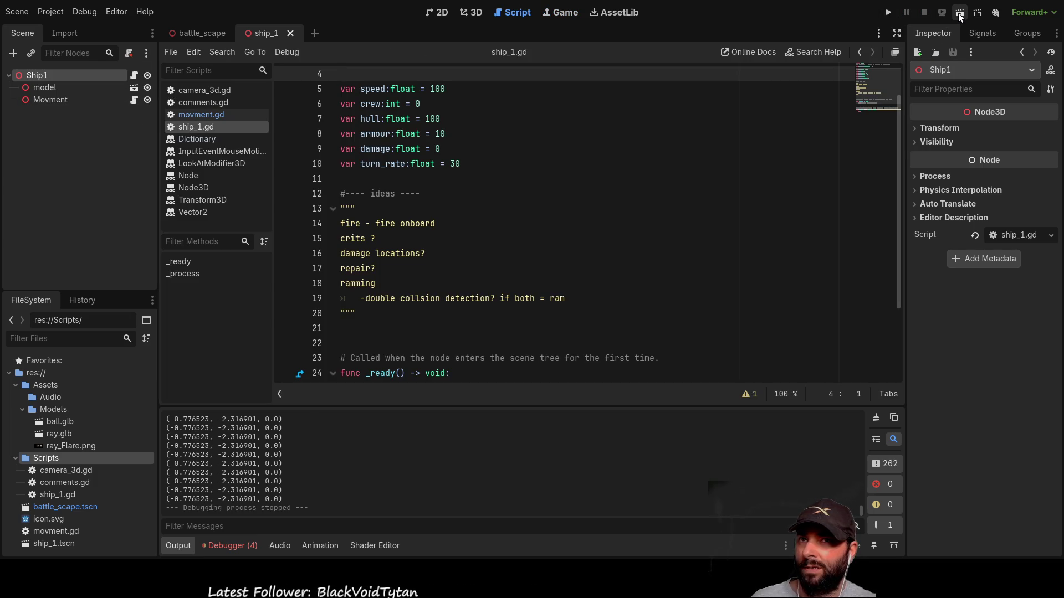
{"action": "left_click", "coordinate": [959, 11]}
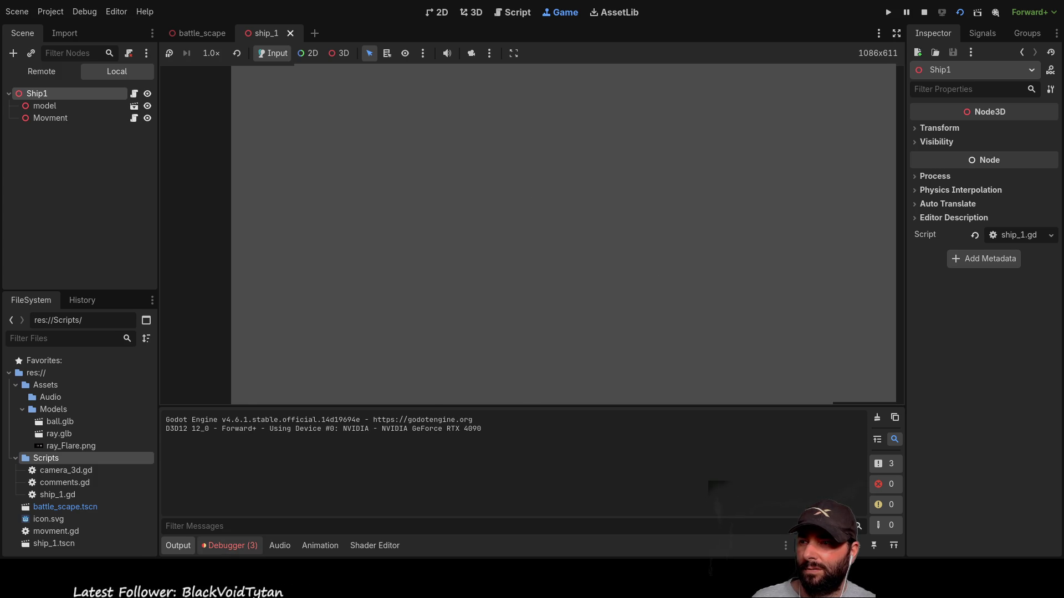
{"action": "left_click", "coordinate": [229, 546]}
{"action": "left_click", "coordinate": [259, 406]}
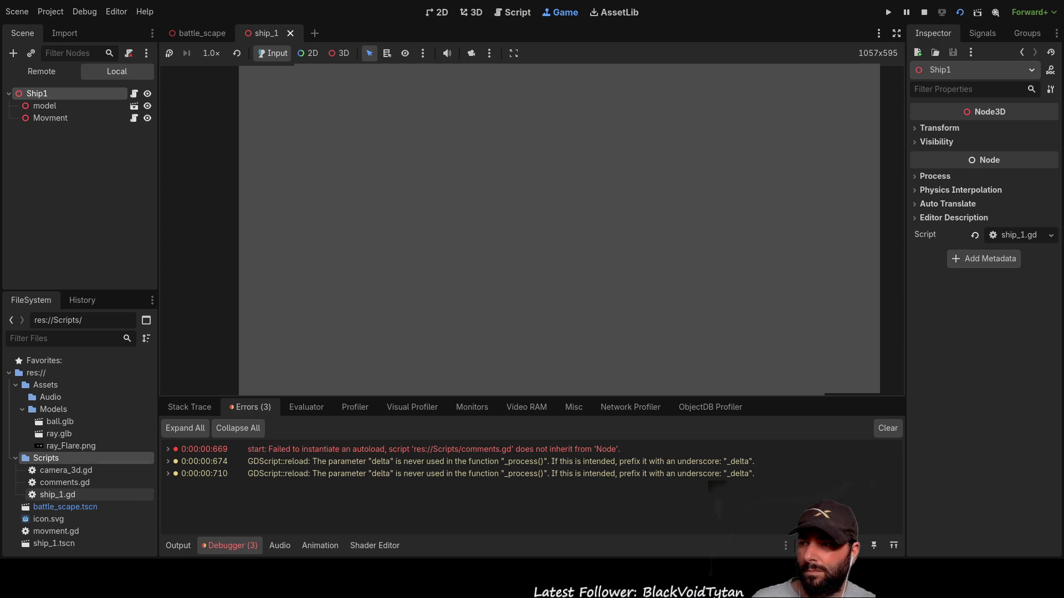
Move movment.gd into the Scripts folder
{"action": "left_click", "coordinate": [53, 533]}
{"action": "mouse_move", "coordinate": [53, 533]}
{"action": "left_mouse_down"}
{"action": "mouse_move", "coordinate": [52, 456]}
{"action": "mouse_move", "coordinate": [100, 444]}
{"action": "mouse_move", "coordinate": [45, 458]}
{"action": "left_mouse_up"}
{"action": "left_click", "coordinate": [50, 118]}
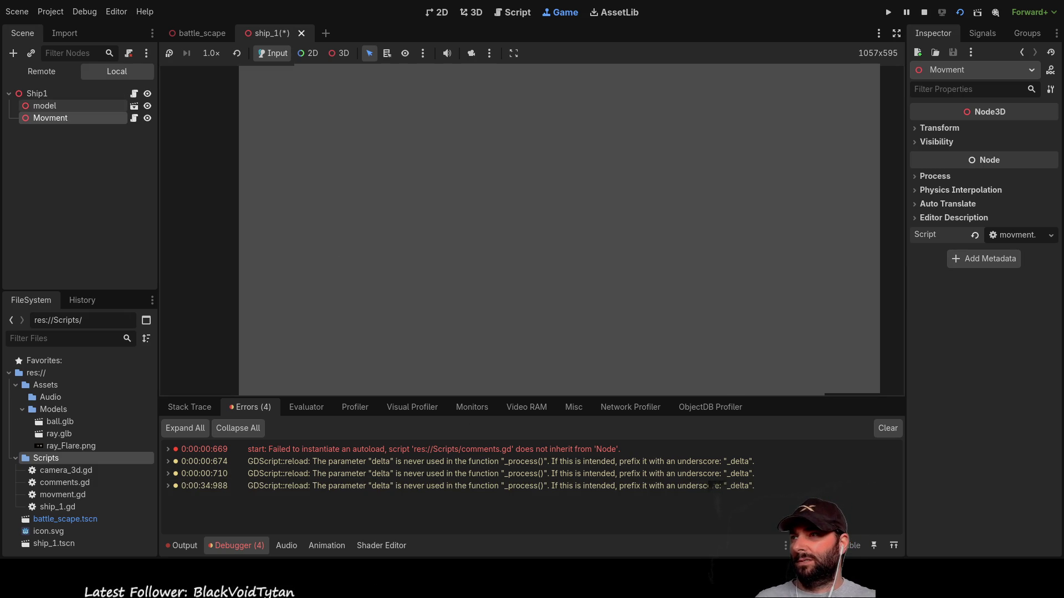
Inspect the model node's Transform and its ray.glb source, then stop the game
{"action": "left_click", "coordinate": [47, 105]}
{"action": "left_click", "coordinate": [49, 94]}
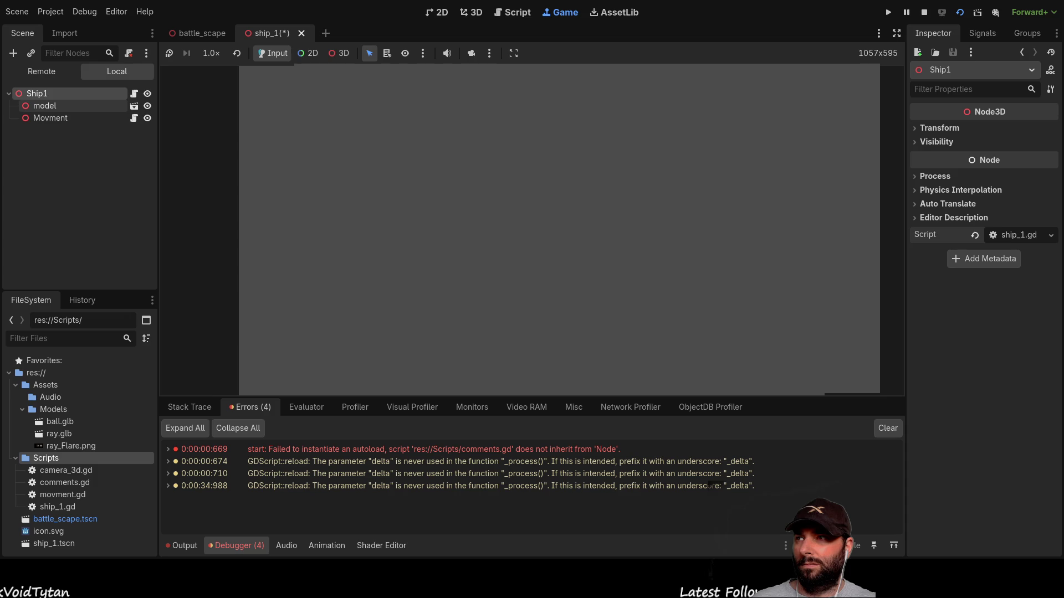
{"action": "left_click", "coordinate": [36, 105]}
{"action": "left_click", "coordinate": [936, 128]}
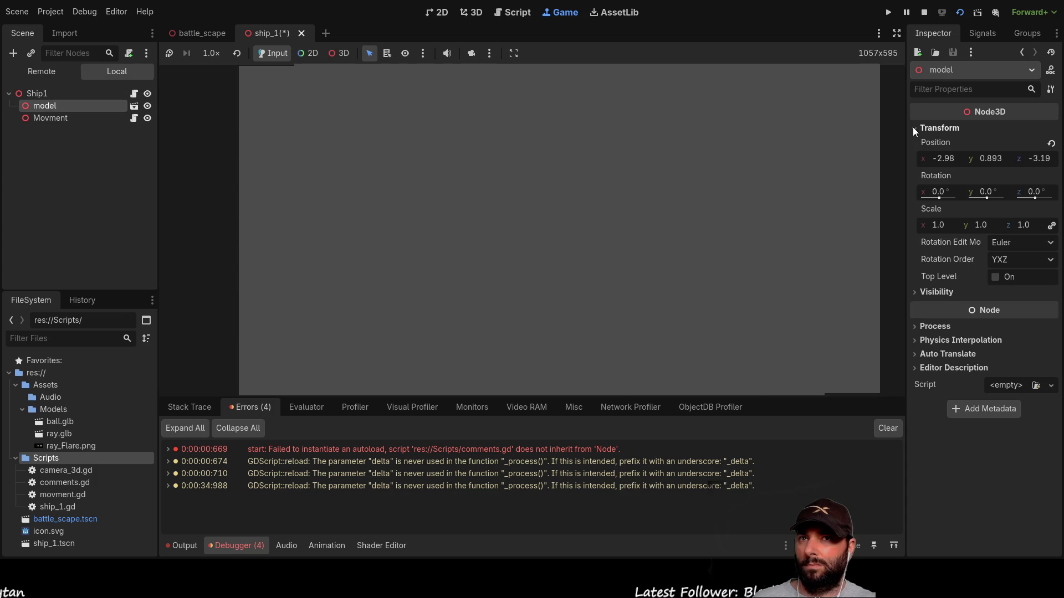
{"action": "left_click", "coordinate": [912, 127]}
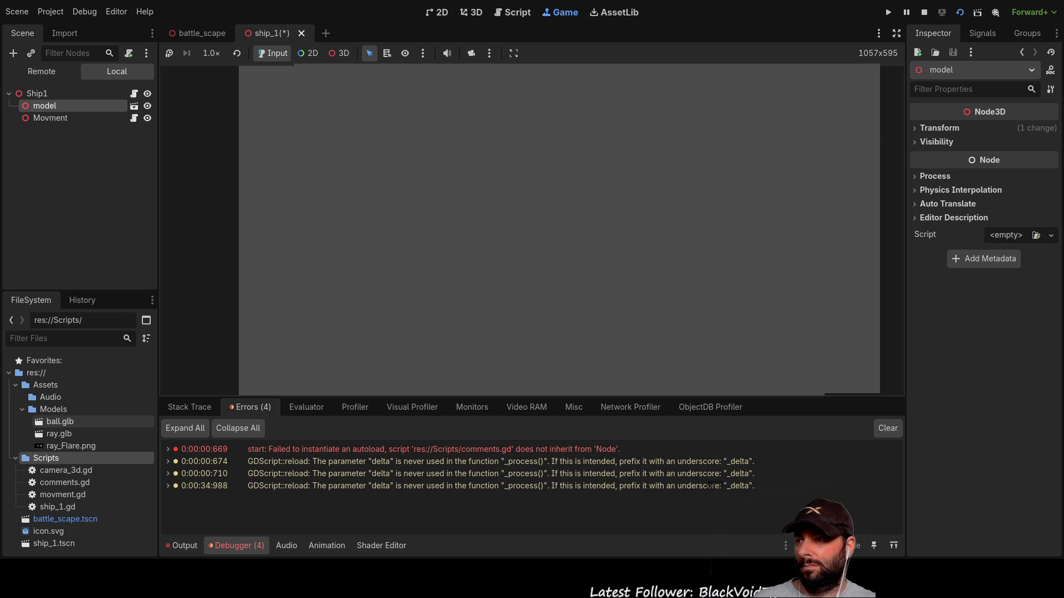
{"action": "left_click", "coordinate": [58, 433]}
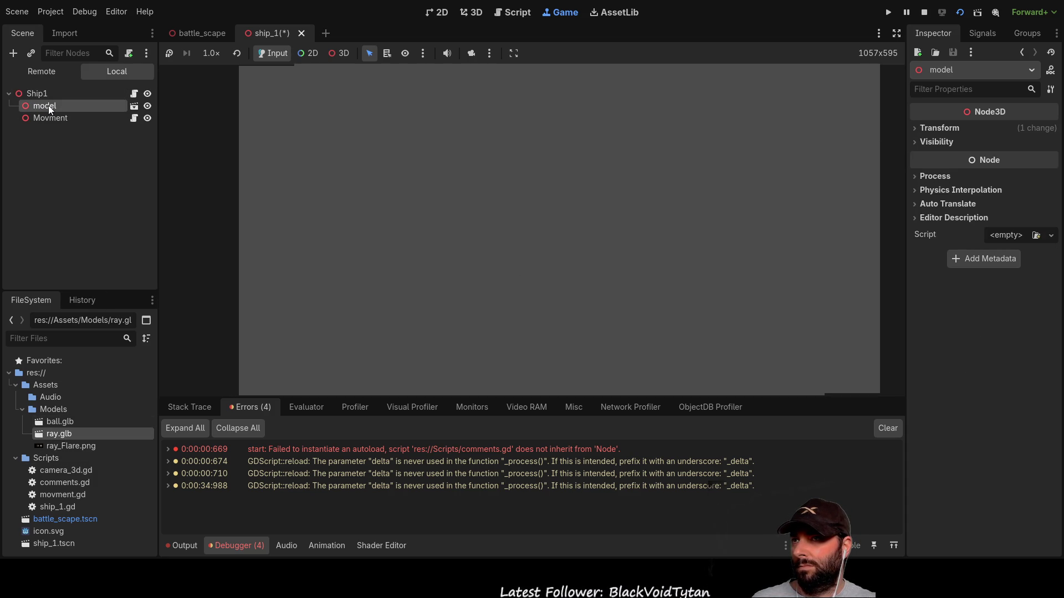
{"action": "left_click", "coordinate": [923, 12]}
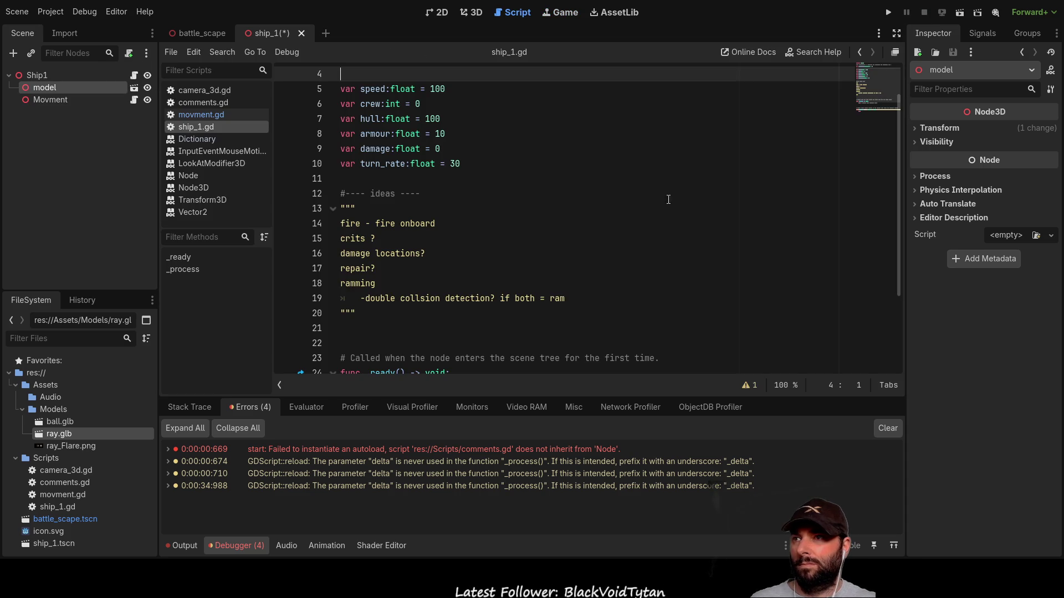
Select the Movment node in the 3D workspace and open its movment.gd script
{"action": "left_click", "coordinate": [470, 12]}
{"action": "mouse_move", "coordinate": [598, 235]}
{"action": "left_mouse_down"}
{"action": "mouse_move", "coordinate": [640, 160]}
{"action": "mouse_move", "coordinate": [587, 188]}
{"action": "left_mouse_up"}
{"action": "scroll", "coordinate": [540, 213], "scroll_direction": "up", "scroll_amount": 3}
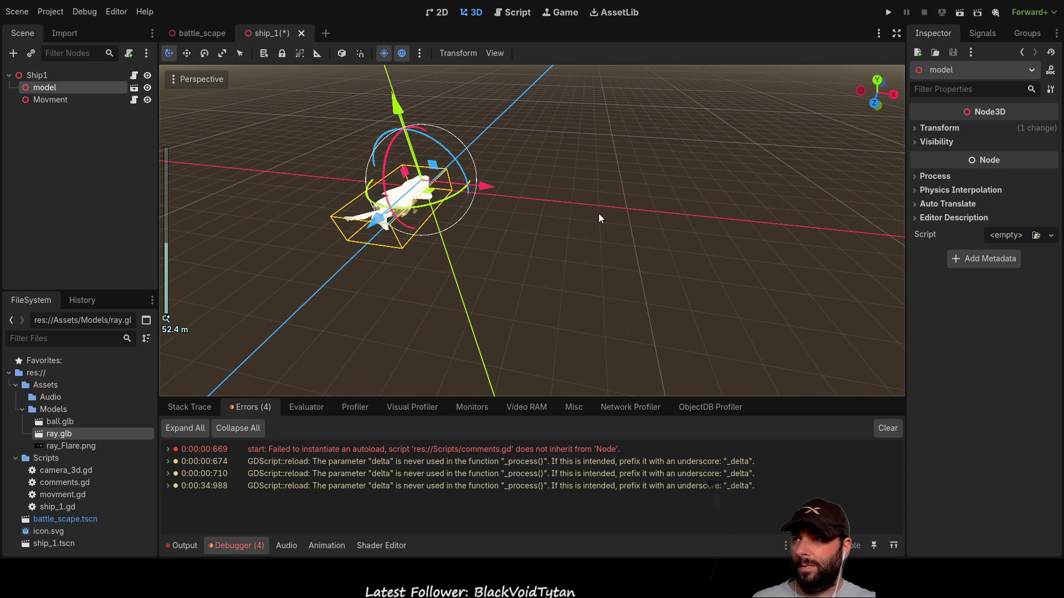
{"action": "left_click", "coordinate": [55, 100]}
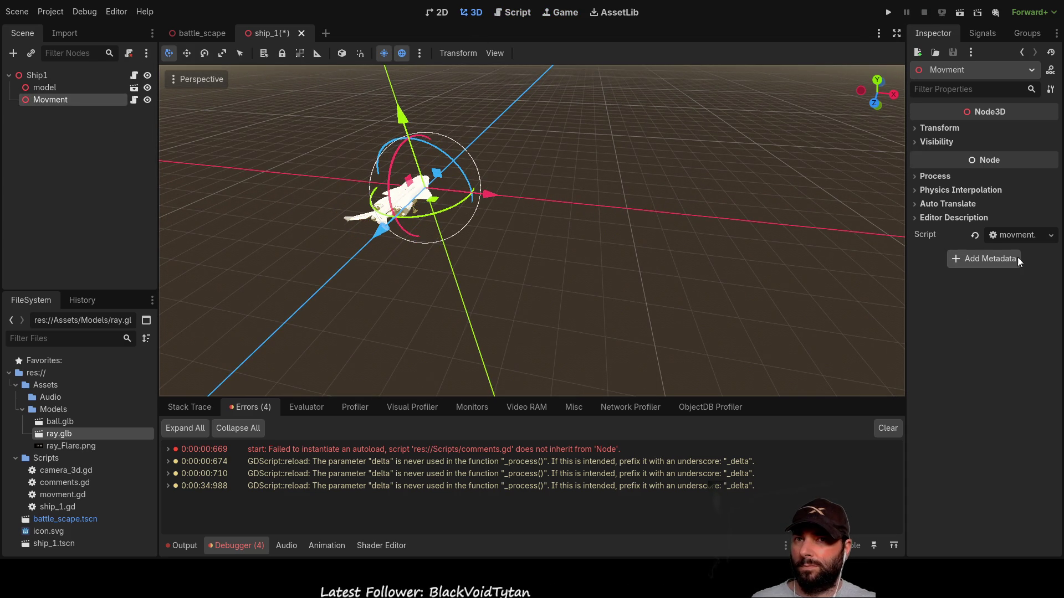
{"action": "left_click", "coordinate": [137, 100]}
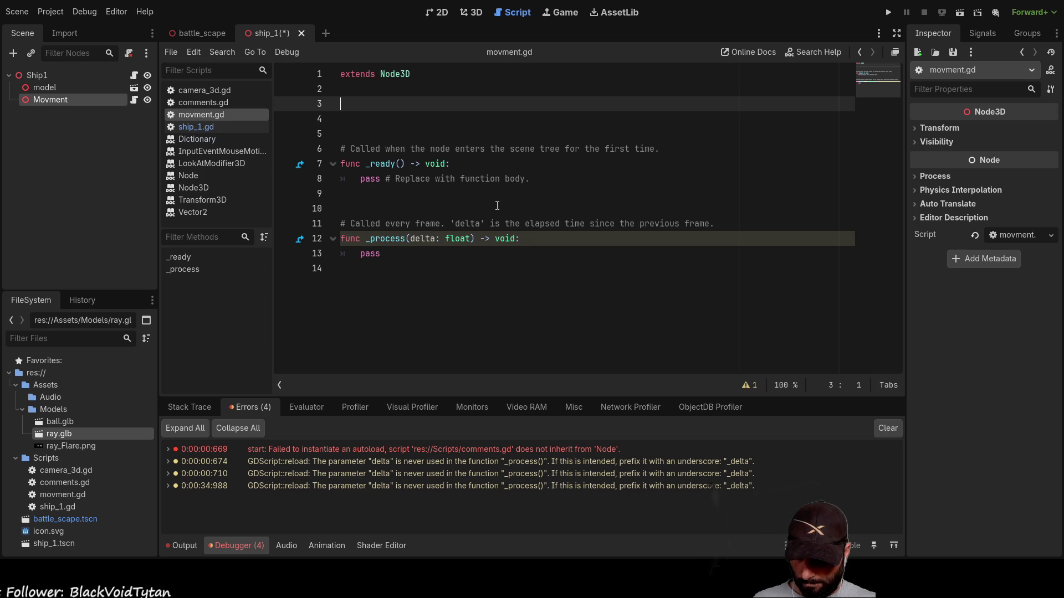
{"action": "type", "text": "mo"}
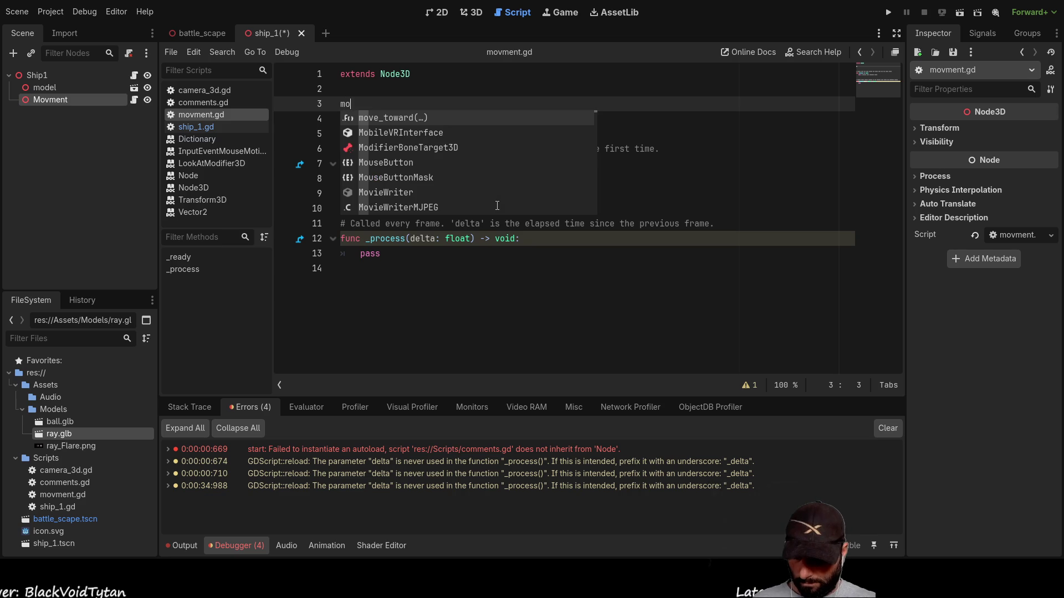
{"action": "type", "text": "vment_range ="}
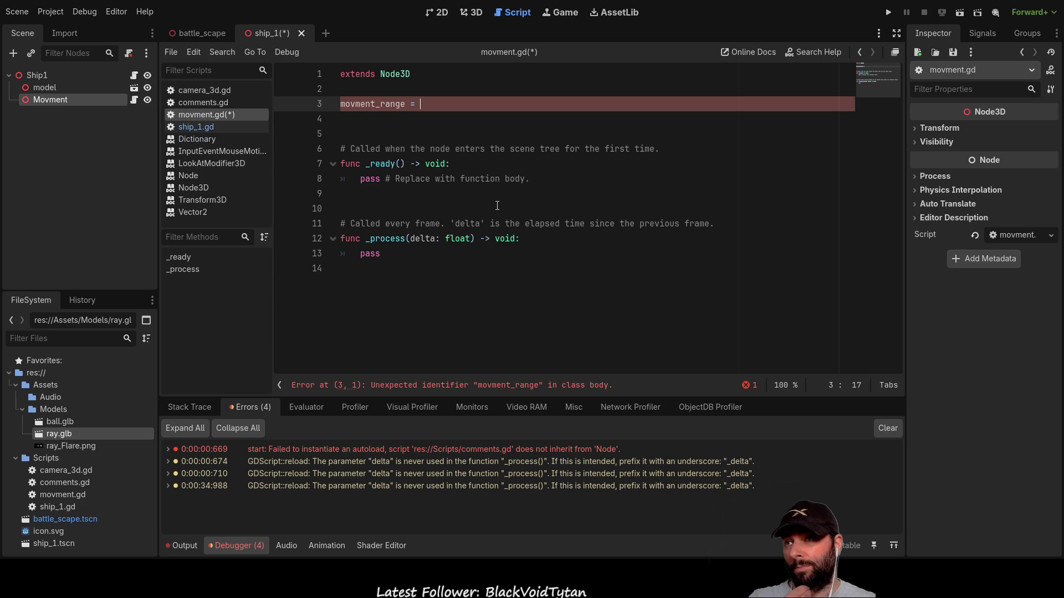
{"action": "type", "text": "spppe"}
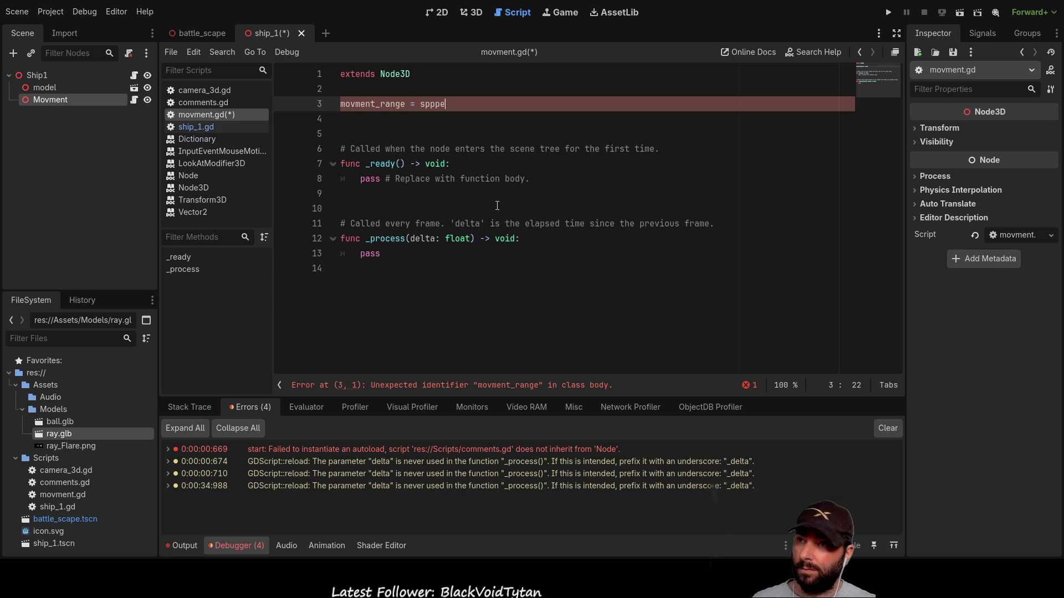
{"action": "key", "text": "BackSpace"}
{"action": "key", "text": "BackSpace"}
{"action": "key", "text": "BackSpace"}
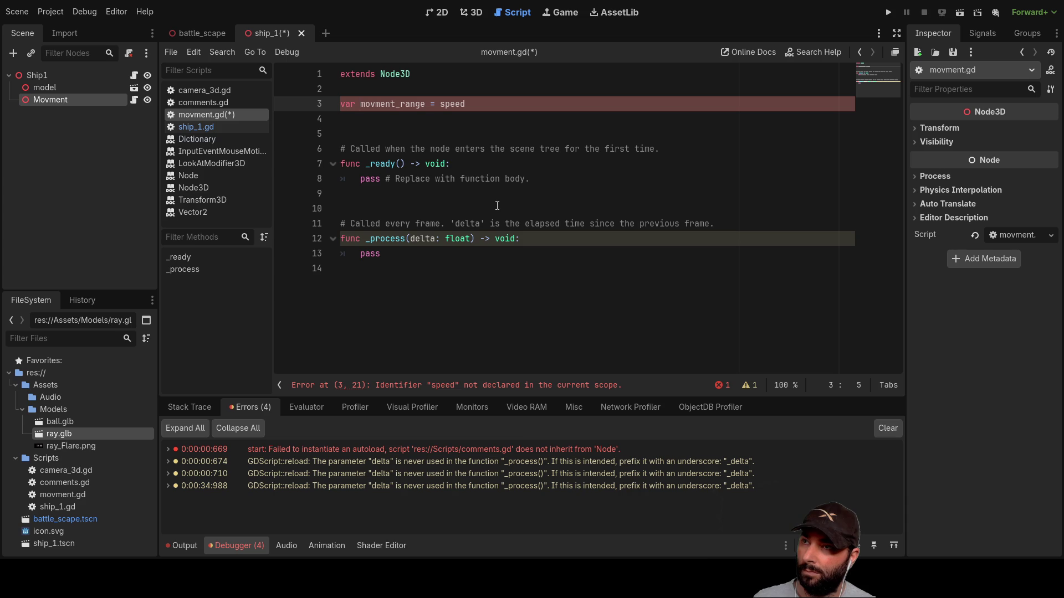
{"action": "left_click_drag", "start_coordinate": [489, 100], "coordinate": [340, 104]}
{"action": "key", "text": "BackSpace"}
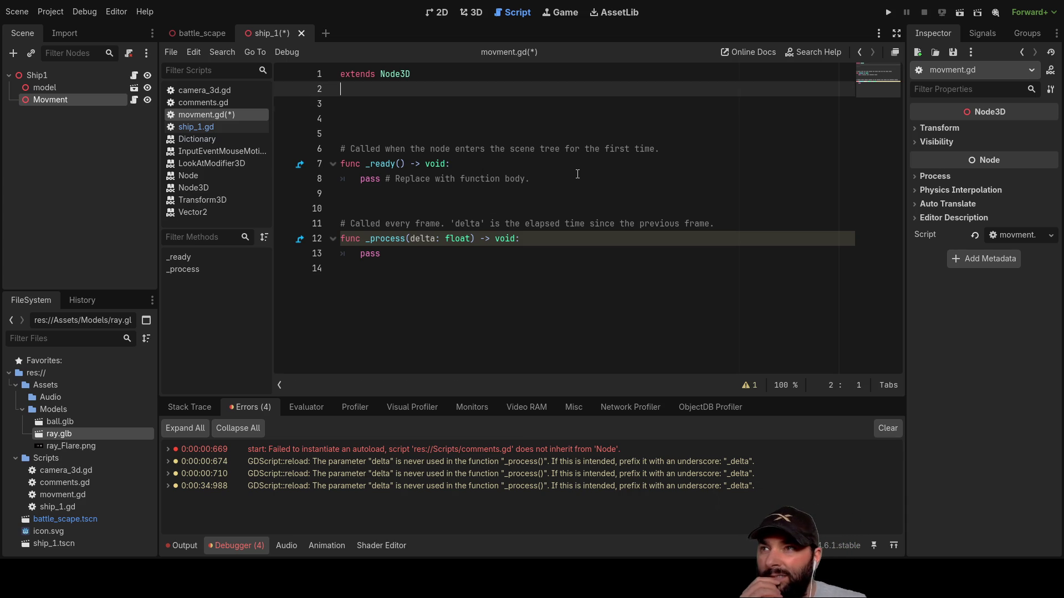
{"action": "key", "text": "Delete"}
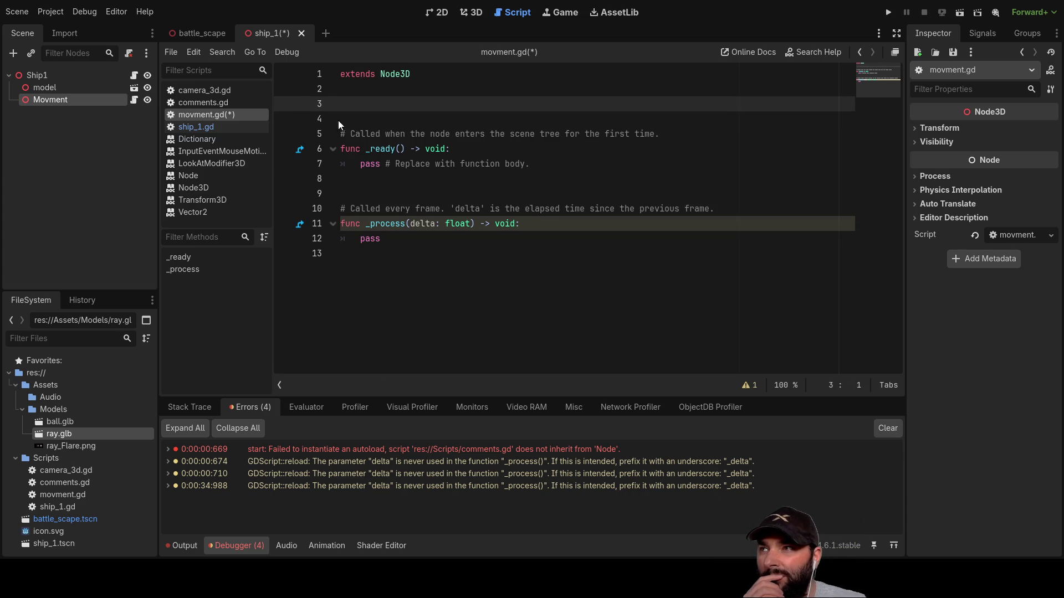
Clear the Movment node's script, then add a Node3D named Turn under battle_scape
{"action": "left_click", "coordinate": [974, 236]}
{"action": "left_click", "coordinate": [194, 26]}
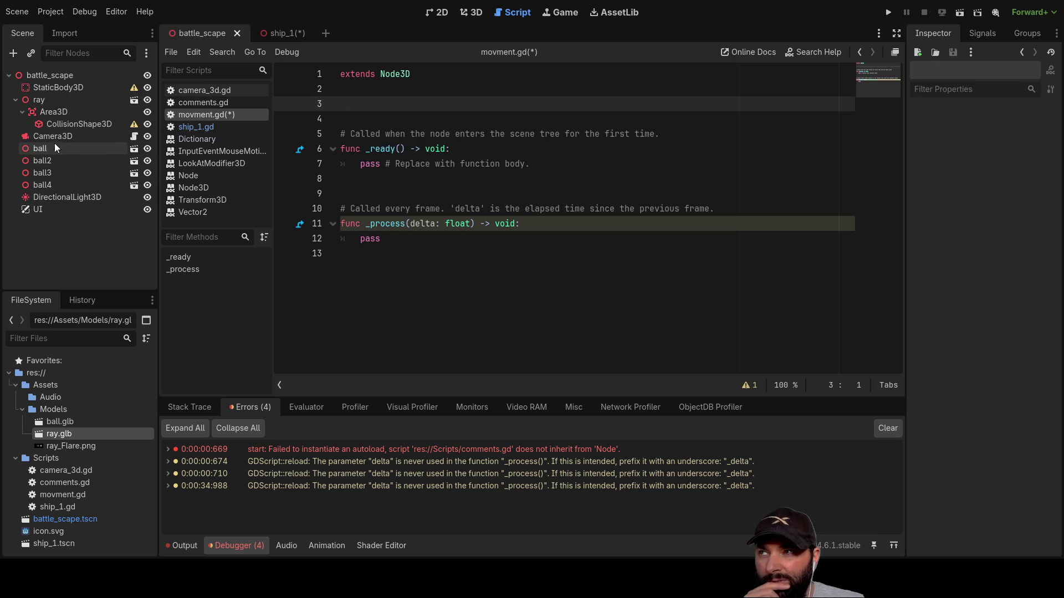
{"action": "left_click", "coordinate": [61, 75]}
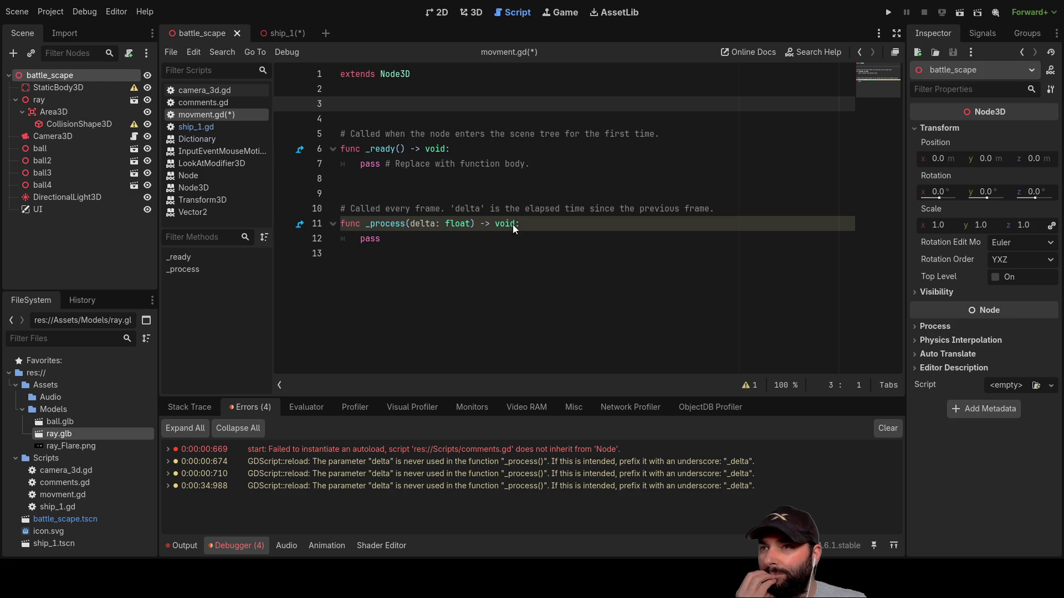
{"action": "key", "text": "ctrl+v"}
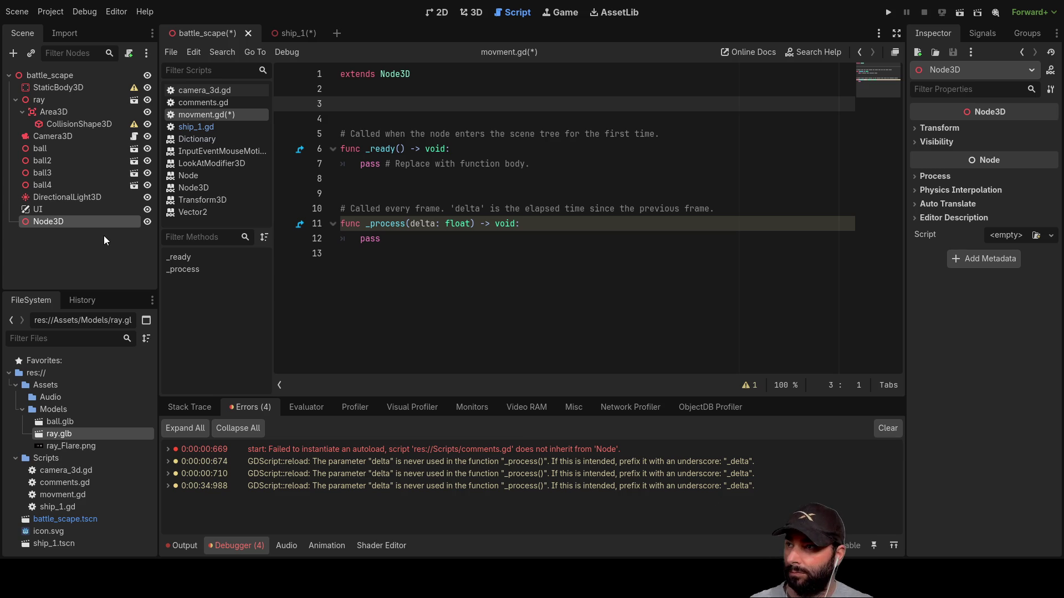
{"action": "type", "text": "Turn"}
{"action": "key", "text": "Return"}
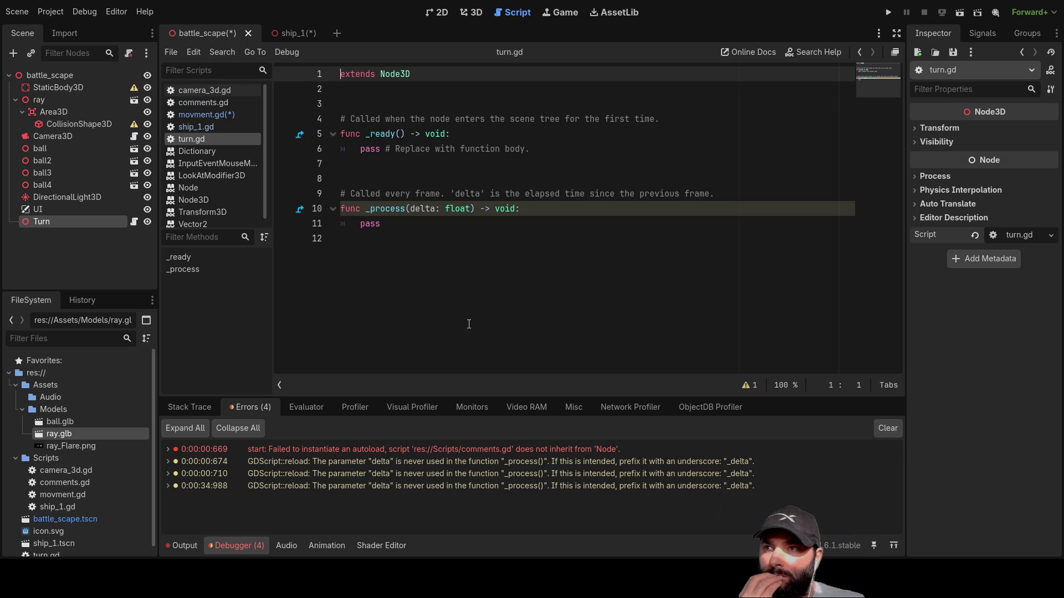
Write a func _movment(): declaration on the blank lines after extends
{"action": "left_click", "coordinate": [363, 94]}
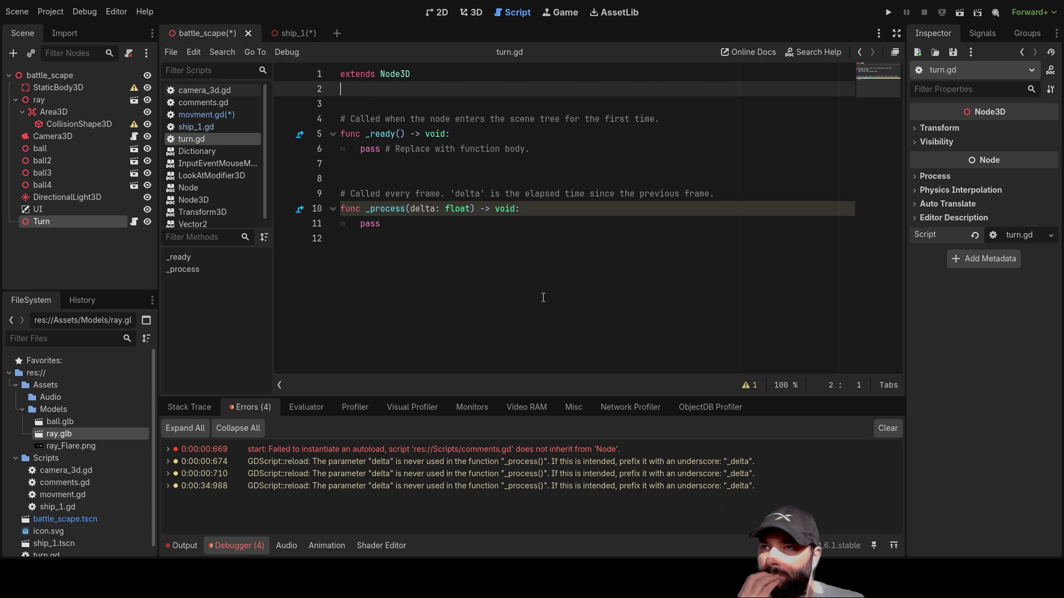
{"action": "key", "text": "Return"}
{"action": "key", "text": "Return"}
{"action": "key", "text": "Return"}
{"action": "key", "text": "Up"}
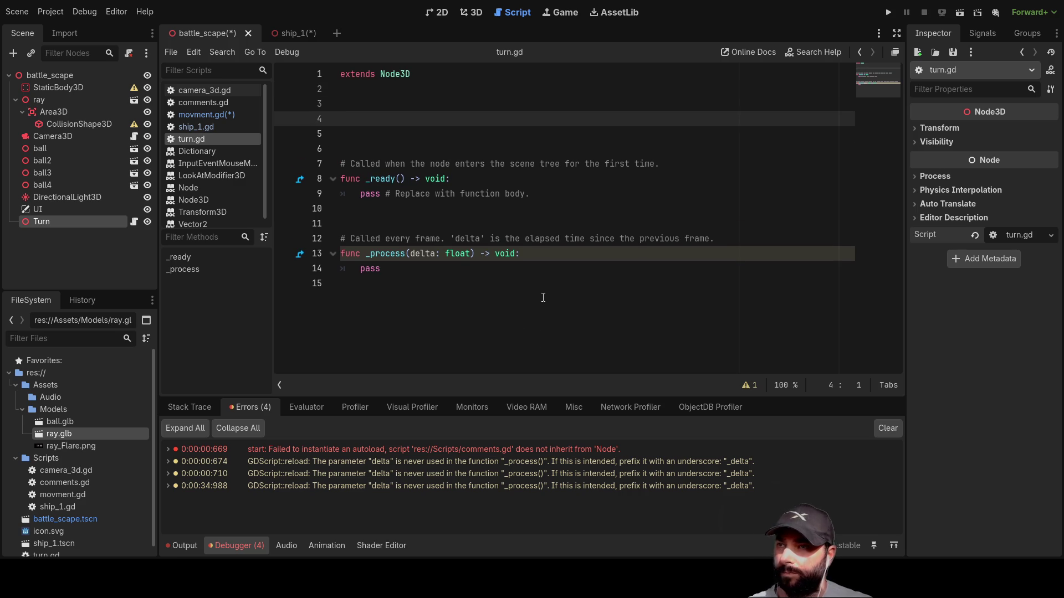
{"action": "type", "text": "func"}
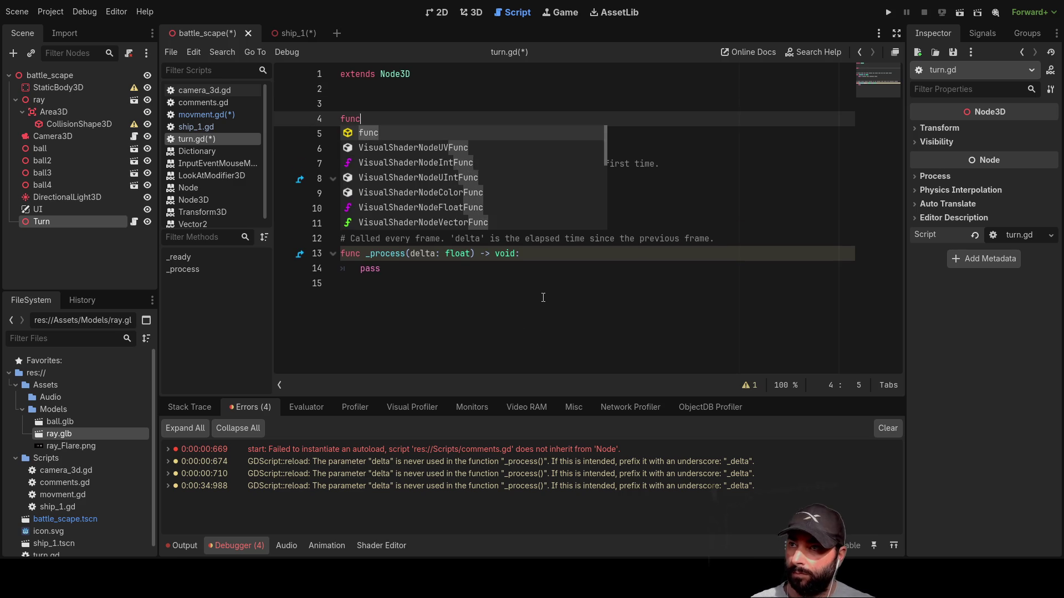
{"action": "type", "text": " _movment("}
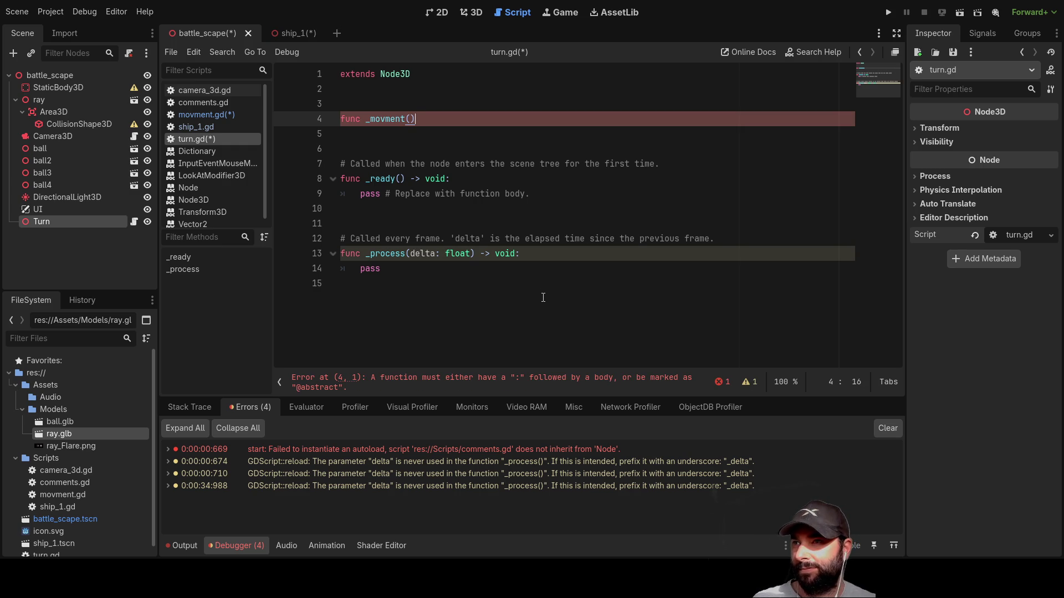
{"action": "key", "text": "Down"}
{"action": "key", "text": "Up"}
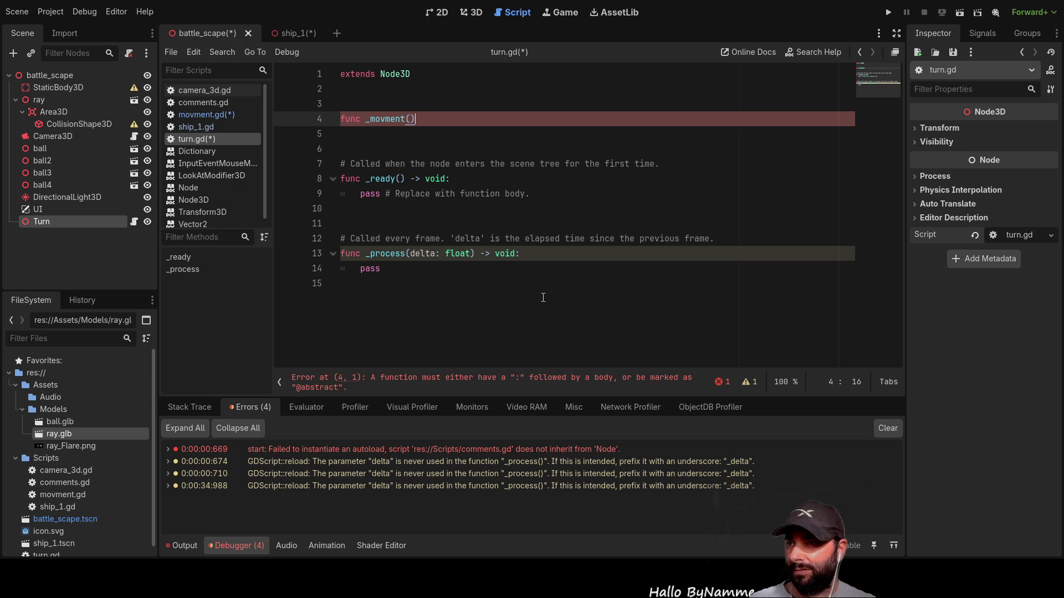
{"action": "key", "text": "Return"}
{"action": "key", "text": "Return"}
{"action": "key", "text": "Up"}
{"action": "key", "text": "Up"}
{"action": "key", "text": "Home"}
{"action": "key", "text": "Right"}
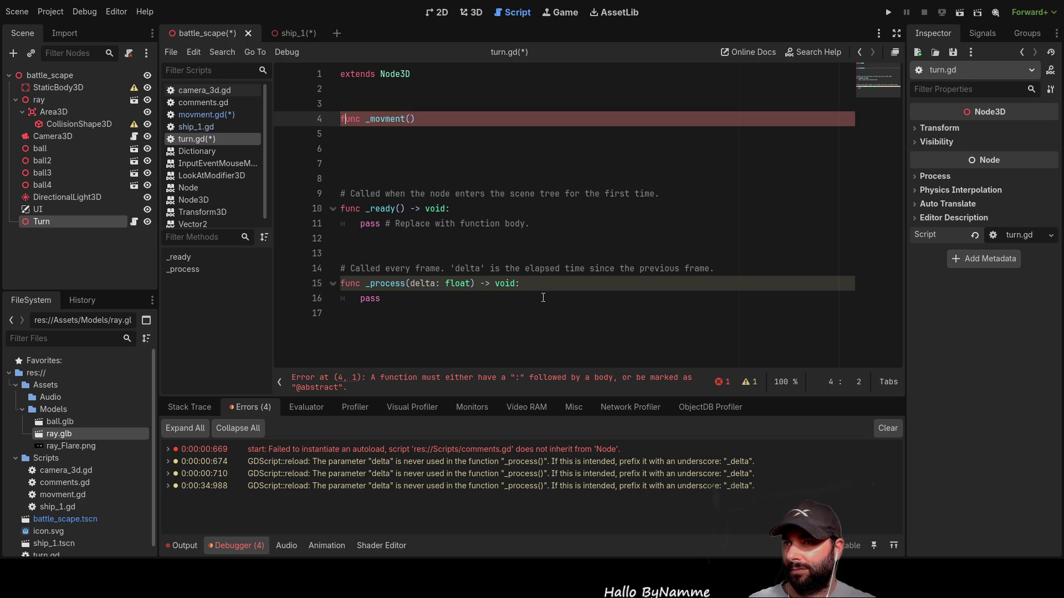
{"action": "key", "text": "End"}
{"action": "type", "text": ":"}
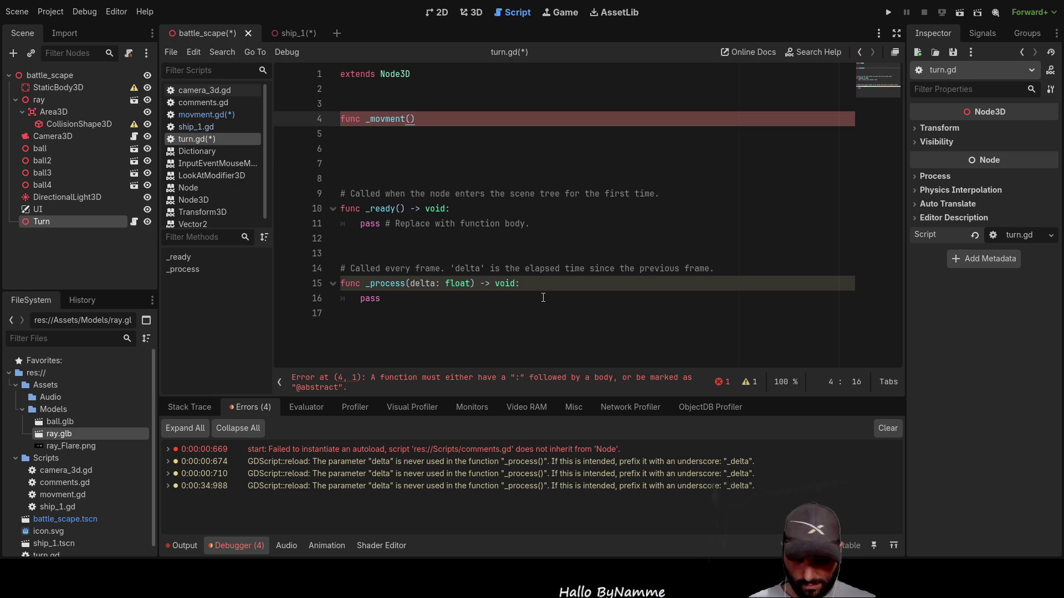
Give _movment an indented pass body and begin a func _fire(): declaration
{"action": "key", "text": "Down"}
{"action": "key", "text": "Down"}
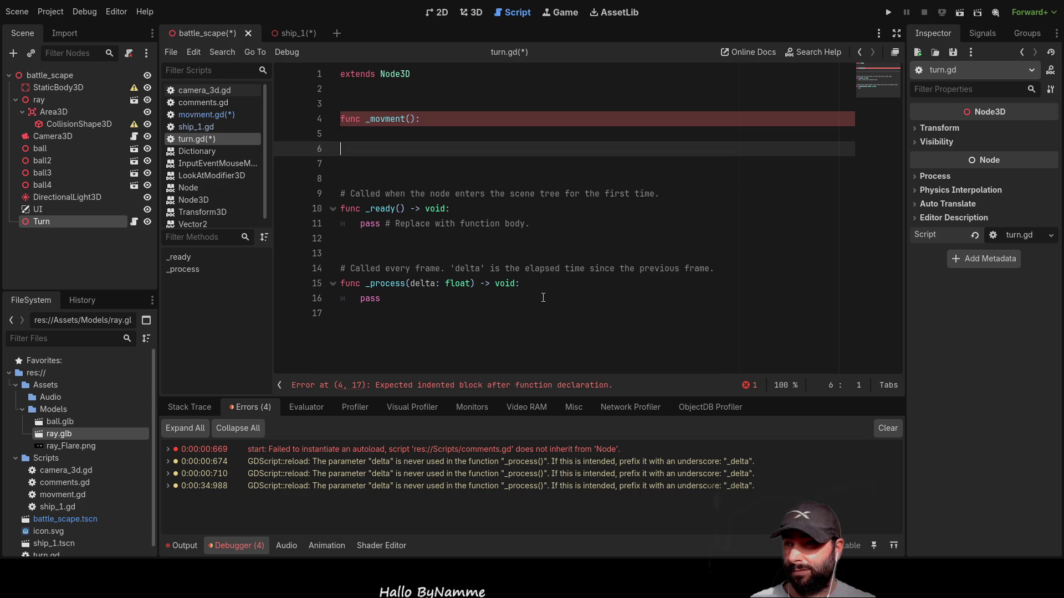
{"action": "key", "text": "Up"}
{"action": "key", "text": "Tab"}
{"action": "type", "text": "pass"}
{"action": "key", "text": "Return"}
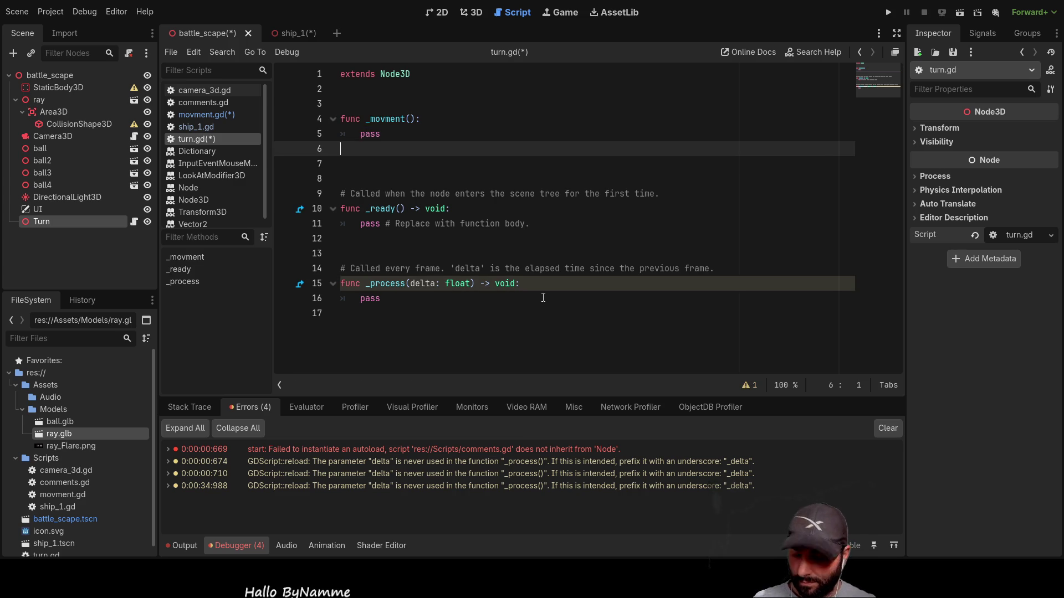
{"action": "type", "text": "func "}
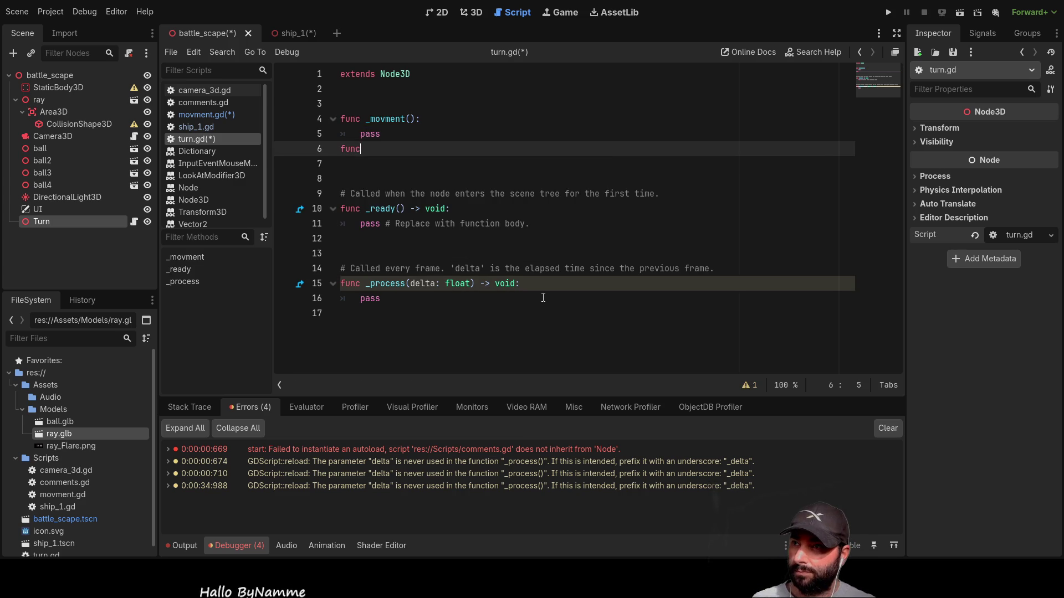
{"action": "type", "text": "_fir"}
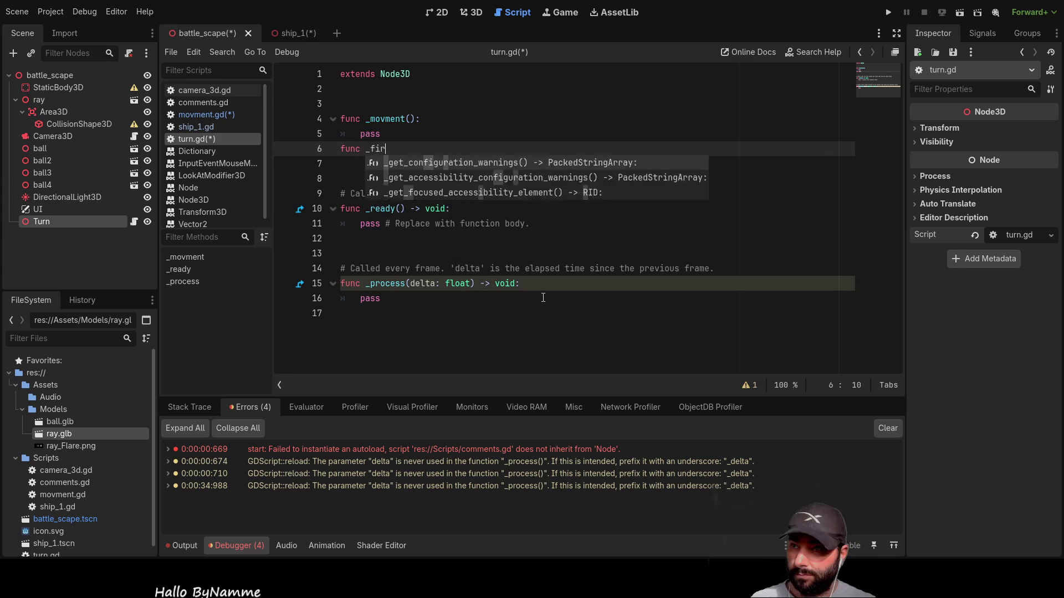
{"action": "type", "text": "e()"}
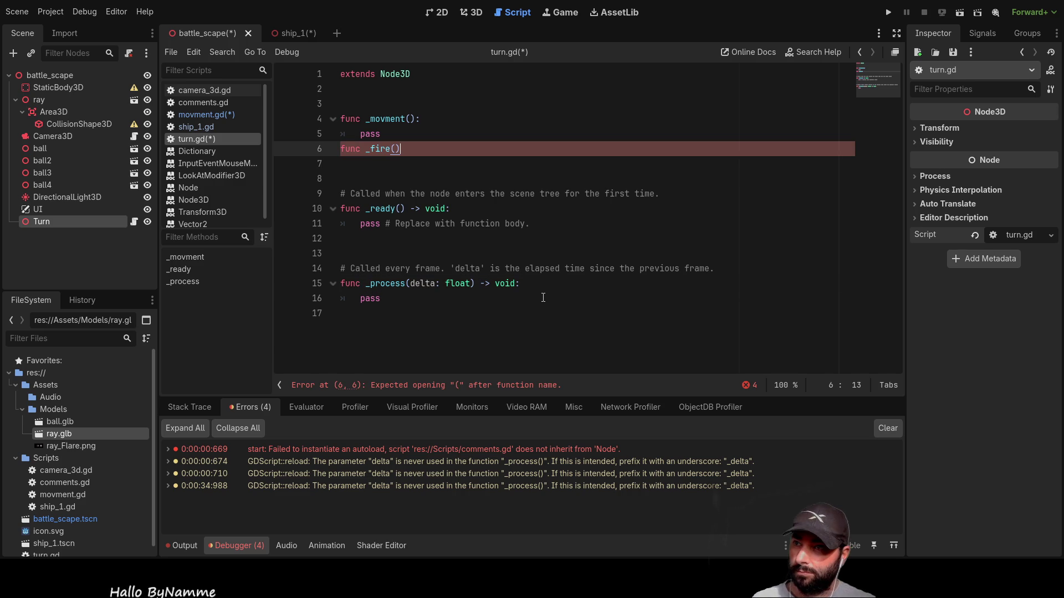
{"action": "type", "text": ":"}
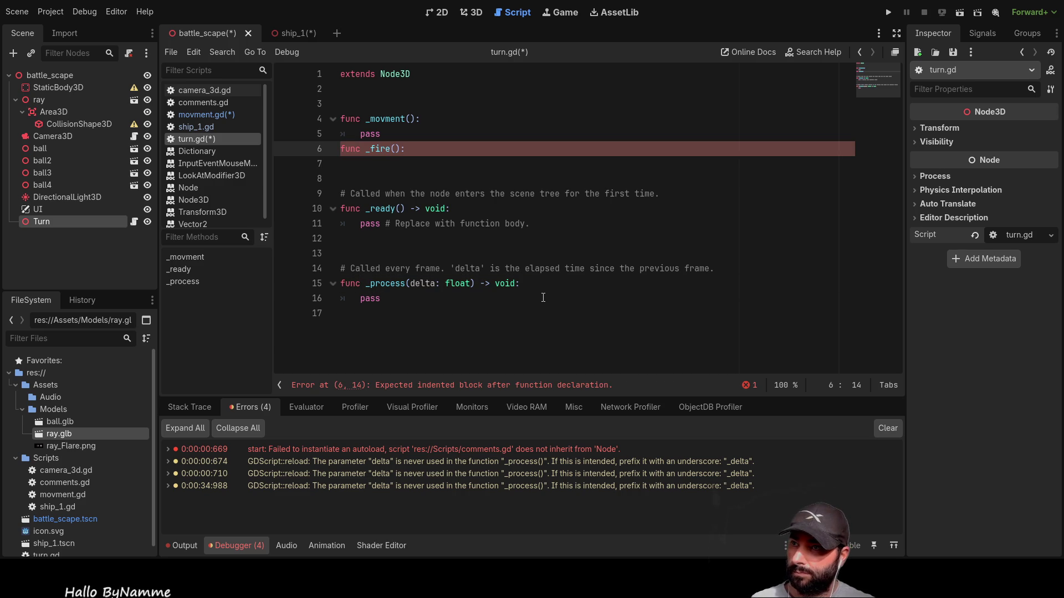
Give _fire a pass body and add a _movement2() stub holding pass
{"action": "key", "text": "Return"}
{"action": "key", "text": "Return"}
{"action": "key", "text": "Up"}
{"action": "type", "text": "pass"}
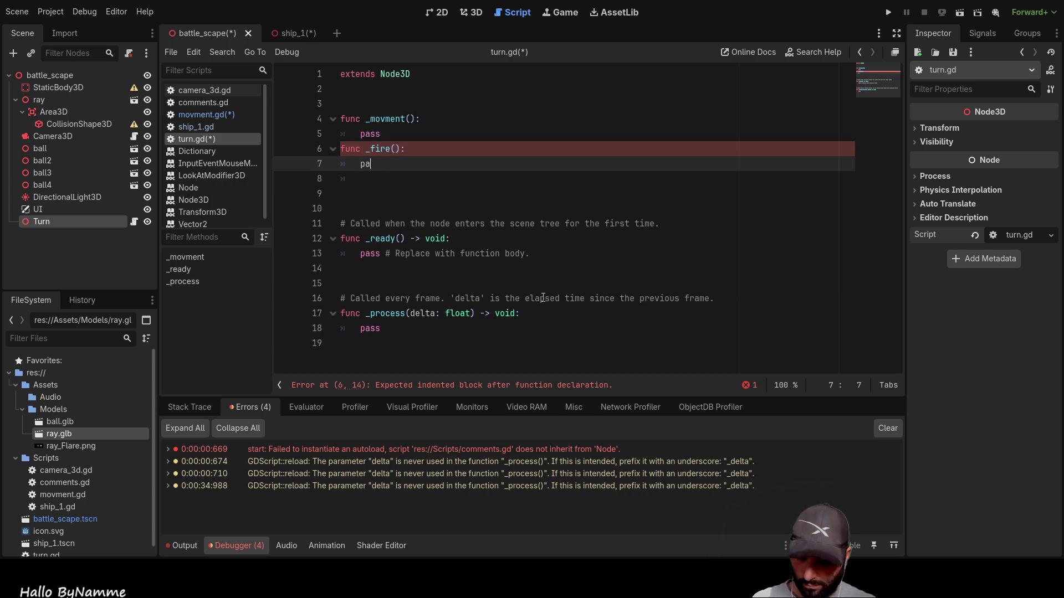
{"action": "key", "text": "Down"}
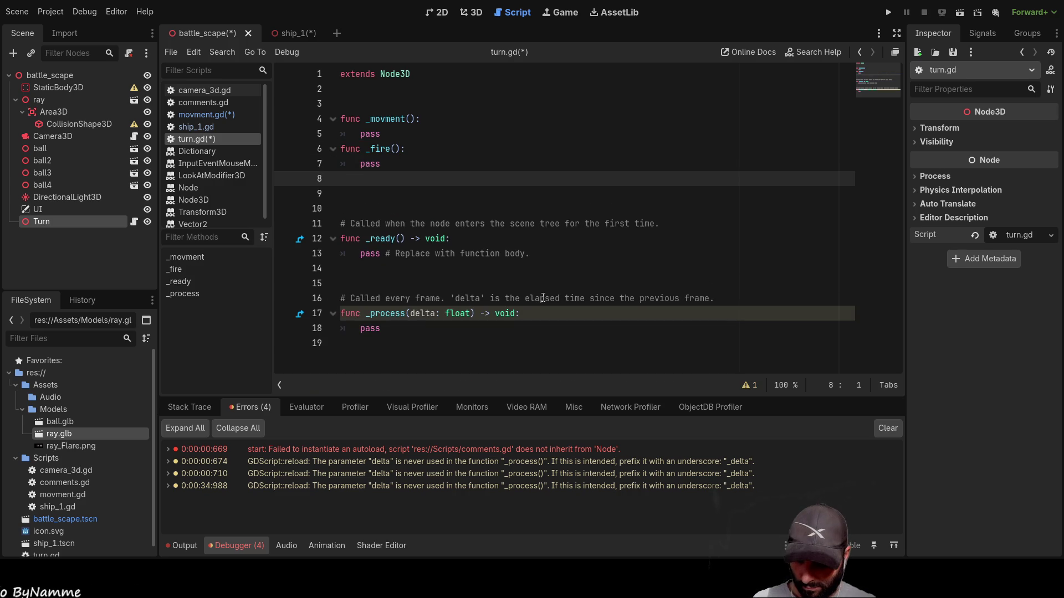
{"action": "type", "text": "fun"}
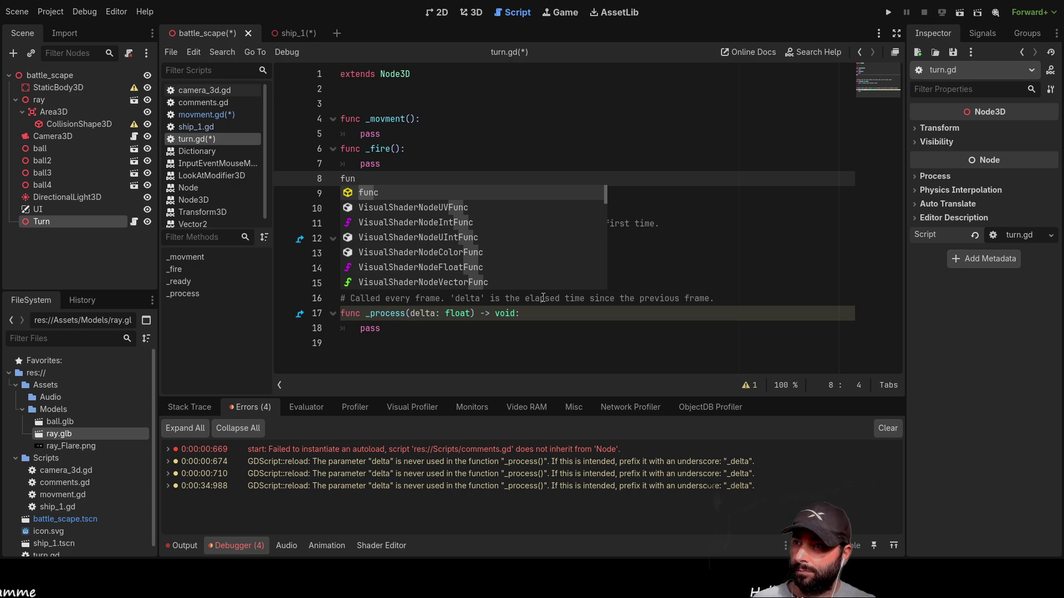
{"action": "type", "text": "c _"}
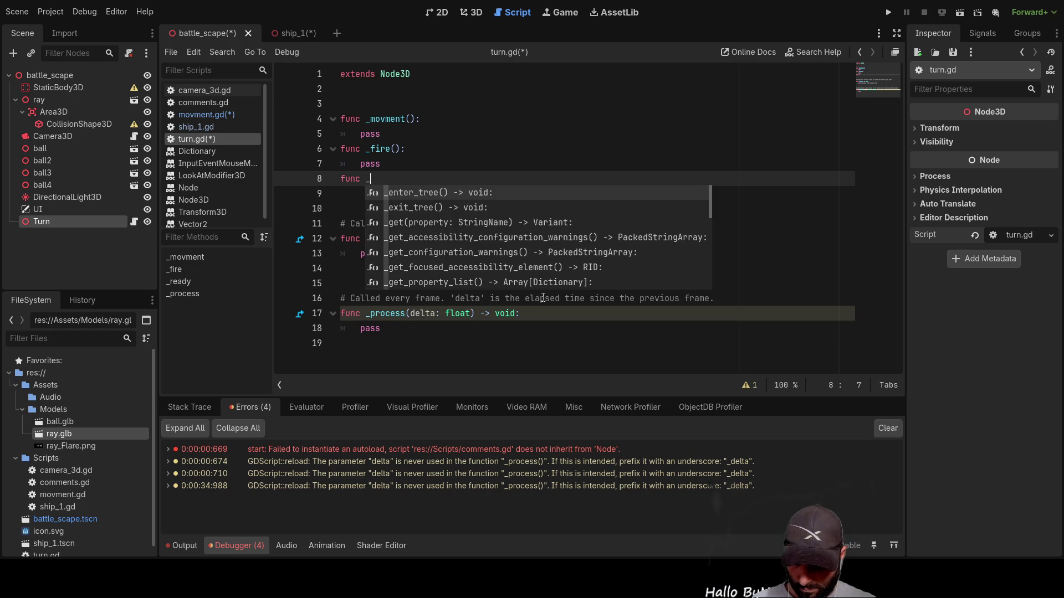
{"action": "type", "text": "mo"}
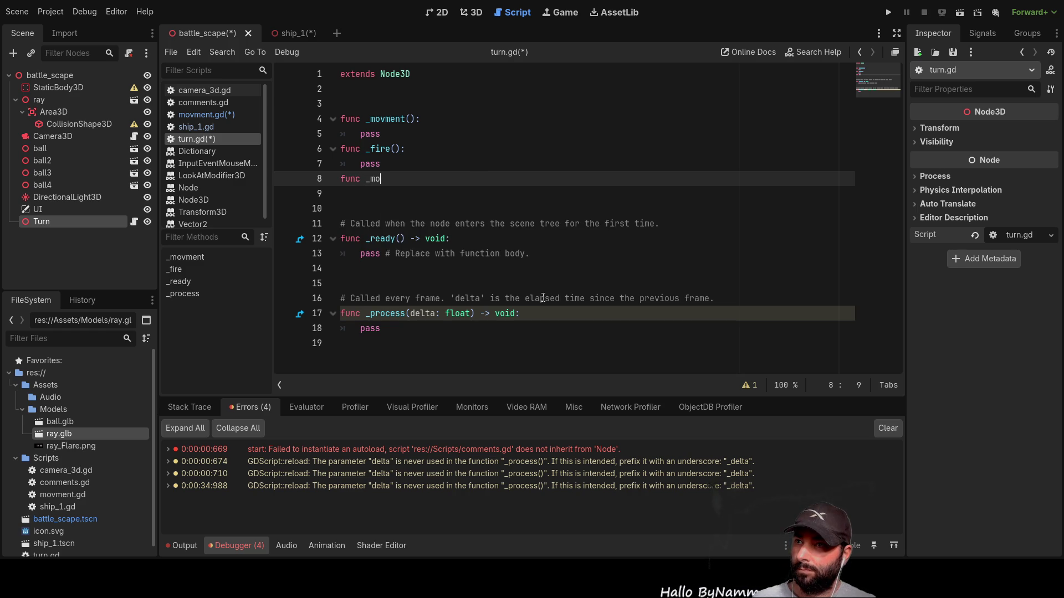
{"action": "type", "text": "vement"}
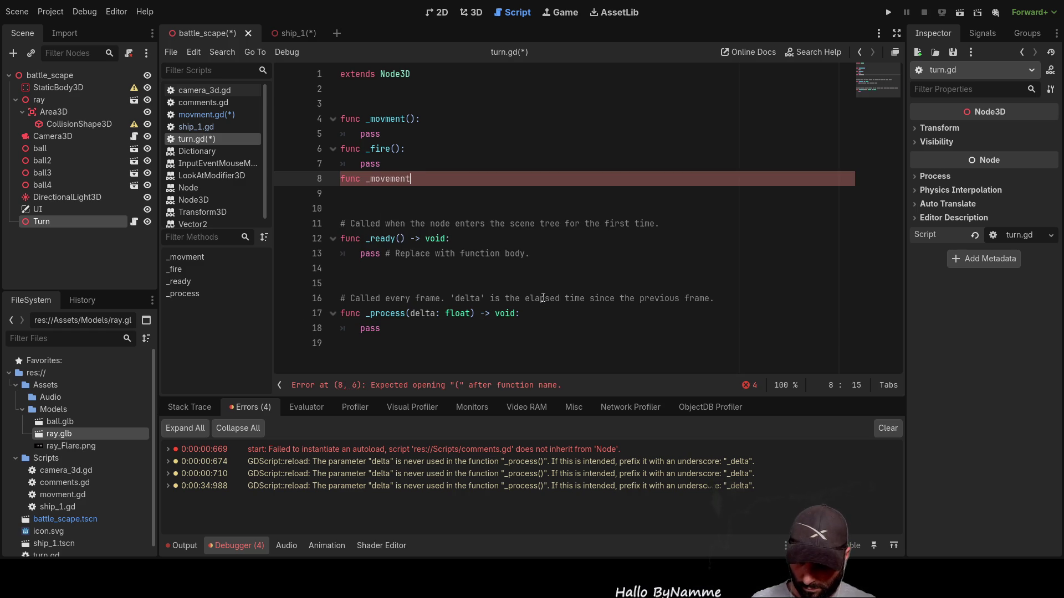
{"action": "type", "text": "2():"}
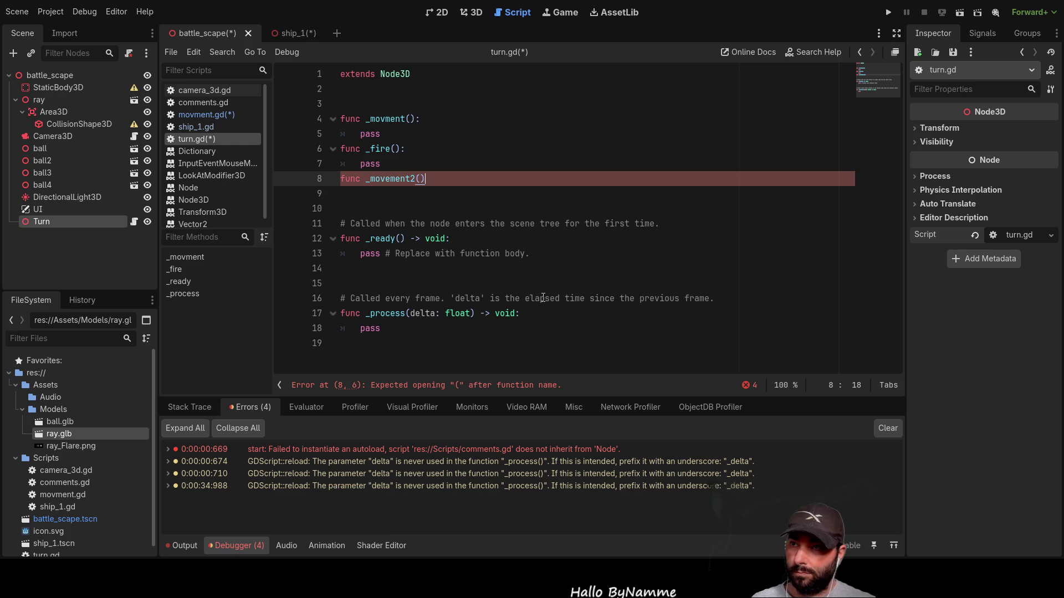
{"action": "key", "text": "Return"}
{"action": "key", "text": "Return"}
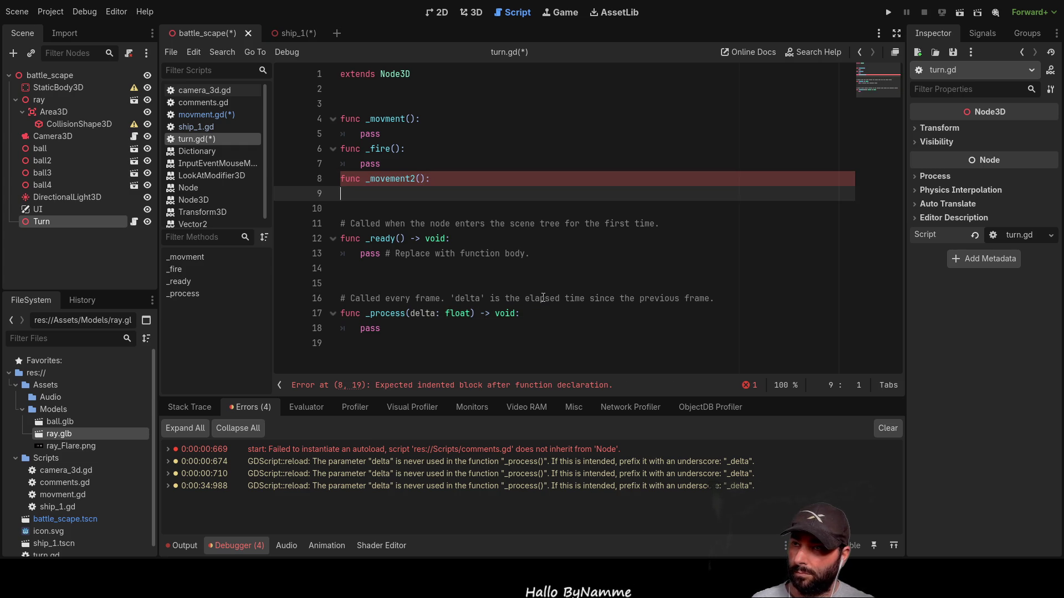
{"action": "key", "text": "Tab"}
{"action": "type", "text": "pass"}
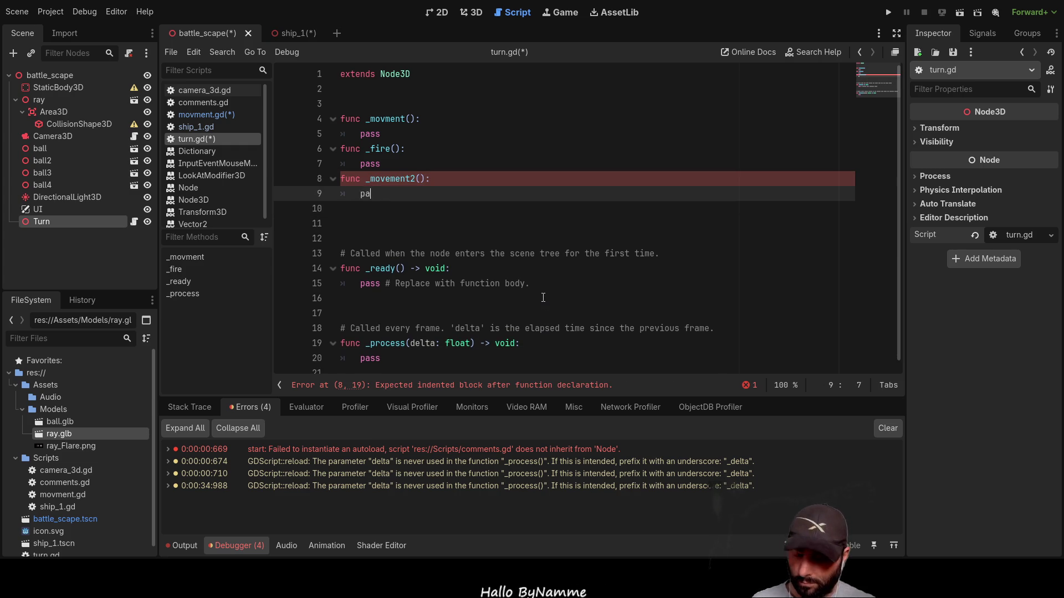
{"action": "key", "text": "Down"}
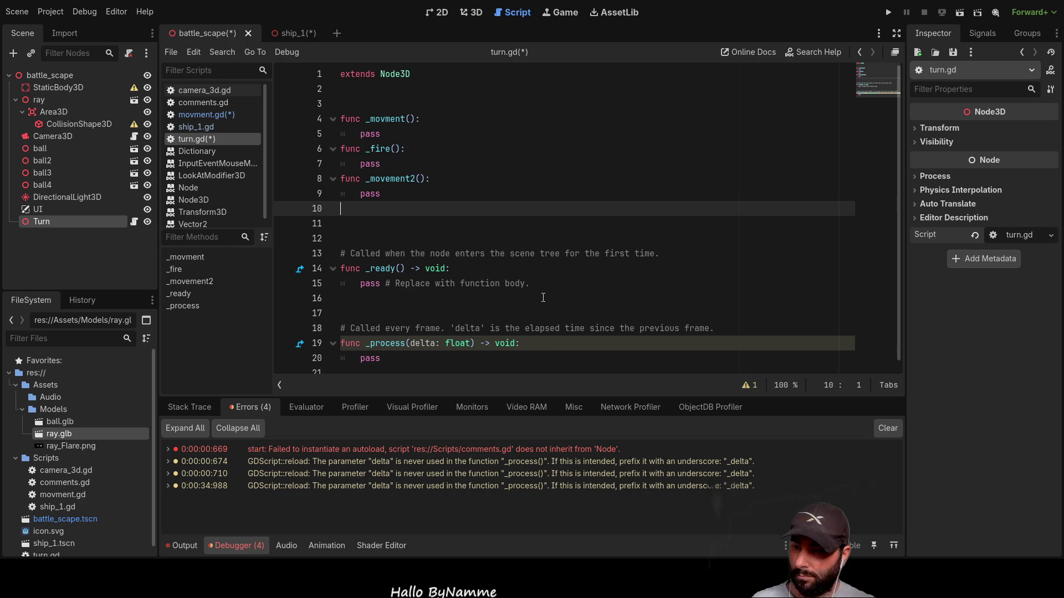
Add a _repair() stub holding pass, then make room above the _movment function
{"action": "type", "text": "func"}
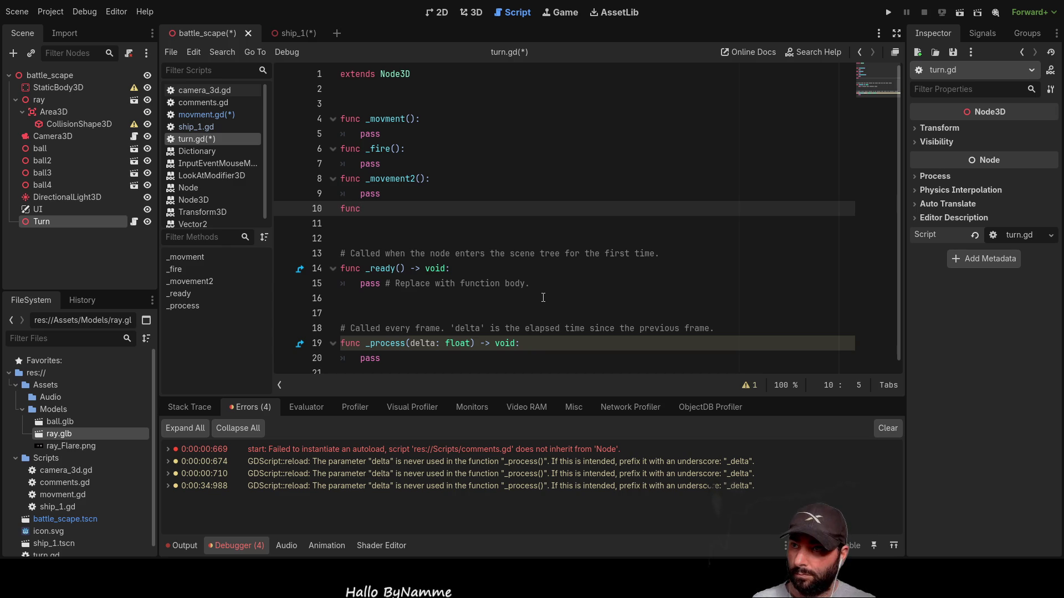
{"action": "type", "text": " _"}
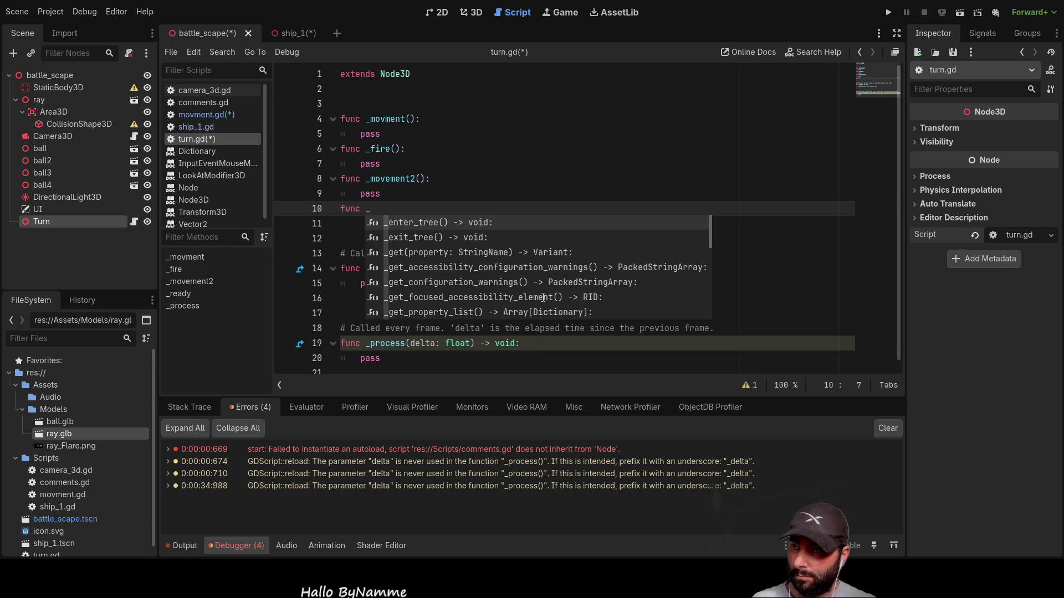
{"action": "type", "text": "repair"}
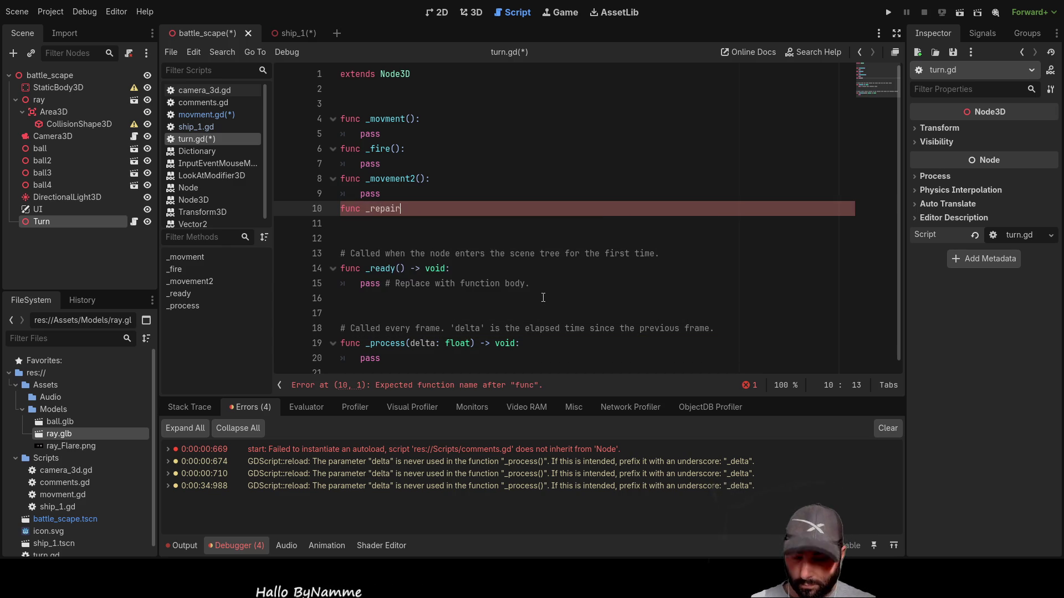
{"action": "type", "text": "():"}
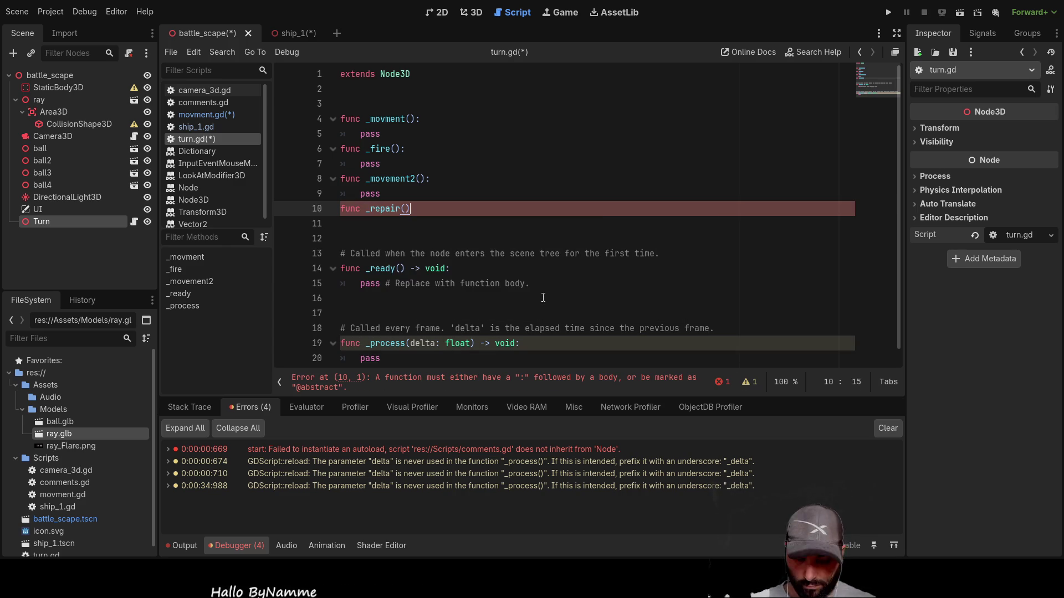
{"action": "key", "text": "Return"}
{"action": "type", "text": "pass"}
{"action": "key", "text": "Up"}
{"action": "key", "text": "Up"}
{"action": "key", "text": "Up"}
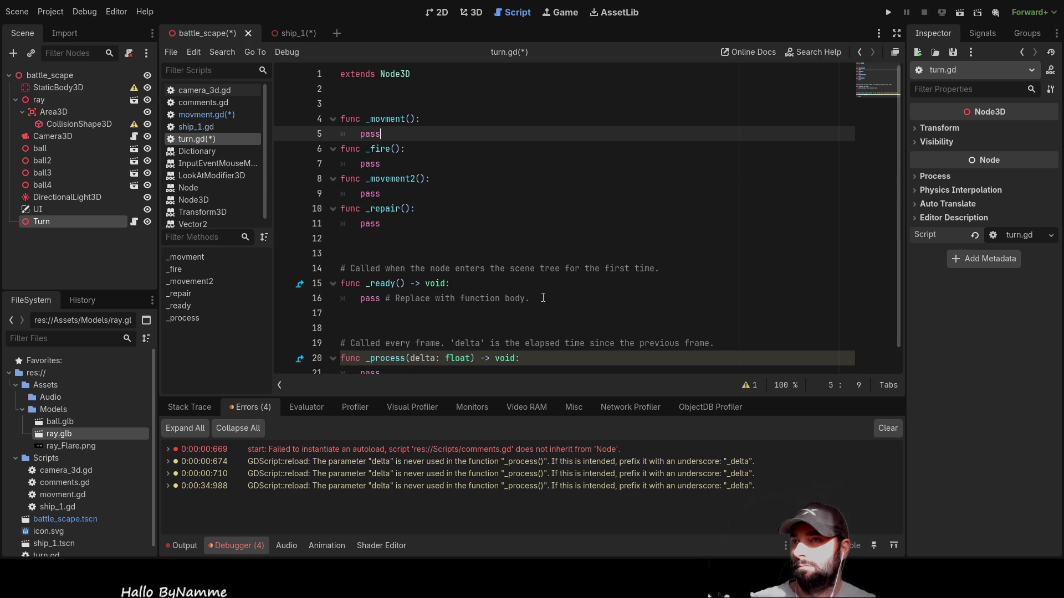
{"action": "key", "text": "Right"}
{"action": "key", "text": "Right"}
{"action": "key", "text": "Right"}
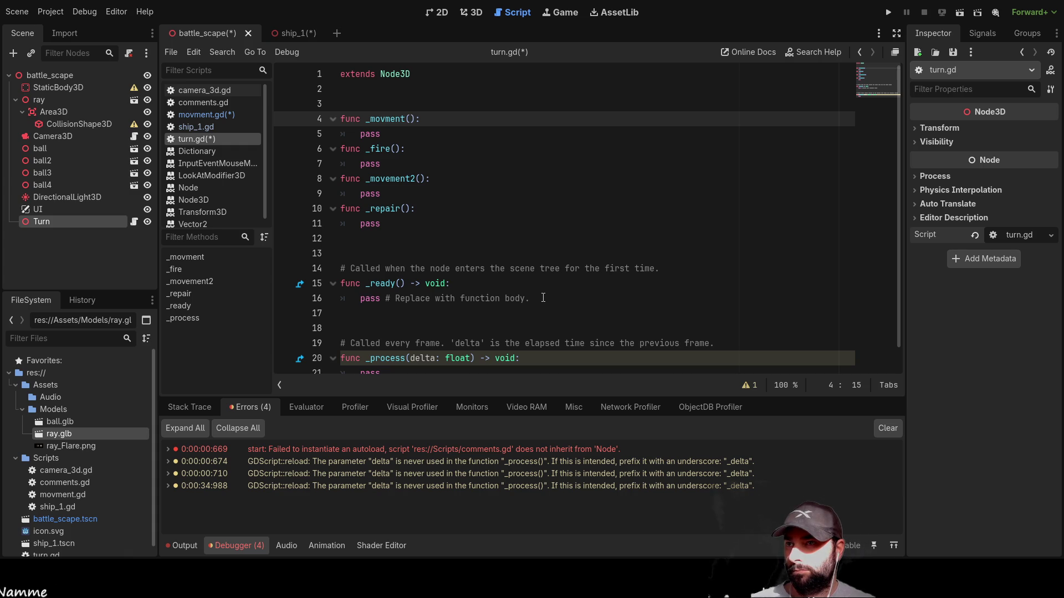
{"action": "key", "text": "Down"}
{"action": "key", "text": "Return"}
{"action": "key", "text": "Up"}
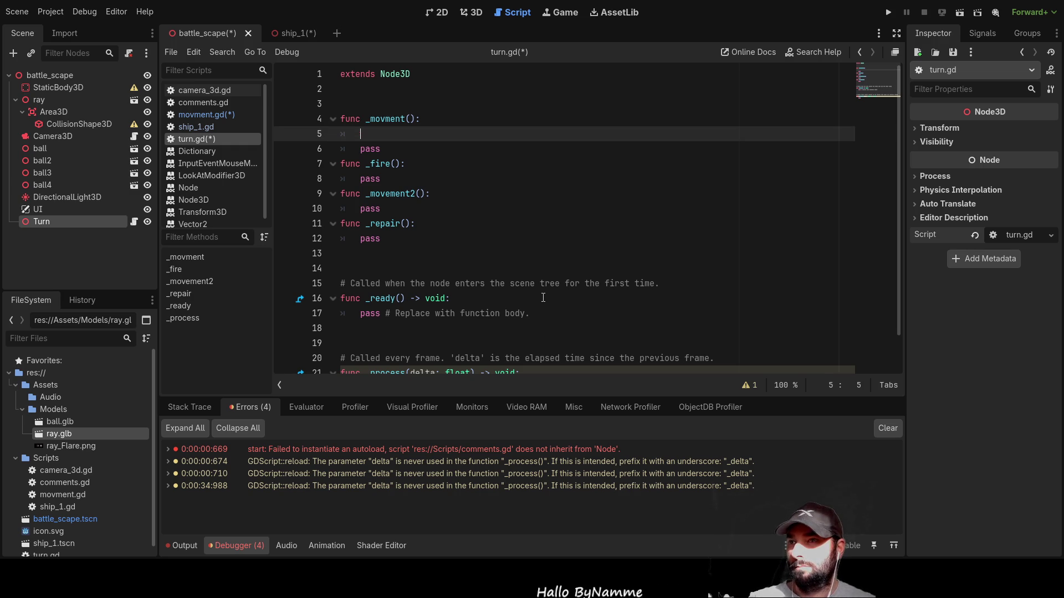
{"action": "key", "text": "BackSpace"}
{"action": "key", "text": "BackSpace"}
Add a func _avaliable_move(): stub with pass above _movment and copy its name
{"action": "key", "text": "Up"}
{"action": "key", "text": "Return"}
{"action": "key", "text": "Return"}
{"action": "key", "text": "Return"}
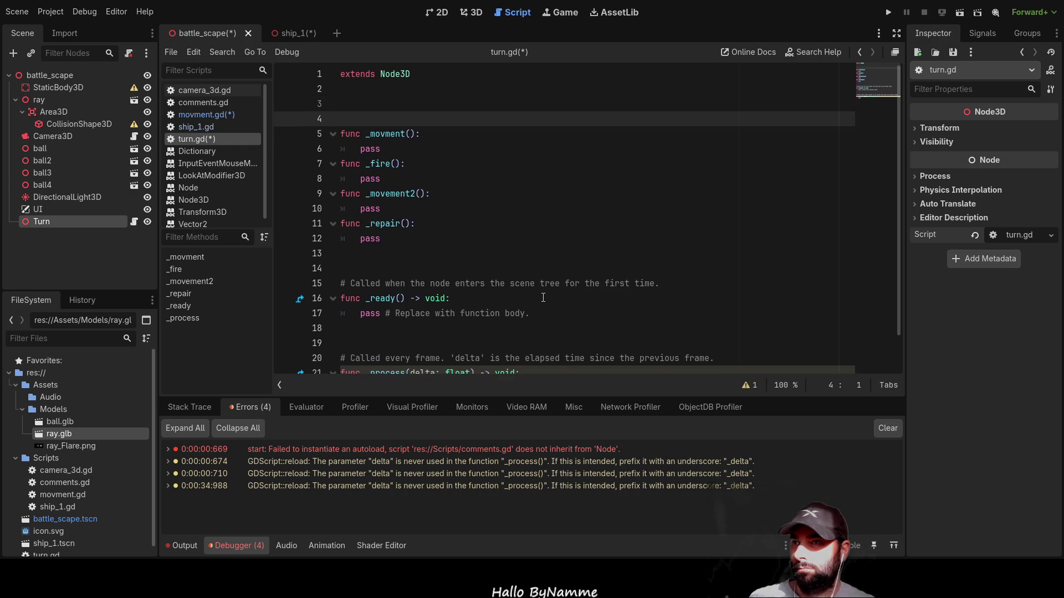
{"action": "key", "text": "Up"}
{"action": "key", "text": "Up"}
{"action": "key", "text": "Up"}
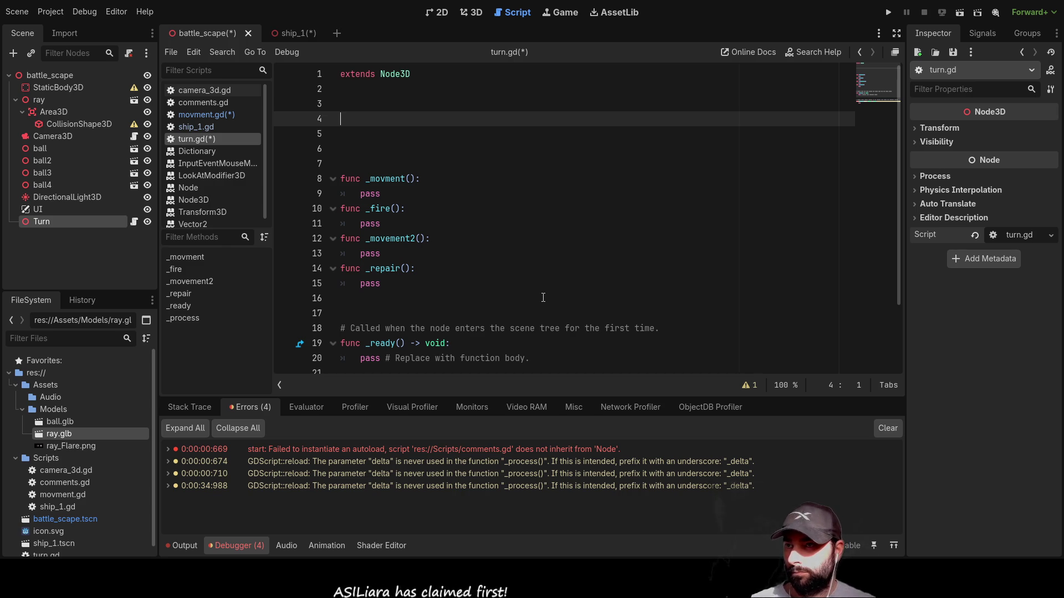
{"action": "type", "text": "fun"}
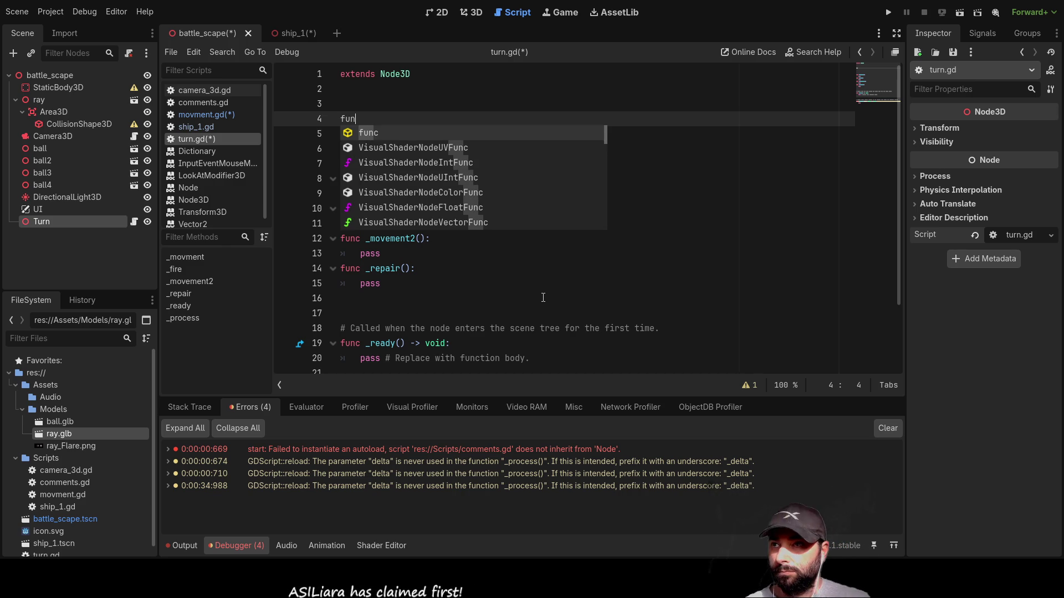
{"action": "type", "text": "c _"}
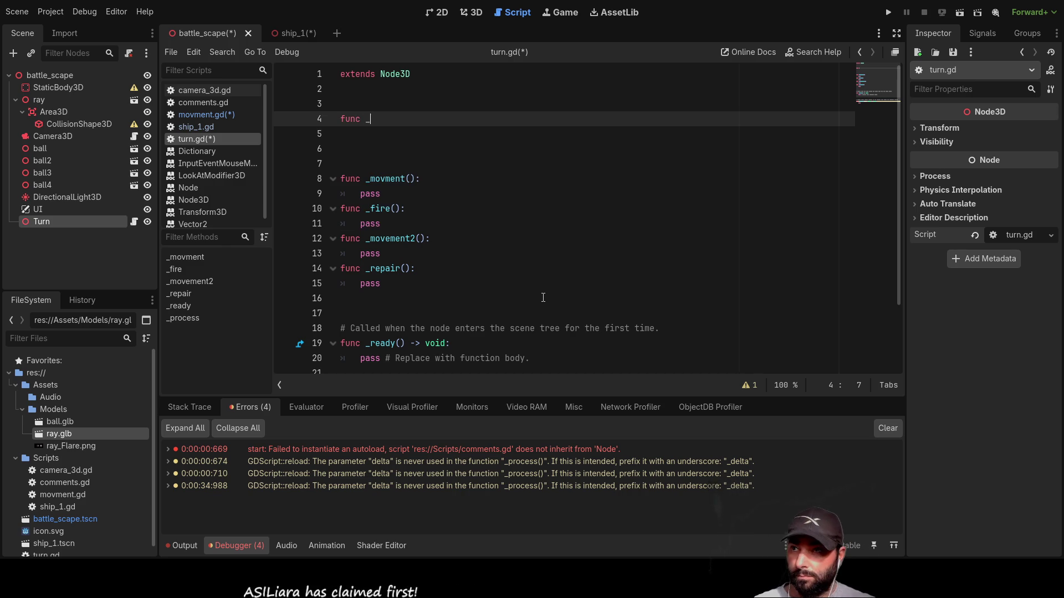
{"action": "type", "text": "a"}
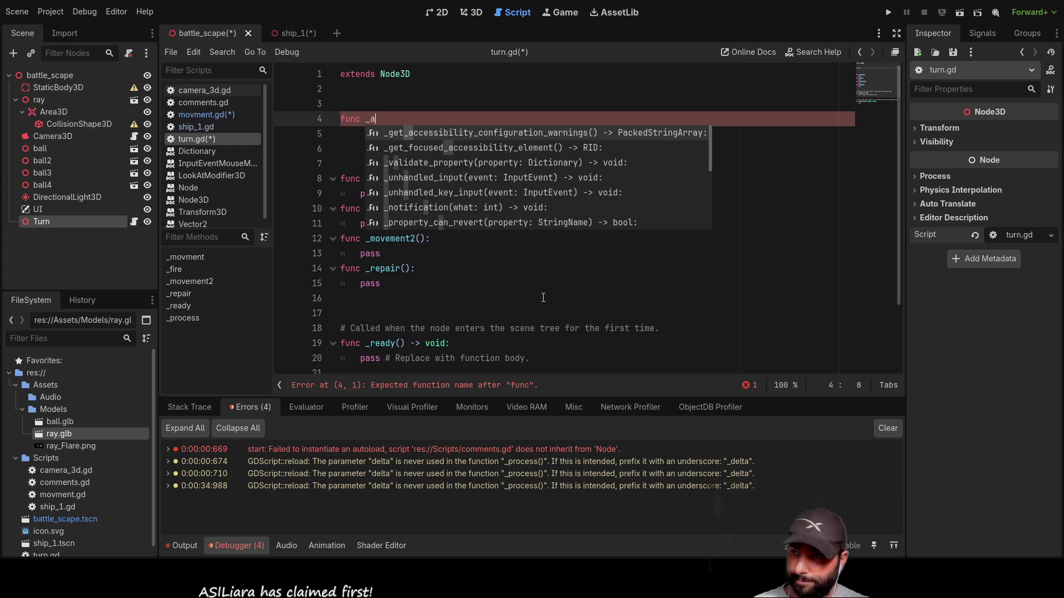
{"action": "type", "text": "val"}
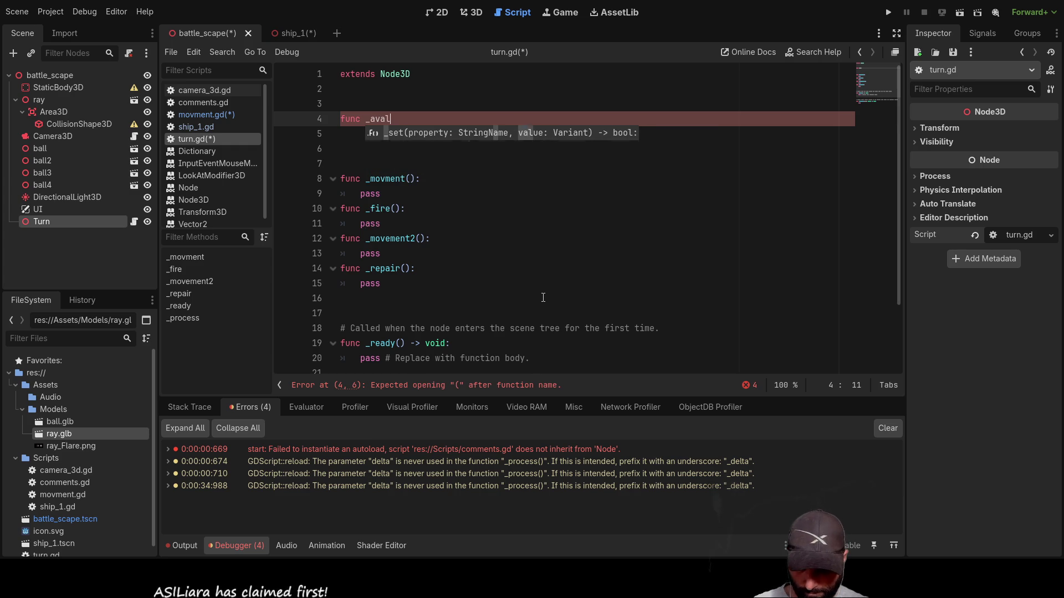
{"action": "type", "text": "iable_move"}
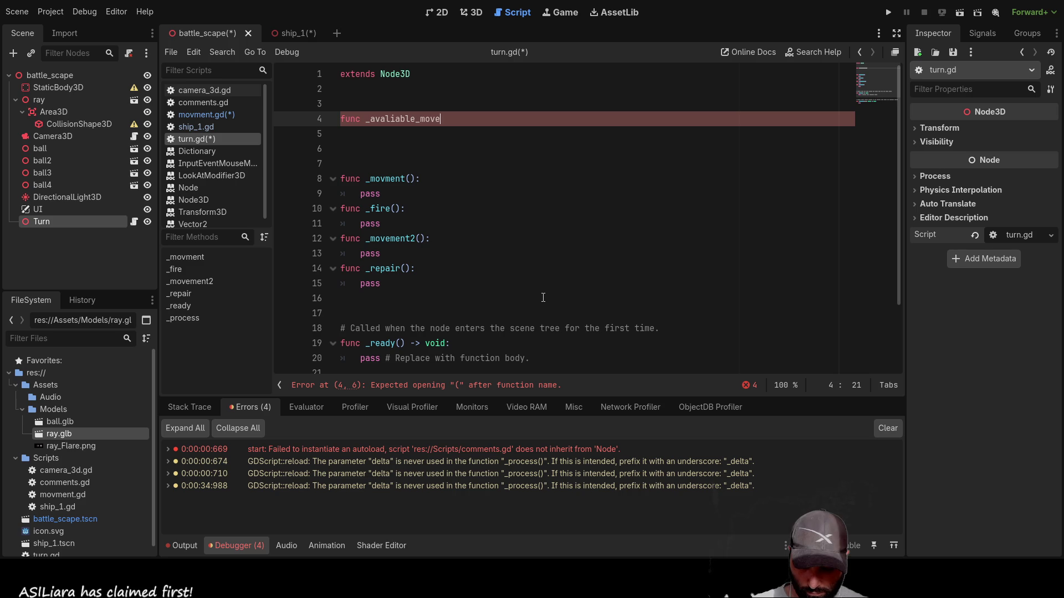
{"action": "type", "text": "():"}
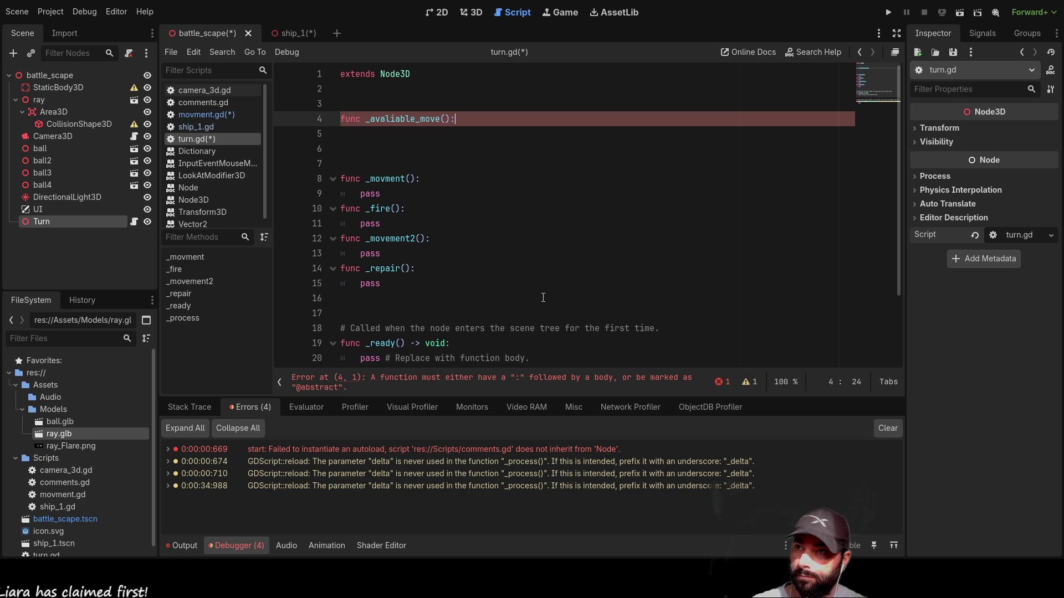
{"action": "key", "text": "Return"}
{"action": "type", "text": "pass"}
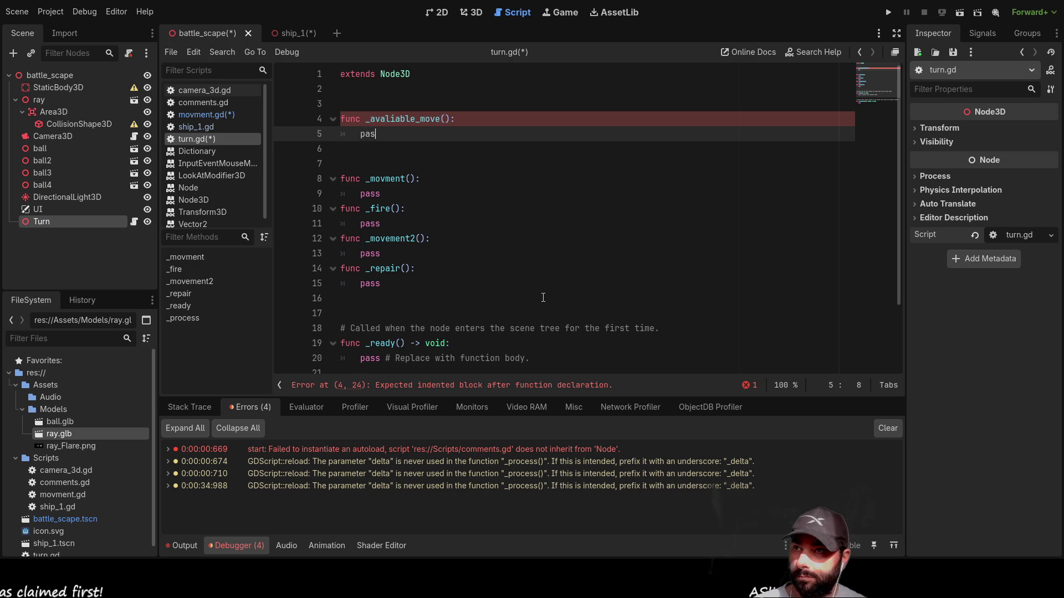
{"action": "key", "text": "Up"}
{"action": "key", "text": "Left"}
{"action": "key", "text": "Left"}
{"action": "key", "text": "shift+Right"}
{"action": "key", "text": "shift+Right"}
{"action": "key", "text": "shift+Right"}
{"action": "key", "text": "ctrl+c"}
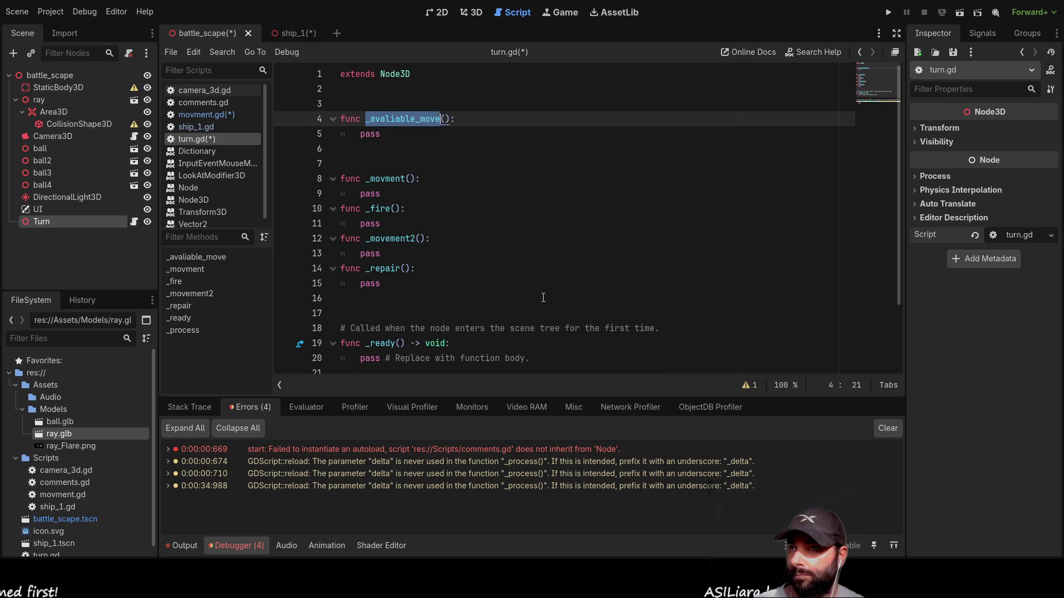
Insert an _avaliable_move() call into the _movment body
{"action": "key", "text": "Down"}
{"action": "key", "text": "Down"}
{"action": "key", "text": "Down"}
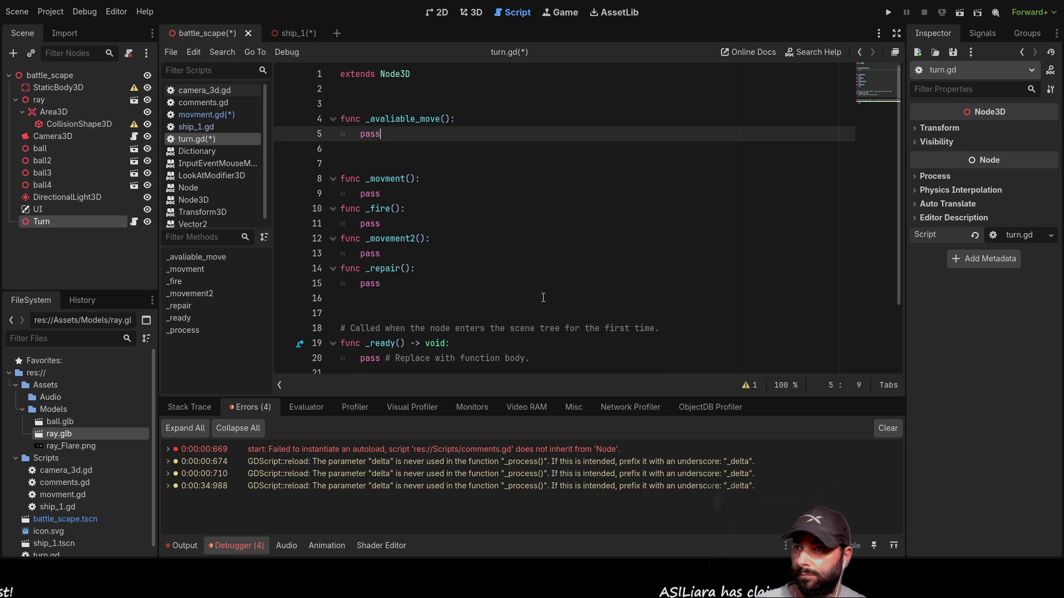
{"action": "key", "text": "Return"}
{"action": "key", "text": "Up"}
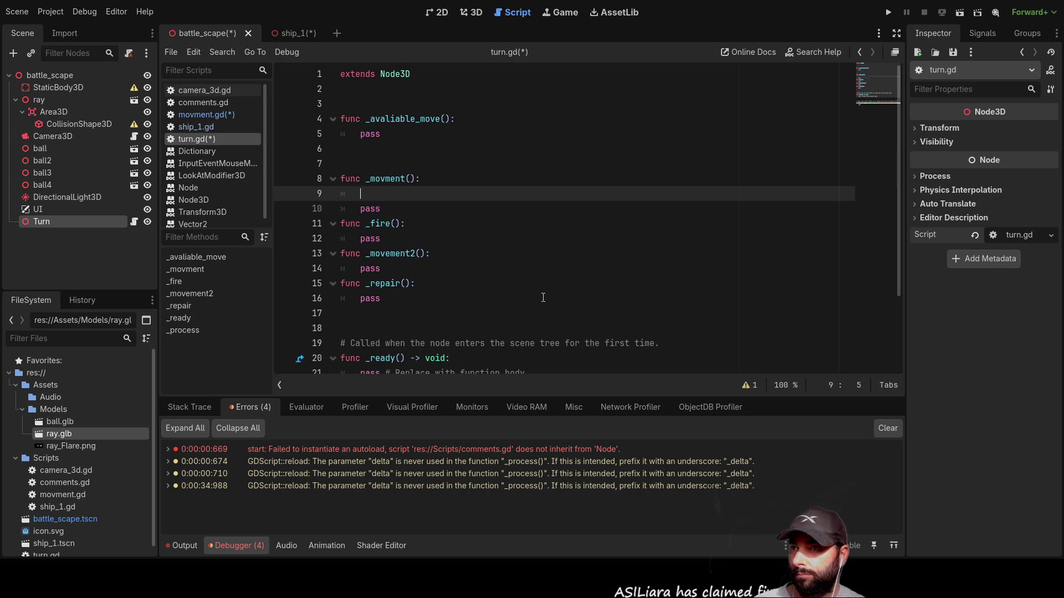
{"action": "key", "text": "ctrl+v"}
{"action": "key", "text": "Down"}
{"action": "key", "text": "Down"}
{"action": "key", "text": "Down"}
{"action": "key", "text": "Down"}
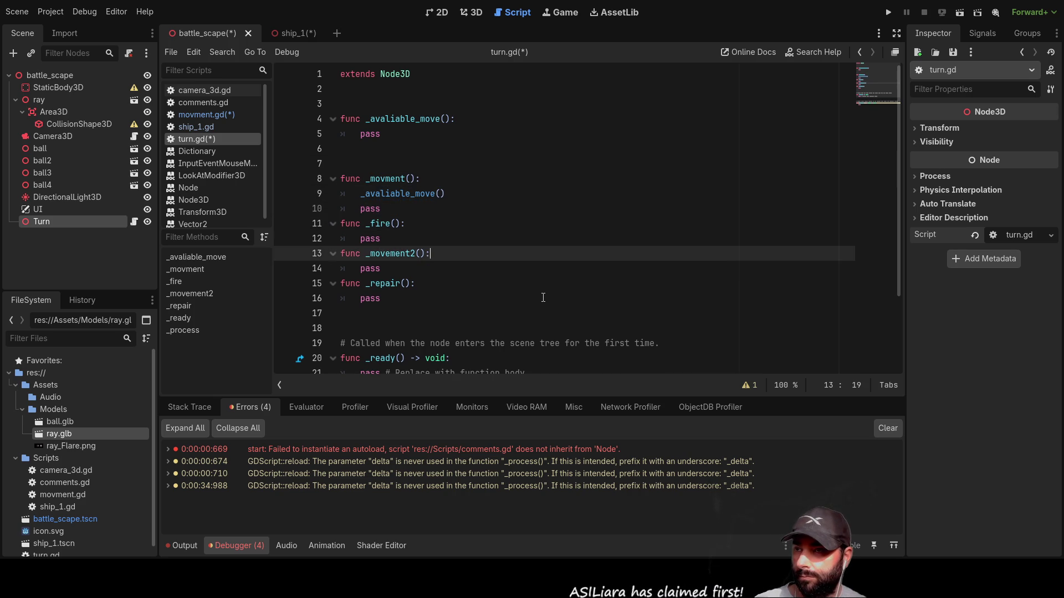
Insert an _avaliable_move() call into _movement2 and add blank lines above _avaliable_move's pass
{"action": "key", "text": "Left"}
{"action": "key", "text": "Left"}
{"action": "key", "text": "Left"}
{"action": "key", "text": "Up"}
{"action": "key", "text": "End"}
{"action": "key", "text": "Return"}
{"action": "key", "text": "ctrl+v"}
{"action": "key", "text": "Up"}
{"action": "key", "text": "Up"}
{"action": "key", "text": "Up"}
{"action": "key", "text": "Up"}
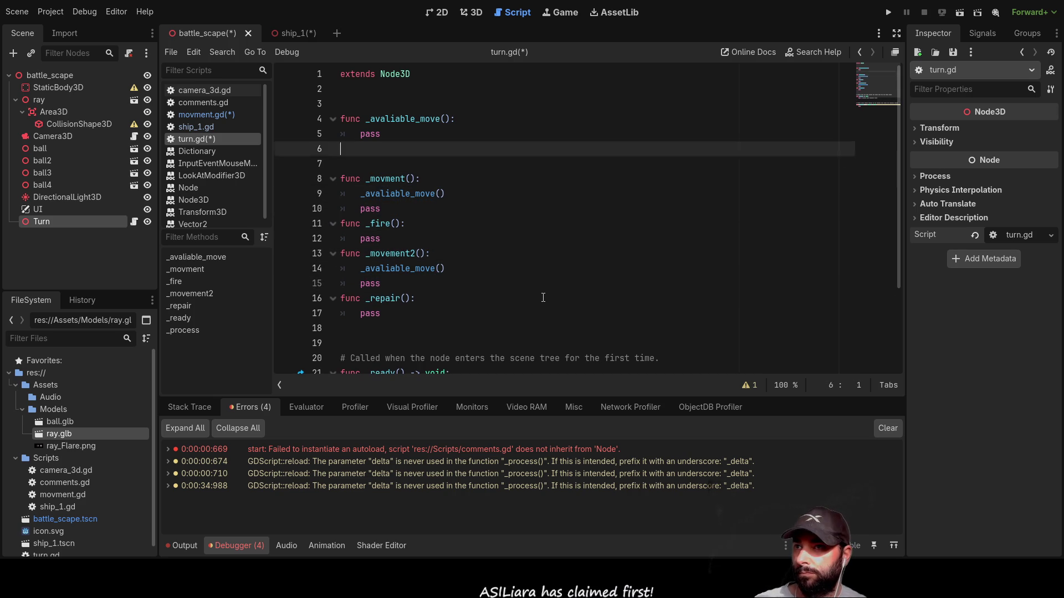
{"action": "key", "text": "Down"}
{"action": "key", "text": "Down"}
{"action": "key", "text": "Down"}
{"action": "key", "text": "Home"}
{"action": "key", "text": "Return"}
{"action": "key", "text": "Return"}
{"action": "key", "text": "Up"}
{"action": "key", "text": "Up"}
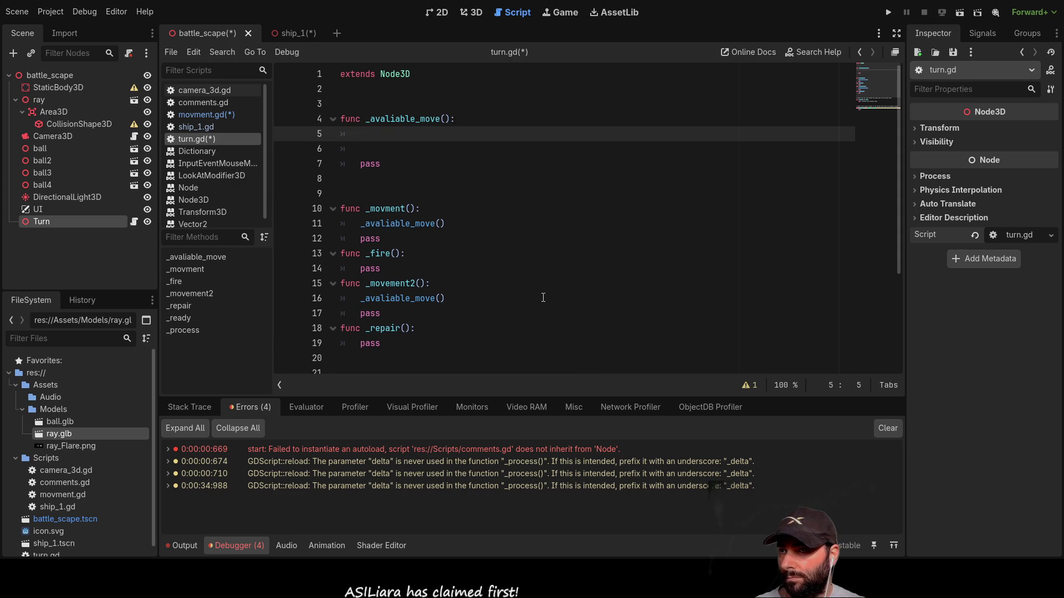
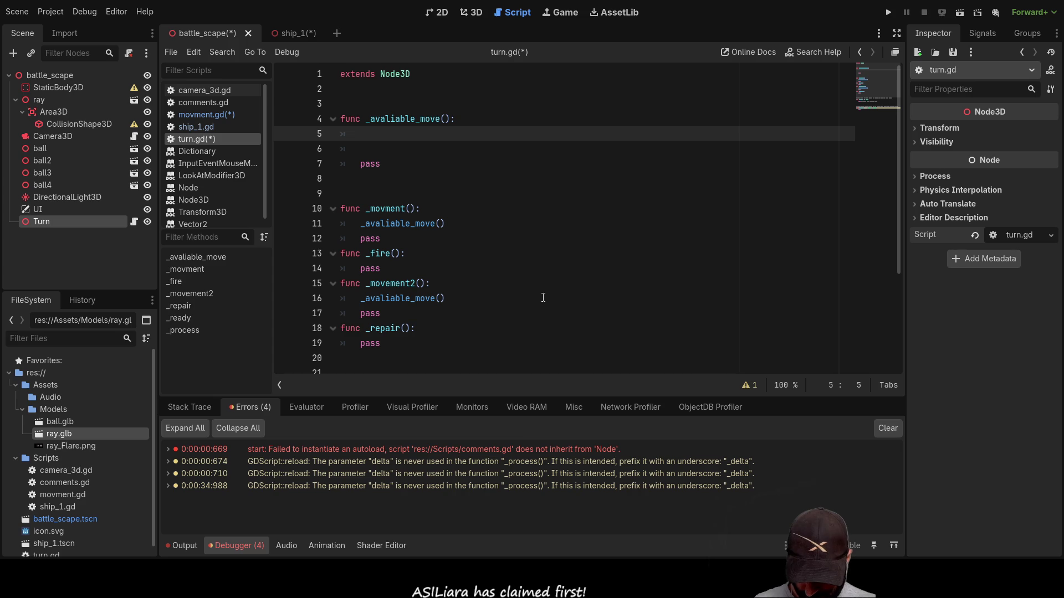
Add '#assume can only go forward, then...' and '#asume can make a max turn of 180 then...' comments to _avaliable_move
{"action": "type", "text": "#"}
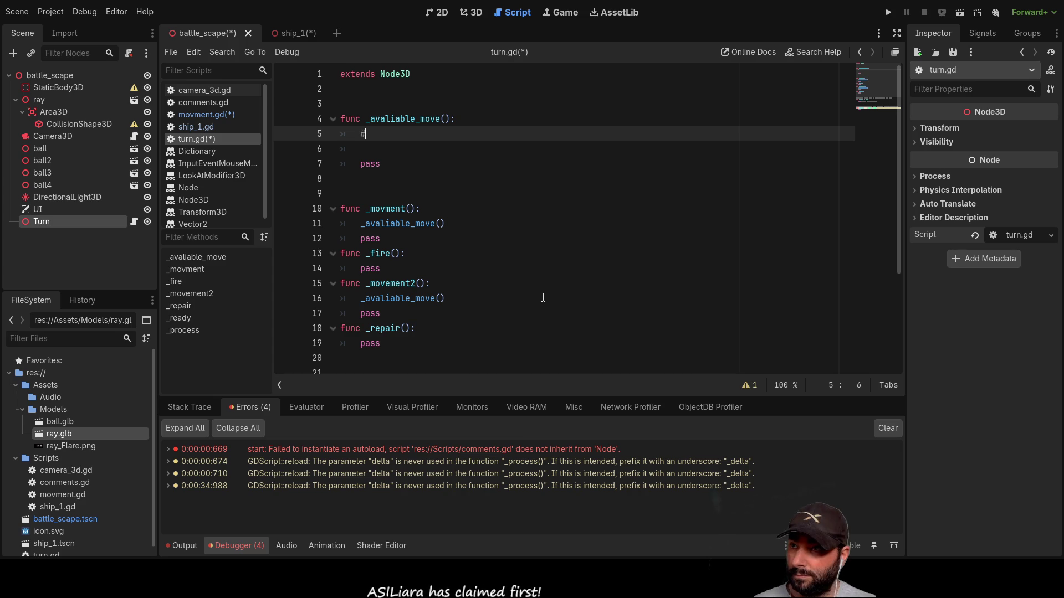
{"action": "type", "text": "assum"}
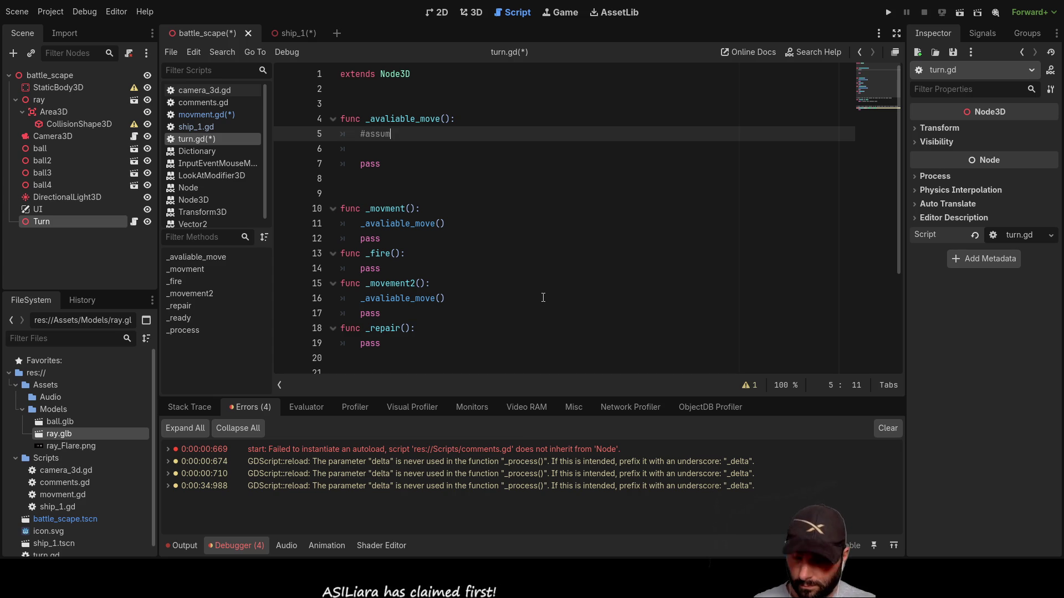
{"action": "type", "text": "e ca"}
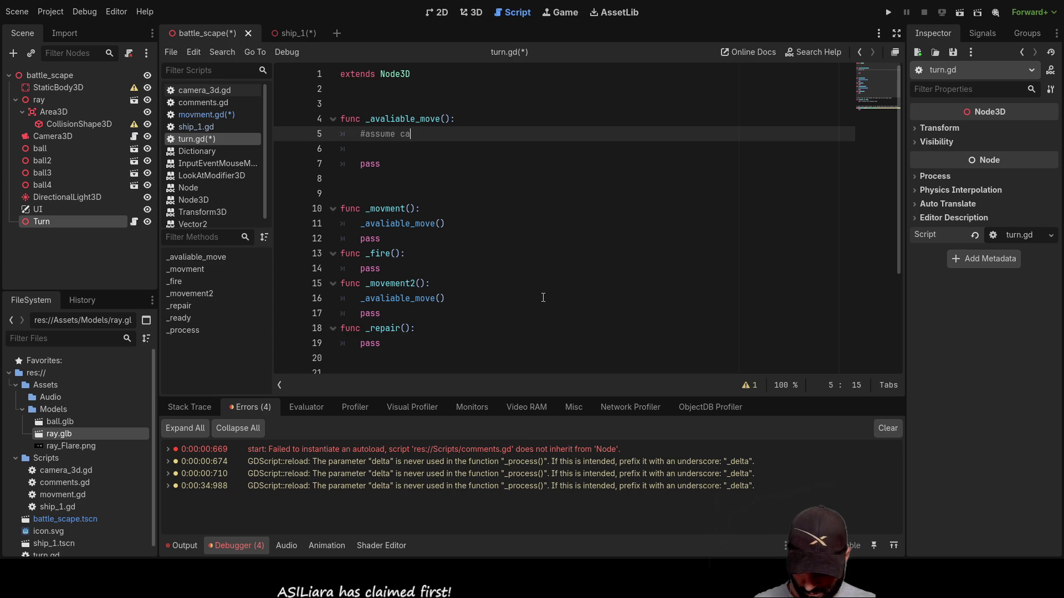
{"action": "type", "text": "n only go"}
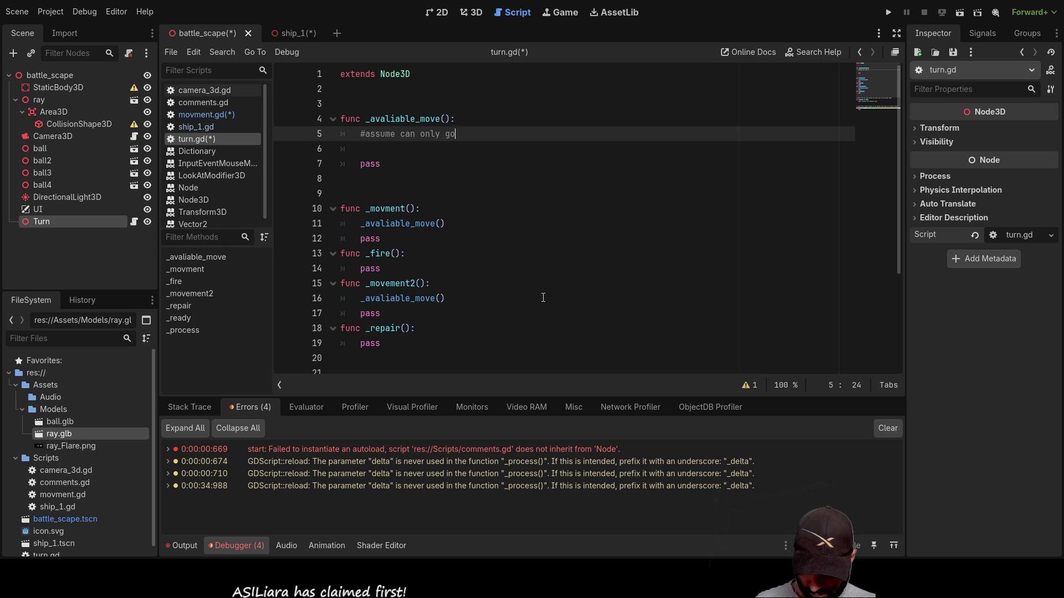
{"action": "type", "text": " forward"}
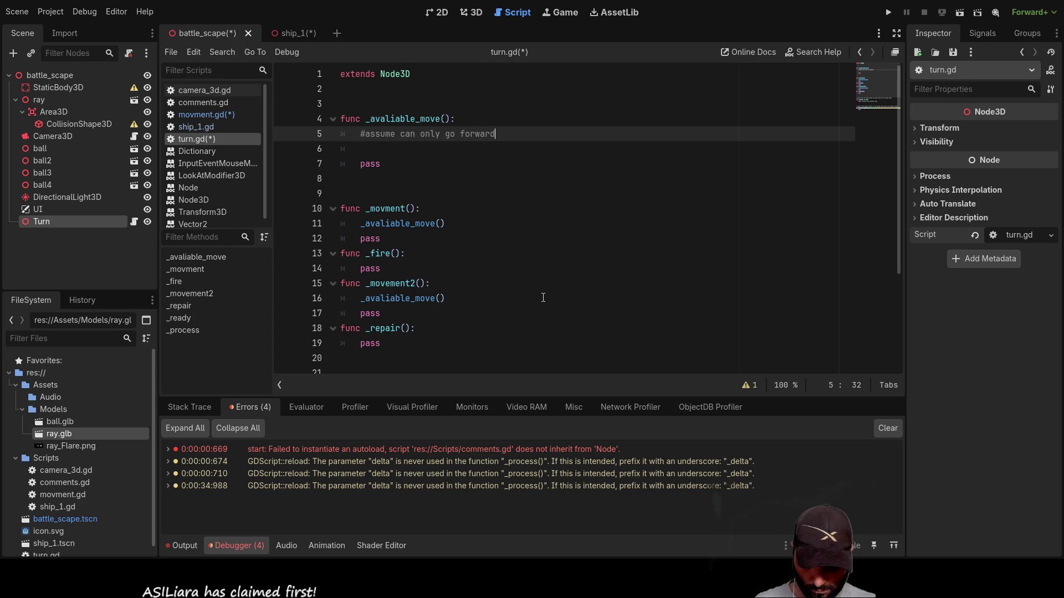
{"action": "type", "text": ", then..."}
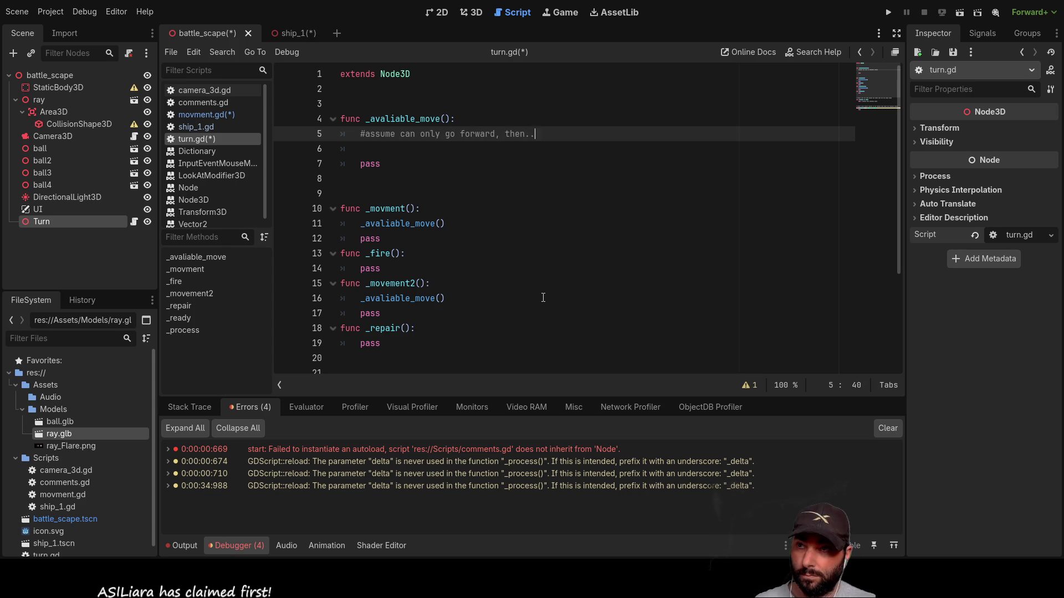
{"action": "key", "text": "Return"}
{"action": "type", "text": "#"}
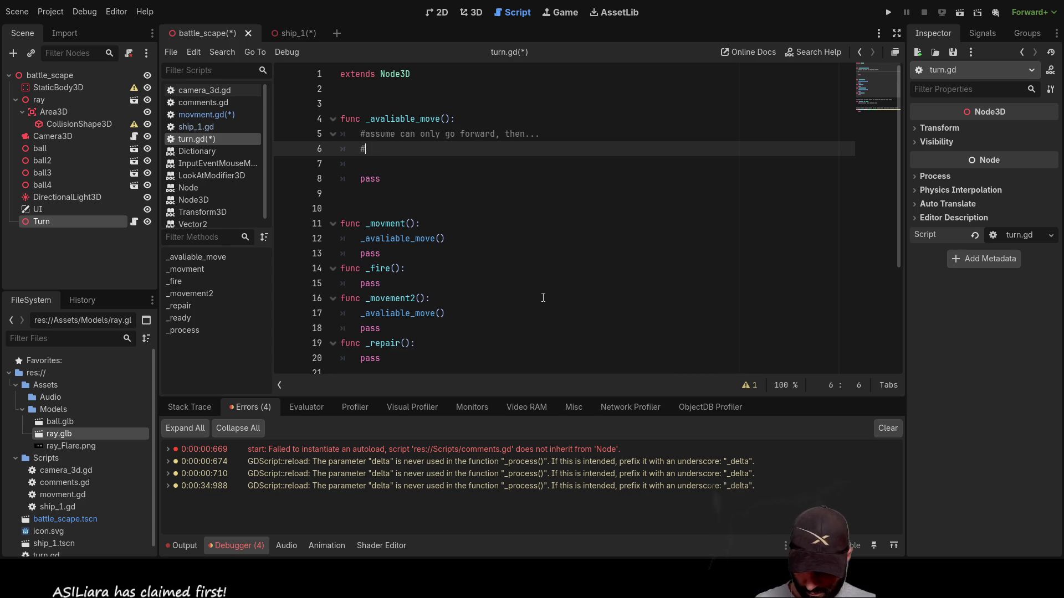
{"action": "type", "text": "asume can "}
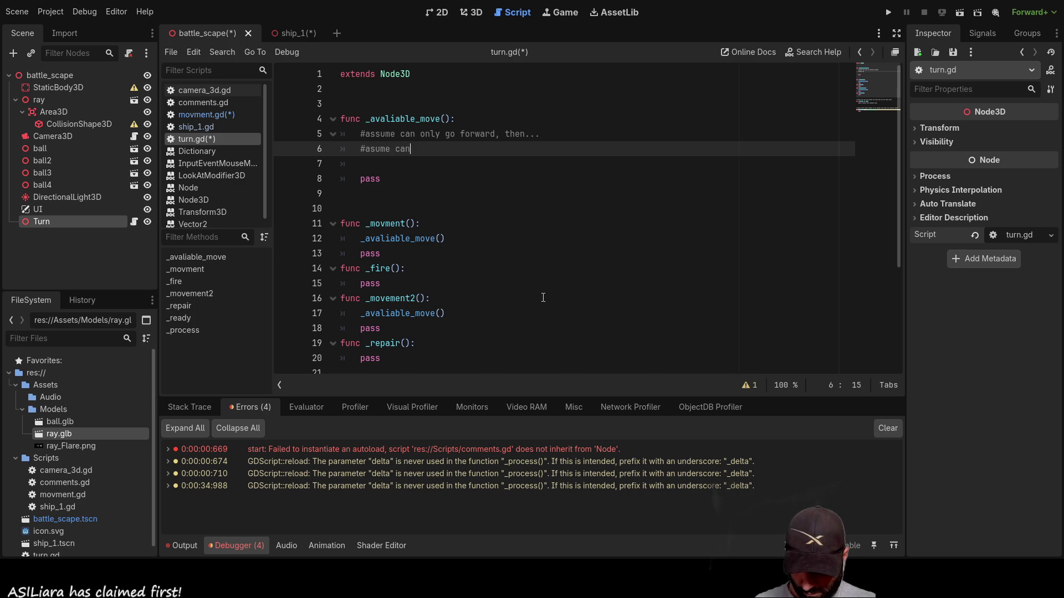
{"action": "type", "text": "make"}
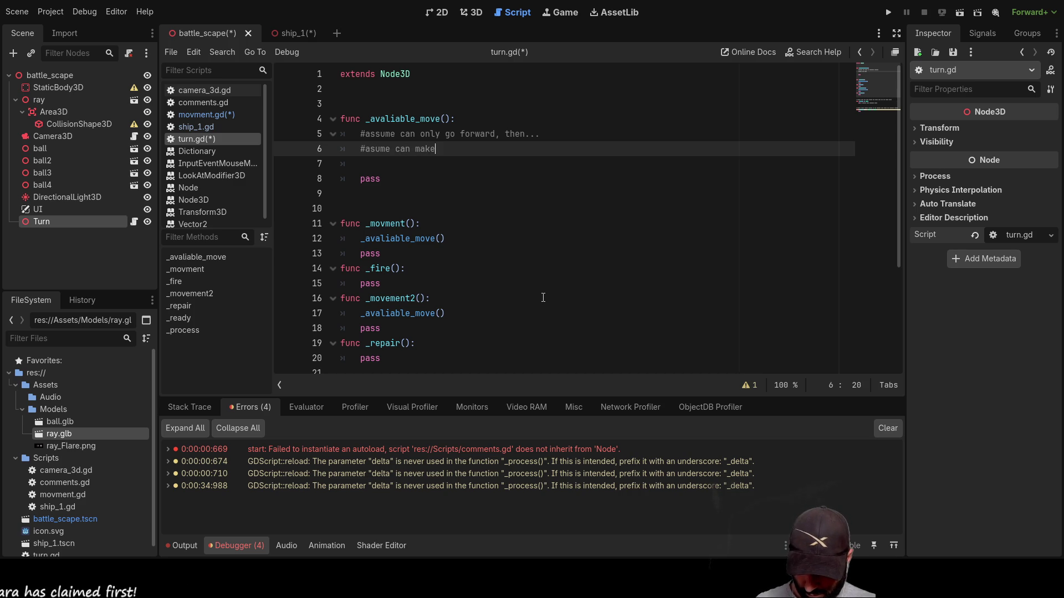
{"action": "type", "text": " a max turn of 180"}
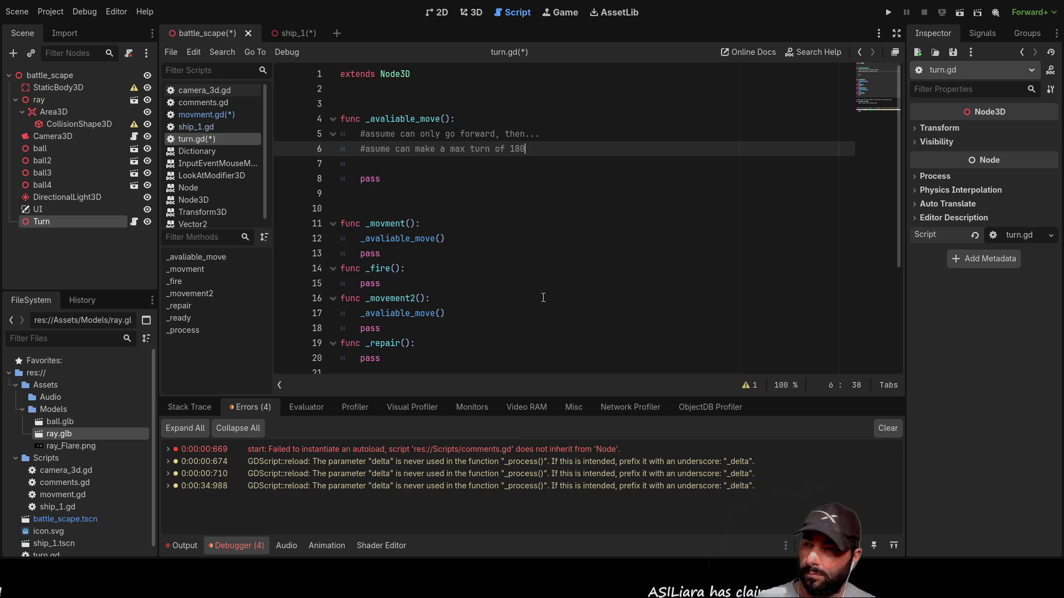
{"action": "type", "text": " then..."}
{"action": "key", "text": "Return"}
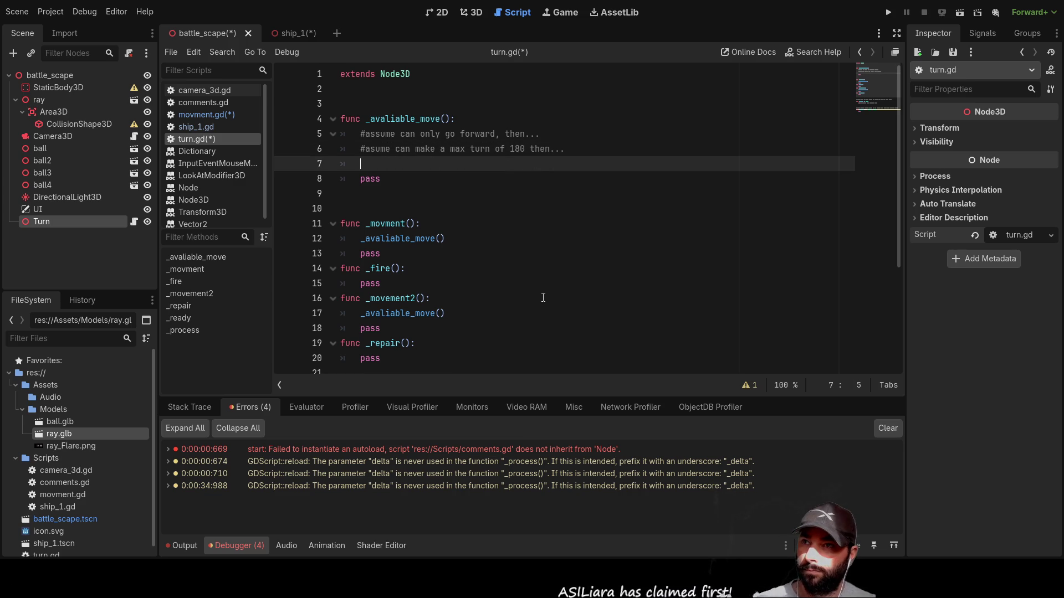
Begin a third line in _avaliable_move reading 'local position'
{"action": "key", "text": "Tab"}
{"action": "key", "text": "BackSpace"}
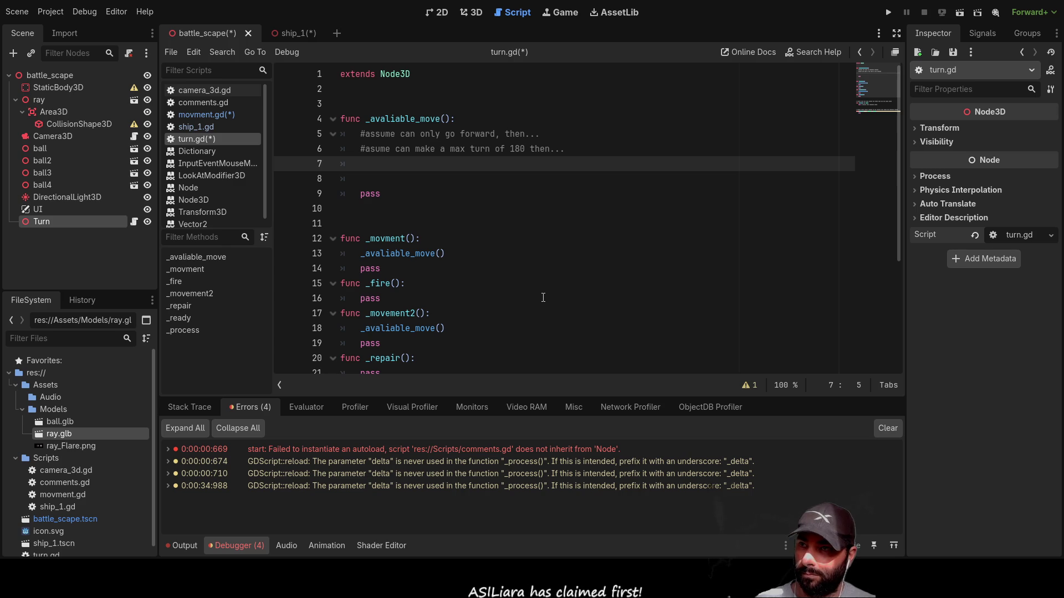
{"action": "type", "text": "local position"}
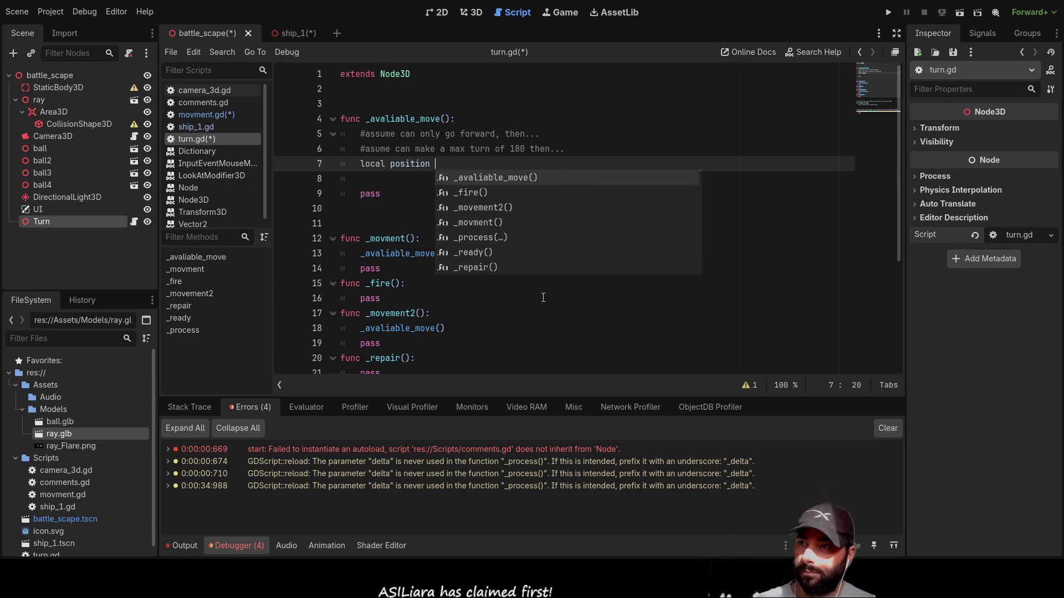
Comment out line 7 and reorder it toward '# new position = local position'
{"action": "key", "text": "Left"}
{"action": "key", "text": "Left"}
{"action": "key", "text": "Left"}
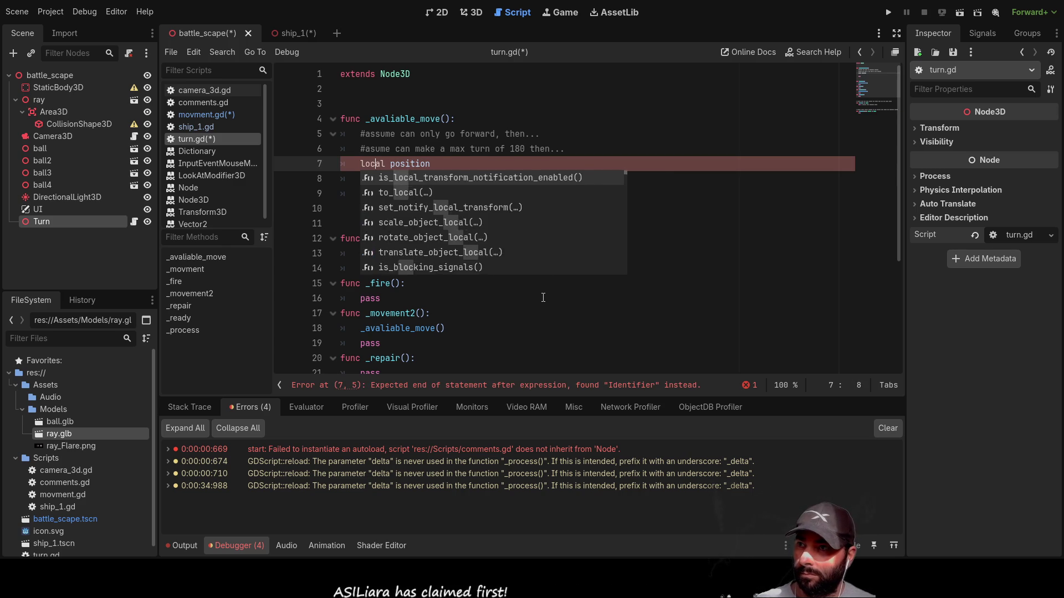
{"action": "key", "text": "Left"}
{"action": "key", "text": "Left"}
{"action": "key", "text": "Left"}
{"action": "type", "text": "#"}
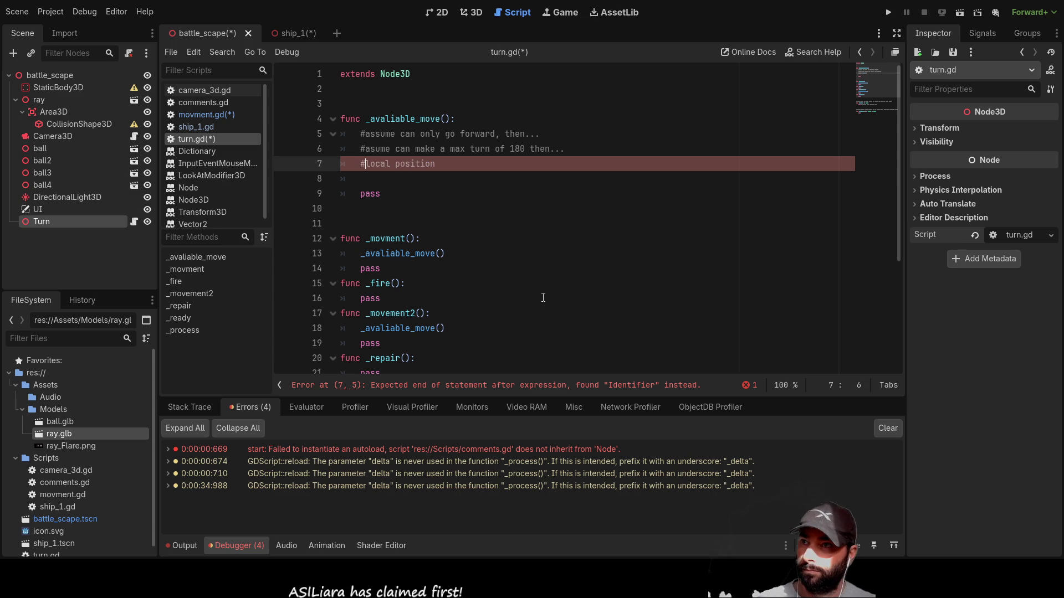
{"action": "key", "text": "Right"}
{"action": "key", "text": "Right"}
{"action": "key", "text": "Right"}
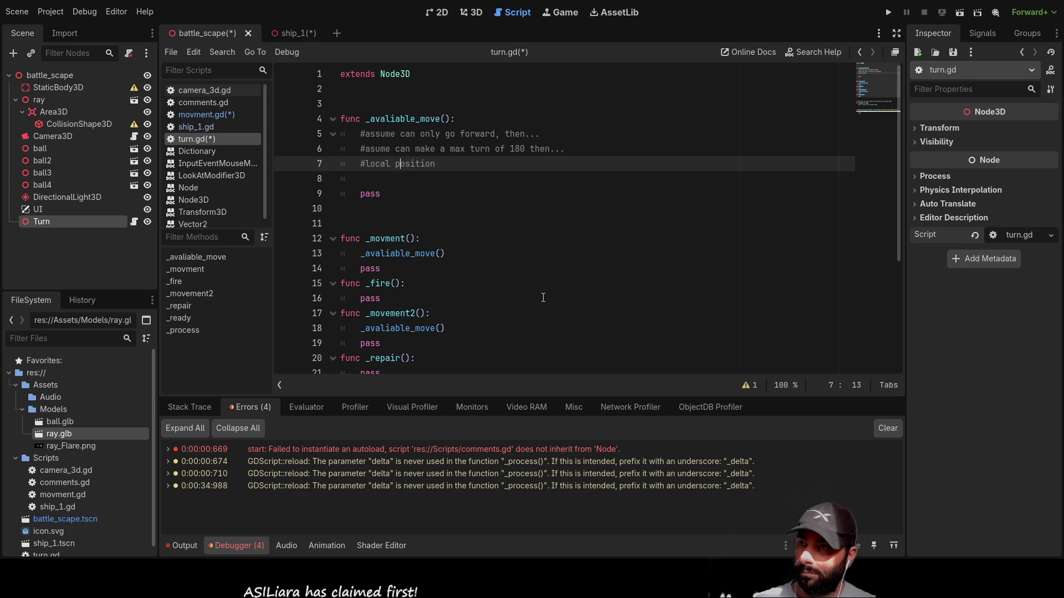
{"action": "key", "text": "Right"}
{"action": "key", "text": "Right"}
{"action": "key", "text": "Right"}
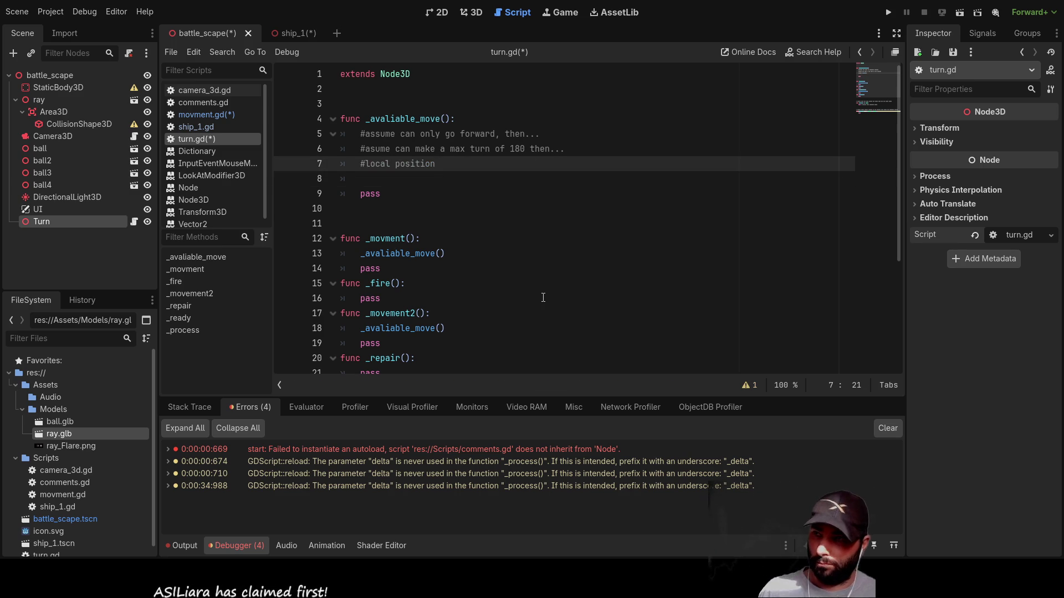
{"action": "type", "text": "="}
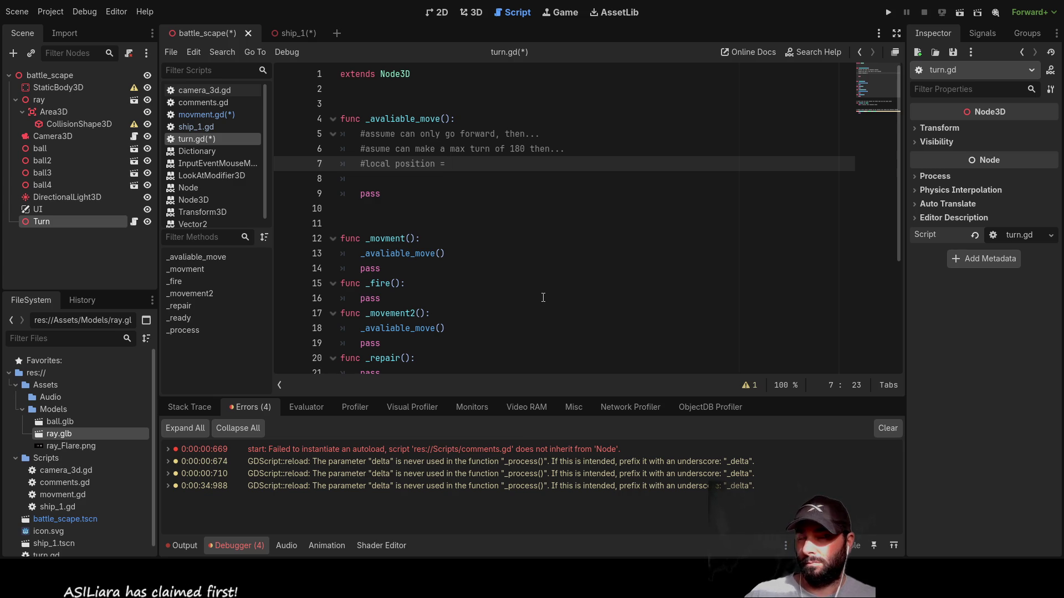
{"action": "key", "text": "BackSpace"}
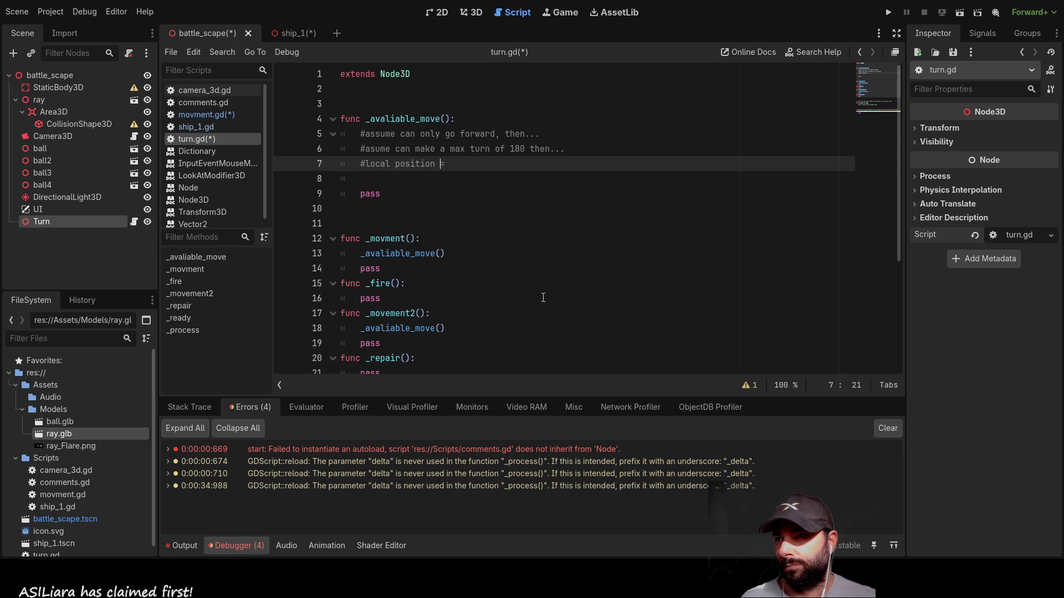
{"action": "key", "text": "ctrl+Left"}
{"action": "key", "text": "ctrl+Left"}
{"action": "key", "text": "ctrl+Left"}
{"action": "key", "text": "shift+Right"}
{"action": "key", "text": "shift+Right"}
{"action": "key", "text": "shift+Right"}
{"action": "key", "text": "shift+Right"}
{"action": "key", "text": "shift+Right"}
{"action": "key", "text": "shift+Right"}
{"action": "key", "text": "BackSpace"}
{"action": "key", "text": "End"}
{"action": "type", "text": "local position"}
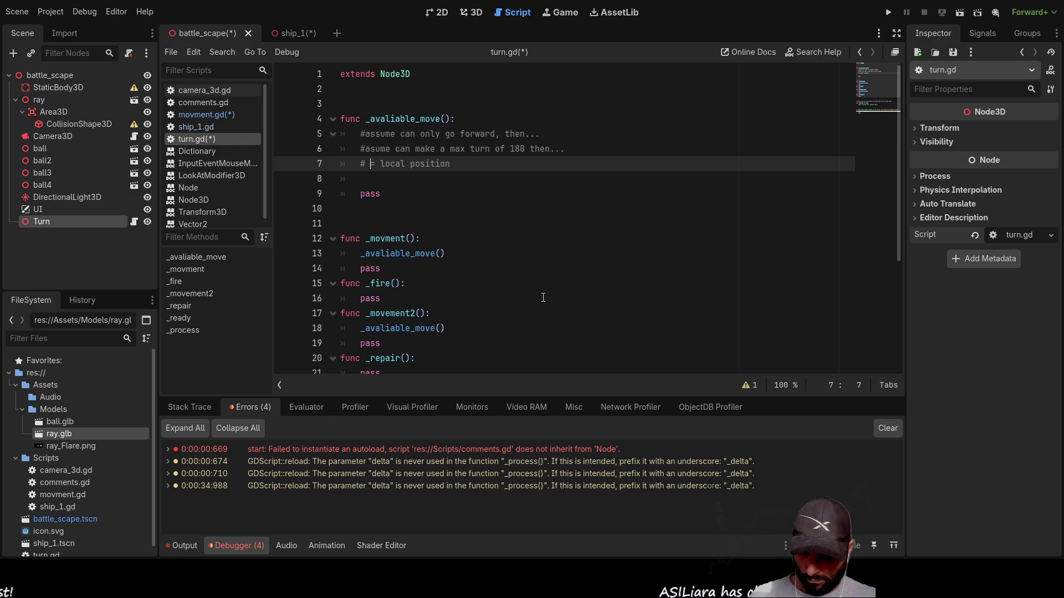
{"action": "type", "text": "new position"}
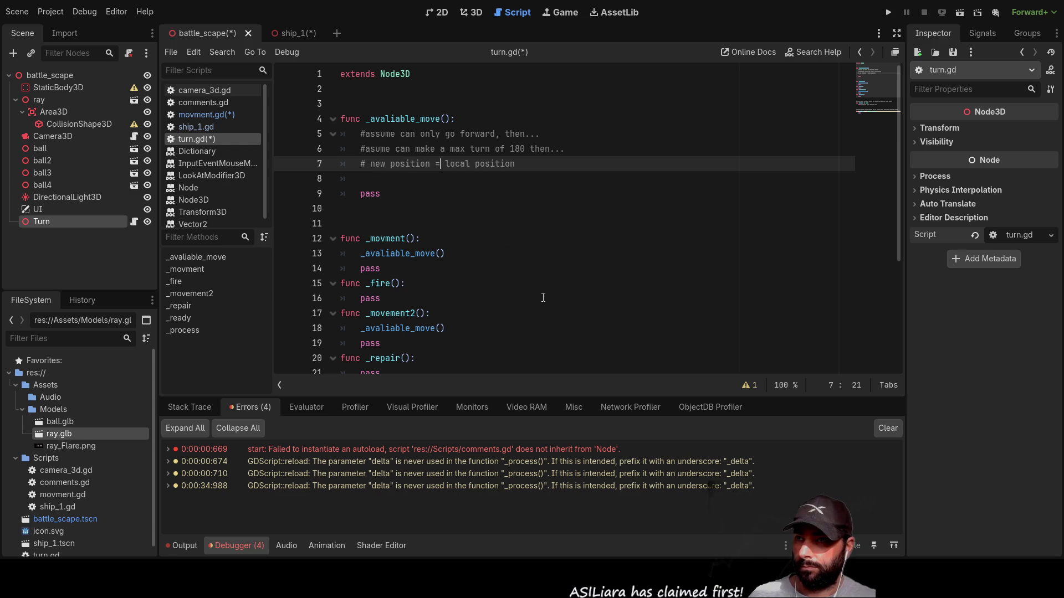
End the line 7 comment with a trailing '+' and add an empty line below it
{"action": "key", "text": "End"}
{"action": "key", "text": "Left"}
{"action": "key", "text": "Left"}
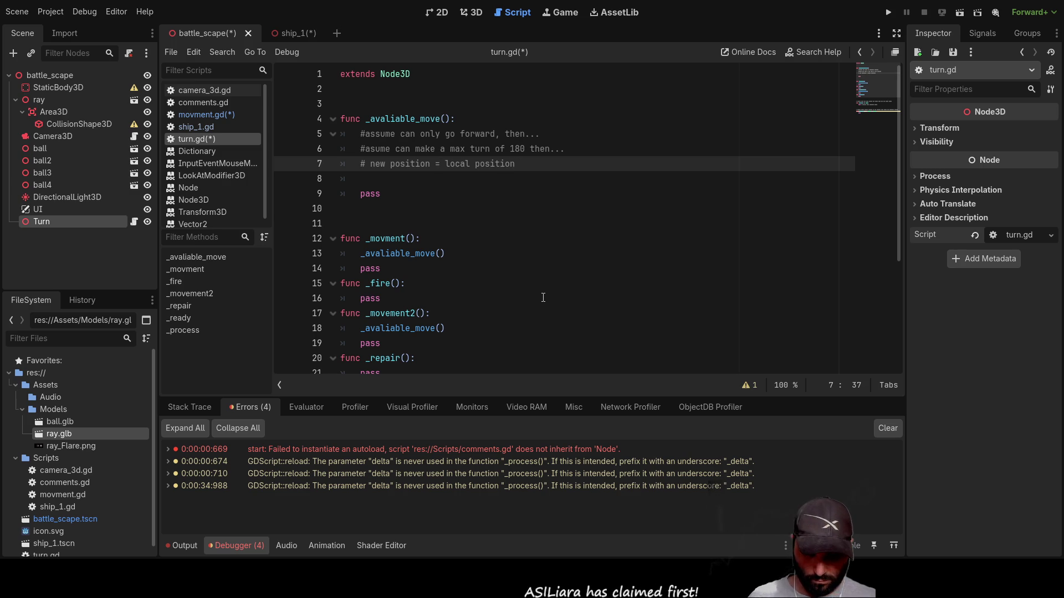
{"action": "key", "text": "End"}
{"action": "type", "text": "="}
{"action": "key", "text": "BackSpace"}
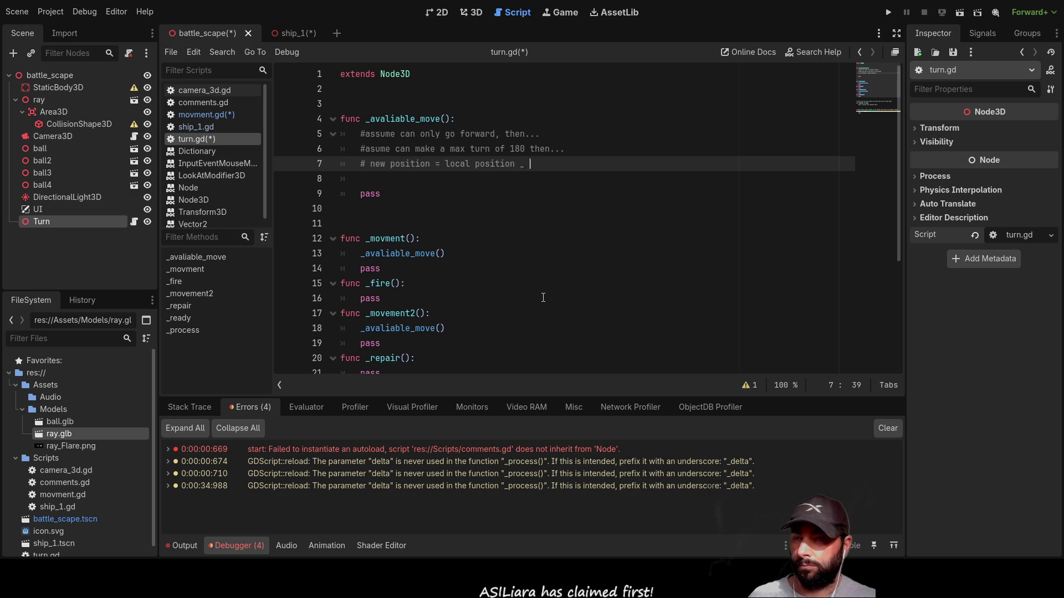
{"action": "type", "text": "+"}
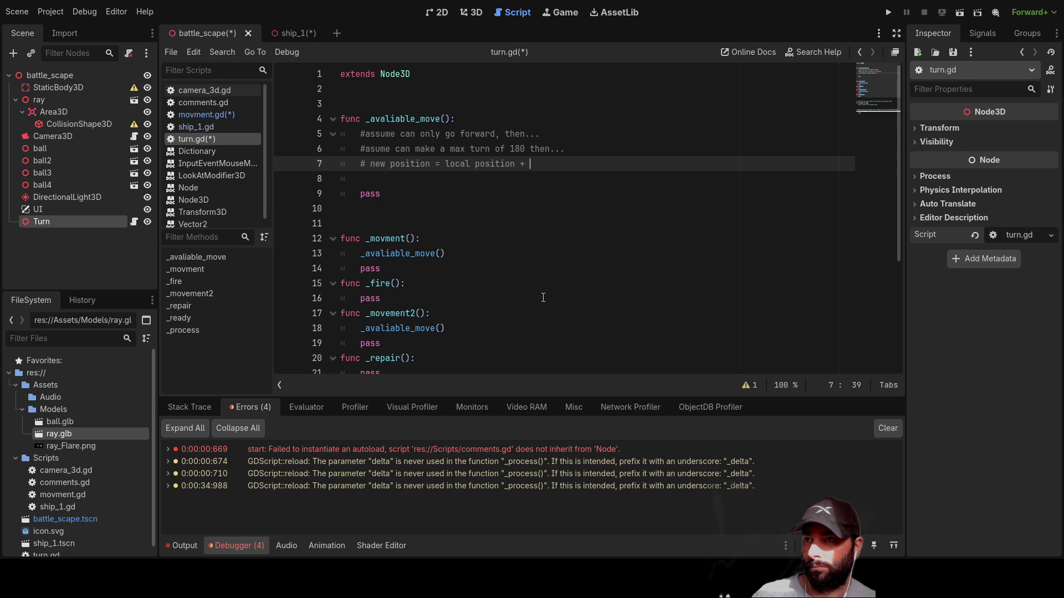
{"action": "key", "text": "Return"}
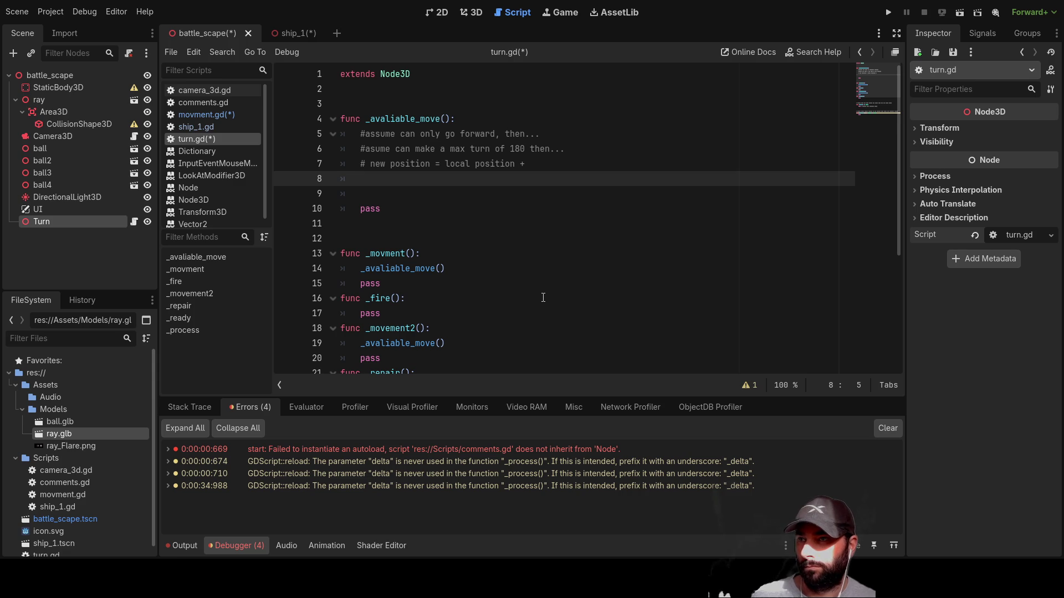
{"action": "key", "text": "Up"}
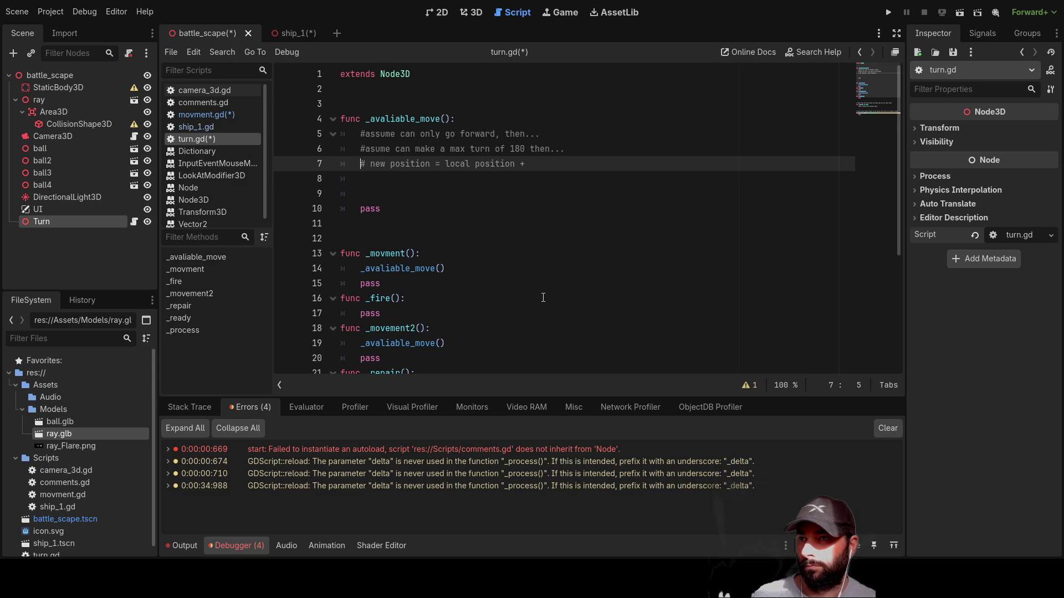
Finish the line 7 comment as '+ selected x,z (ignore y)' and move down to line 8
{"action": "key", "text": "Up"}
{"action": "key", "text": "Up"}
{"action": "key", "text": "Down"}
{"action": "key", "text": "Down"}
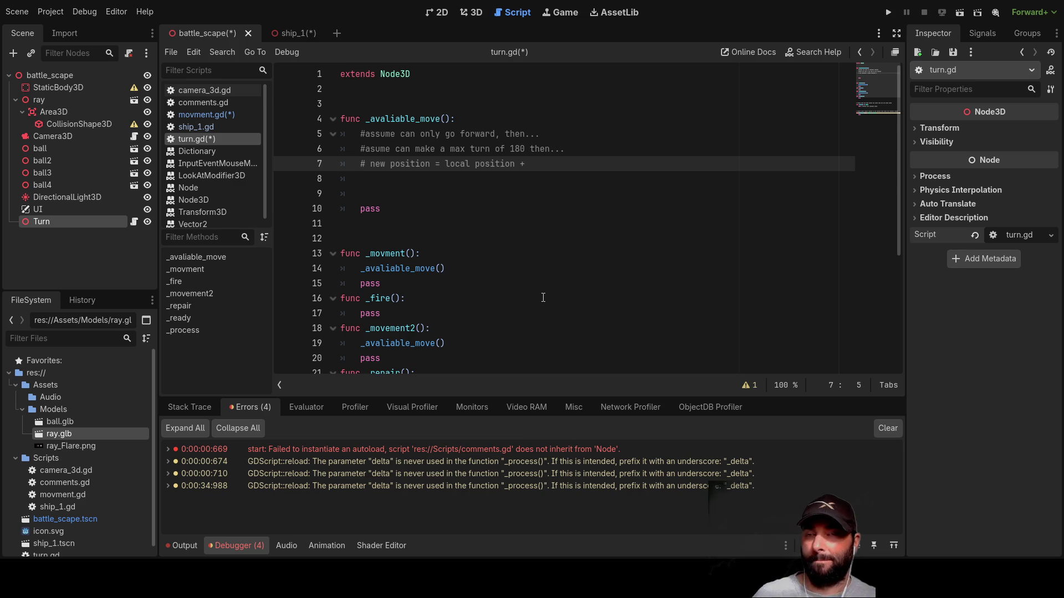
{"action": "key", "text": "Down"}
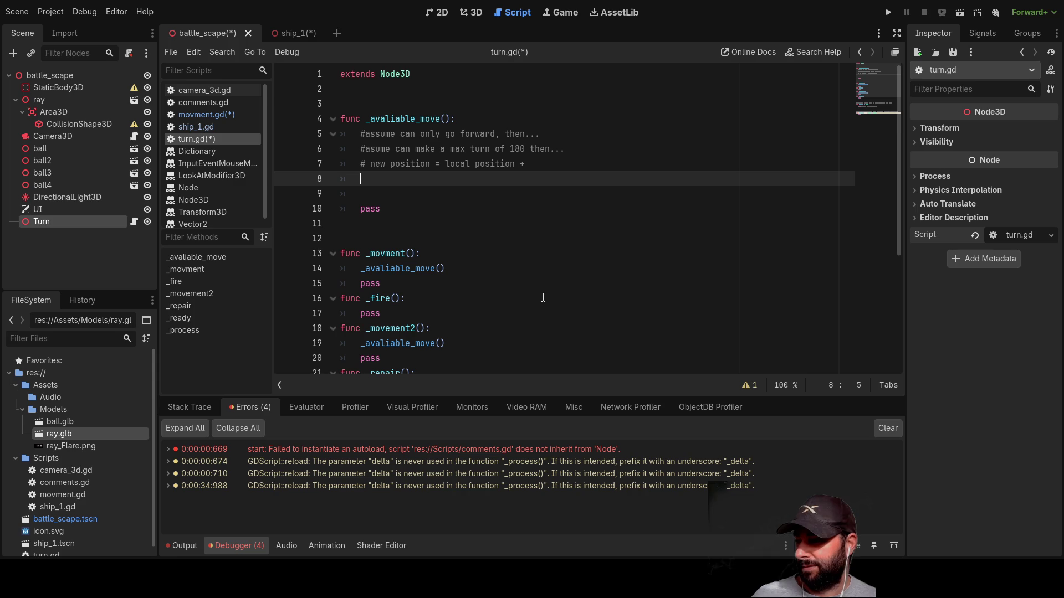
{"action": "key", "text": "Up"}
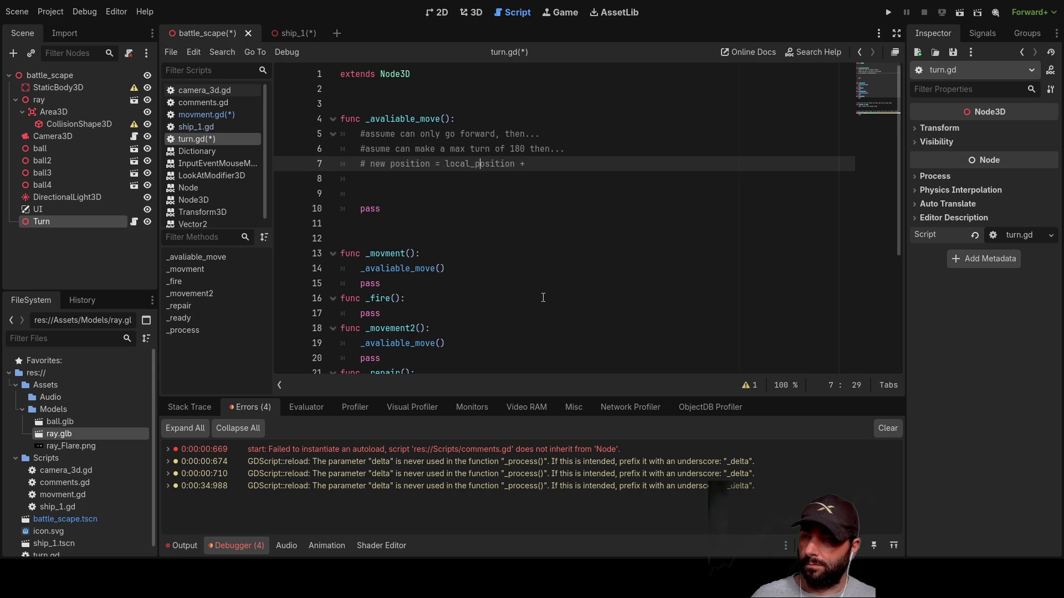
{"action": "key", "text": "Down"}
{"action": "key", "text": "Up"}
{"action": "key", "text": "End"}
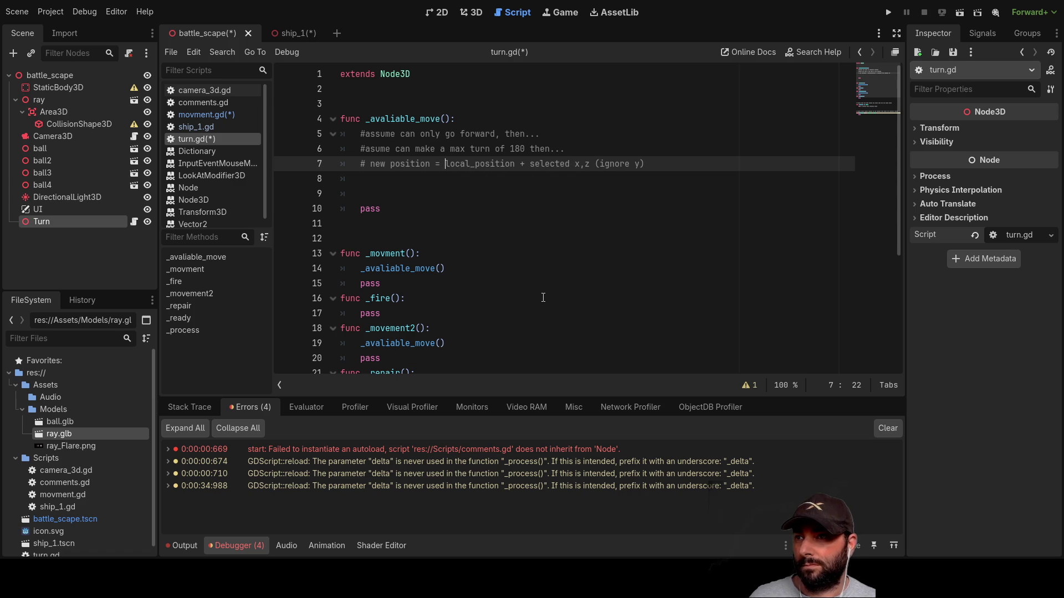
{"action": "key", "text": "Down"}
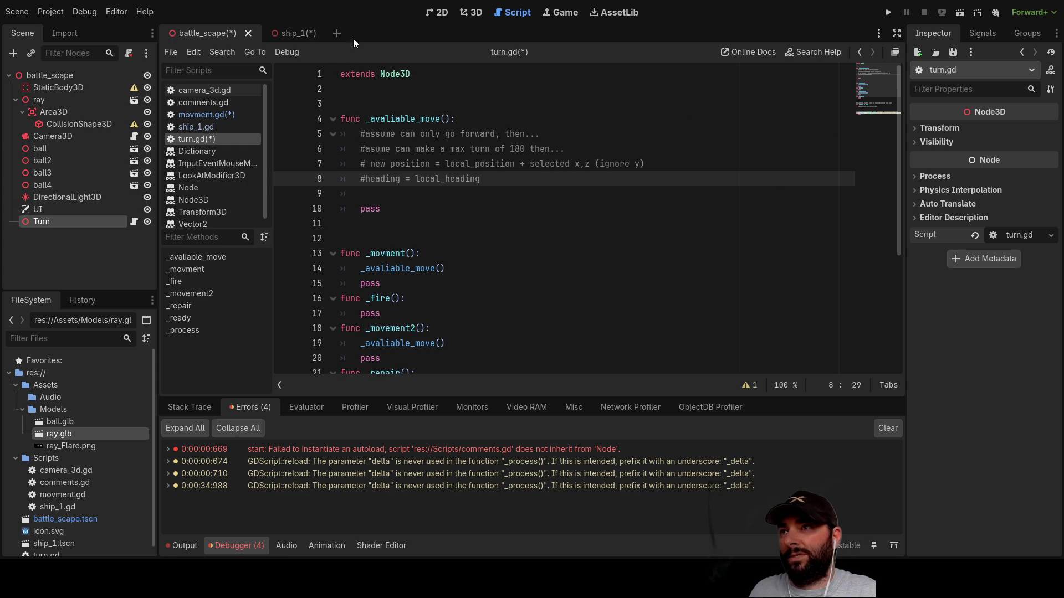
Open a new empty scene tab
{"action": "left_click", "coordinate": [336, 34]}
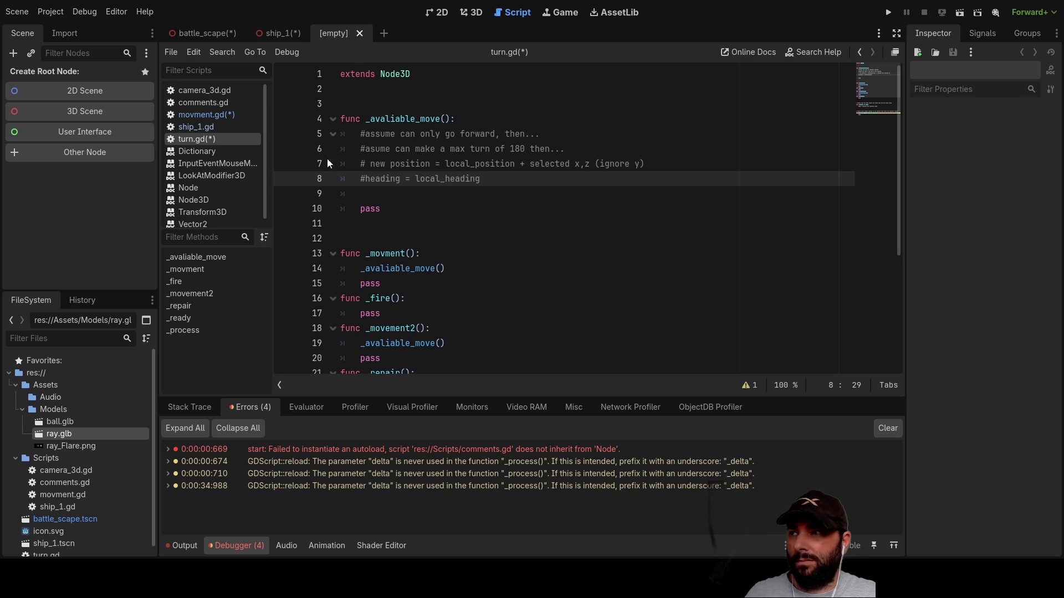
Create a Node2D root, add a TextureRect child, and give it the boat.png texture
{"action": "left_click", "coordinate": [85, 91]}
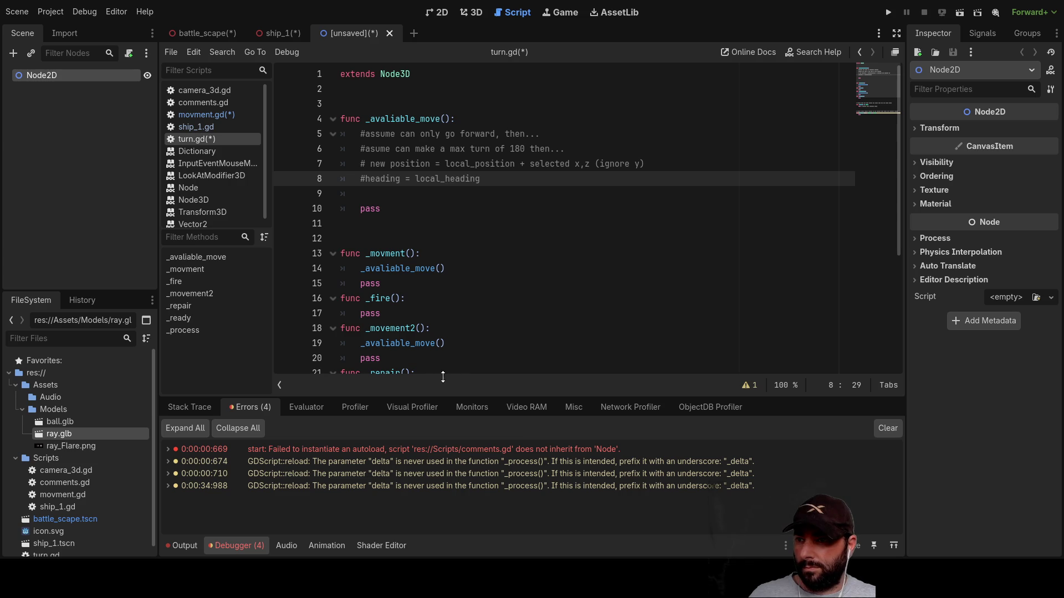
{"action": "key", "text": "ctrl+v"}
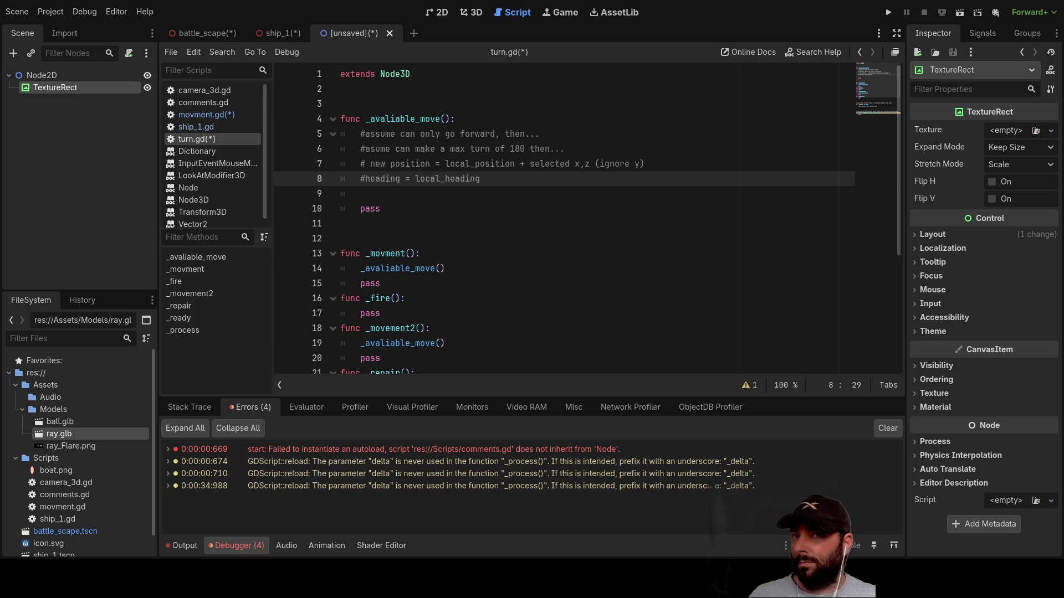
{"action": "mouse_move", "coordinate": [44, 471]}
{"action": "left_mouse_down"}
{"action": "mouse_move", "coordinate": [928, 177]}
{"action": "mouse_move", "coordinate": [1009, 95]}
{"action": "mouse_move", "coordinate": [1010, 131]}
{"action": "left_mouse_up"}
Position the boat image in the 2D view, then return to the script editor with Node2D selected
{"action": "left_click", "coordinate": [438, 13]}
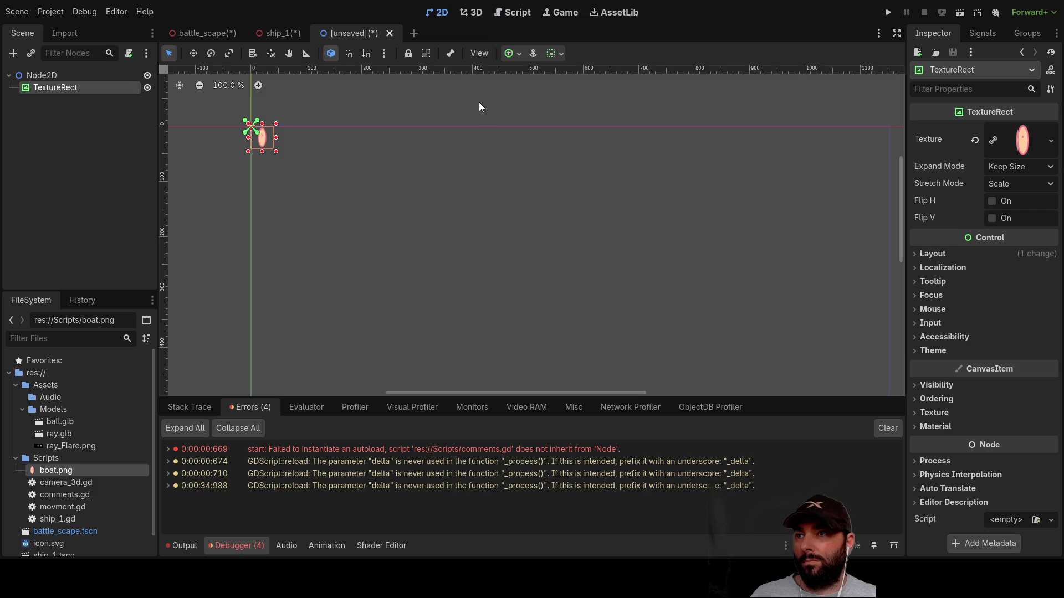
{"action": "scroll", "coordinate": [314, 177], "scroll_direction": "left", "scroll_amount": 5}
{"action": "scroll", "coordinate": [582, 195], "scroll_direction": "up", "scroll_amount": 3}
{"action": "scroll", "coordinate": [575, 254], "scroll_direction": "right", "scroll_amount": 1}
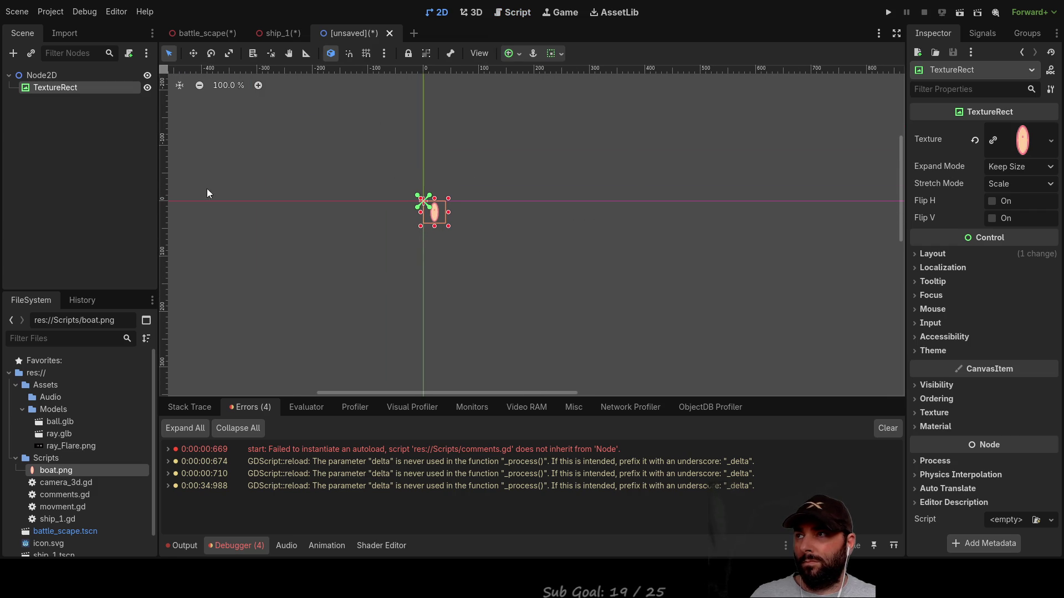
{"action": "left_click", "coordinate": [58, 75]}
{"action": "left_click", "coordinate": [62, 87]}
{"action": "scroll", "coordinate": [497, 242], "scroll_direction": "up", "scroll_amount": 5}
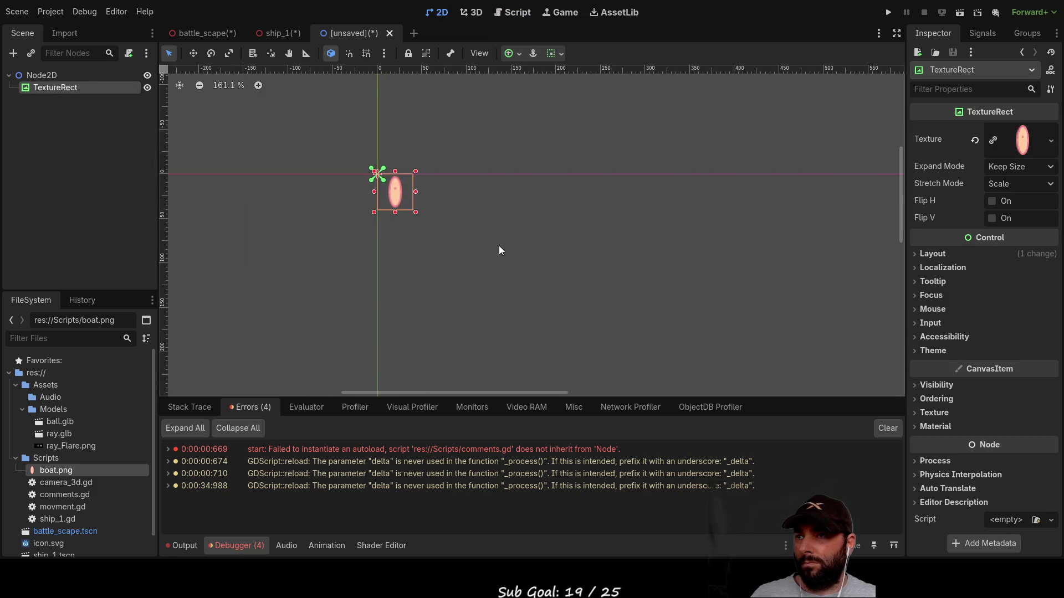
{"action": "left_click_drag", "start_coordinate": [546, 230], "coordinate": [696, 290]}
{"action": "mouse_move", "coordinate": [536, 250]}
{"action": "left_mouse_down"}
{"action": "mouse_move", "coordinate": [510, 123]}
{"action": "mouse_move", "coordinate": [563, 241]}
{"action": "mouse_move", "coordinate": [546, 258]}
{"action": "left_mouse_up"}
{"action": "left_click", "coordinate": [517, 17]}
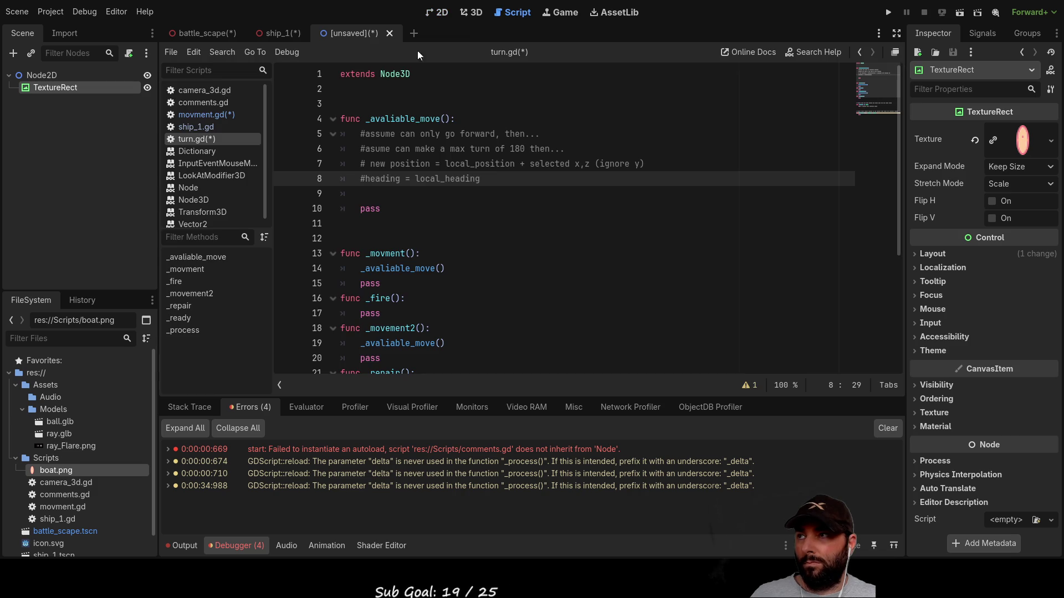
{"action": "left_click", "coordinate": [88, 75]}
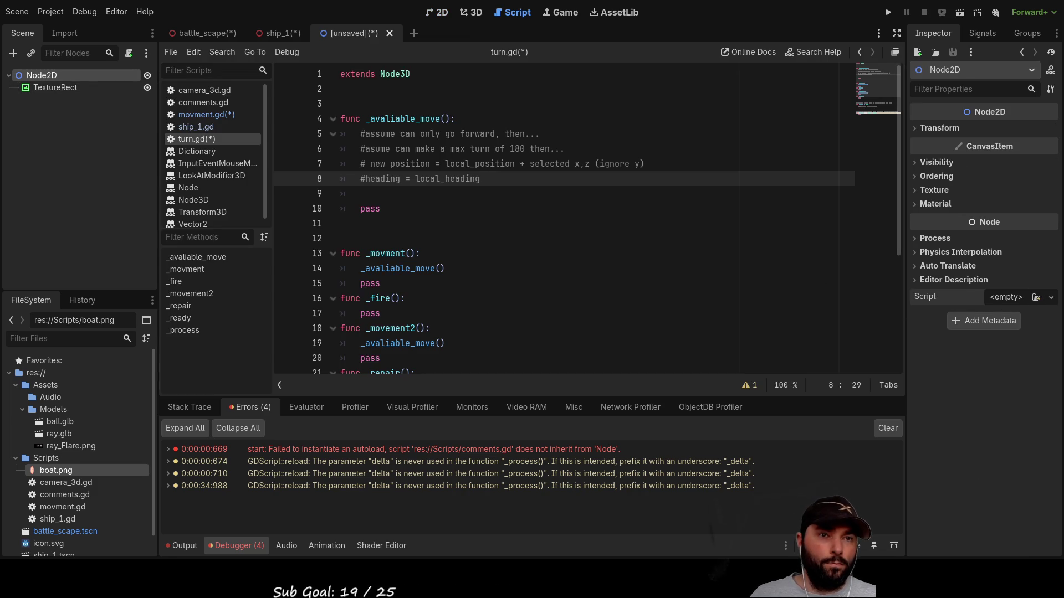
Attach a new node_2d.gd script to Node2D and add blank lines inside _process
{"action": "left_click", "coordinate": [471, 389]}
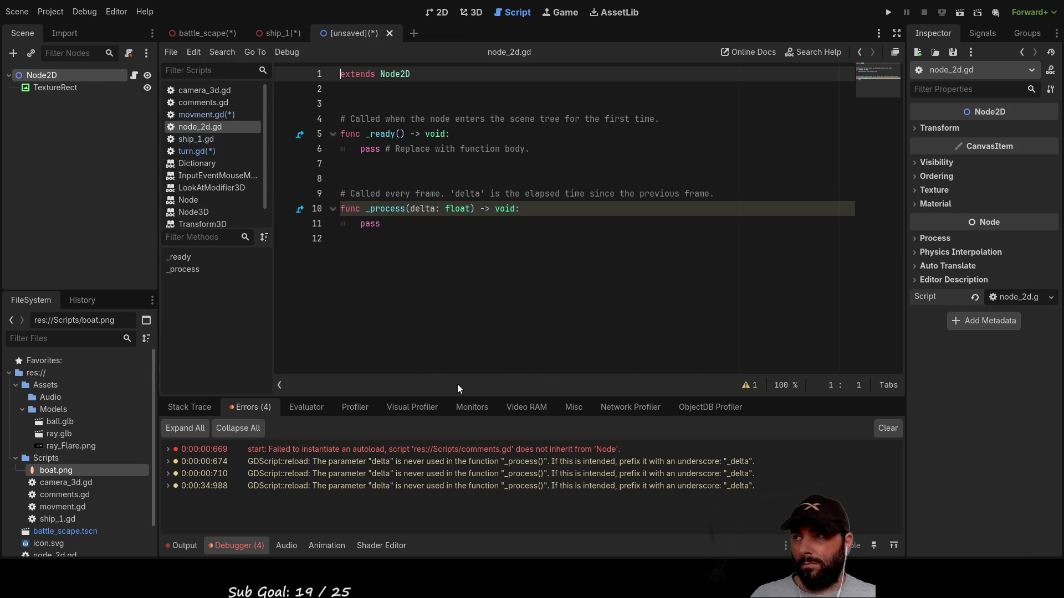
{"action": "left_click", "coordinate": [350, 105]}
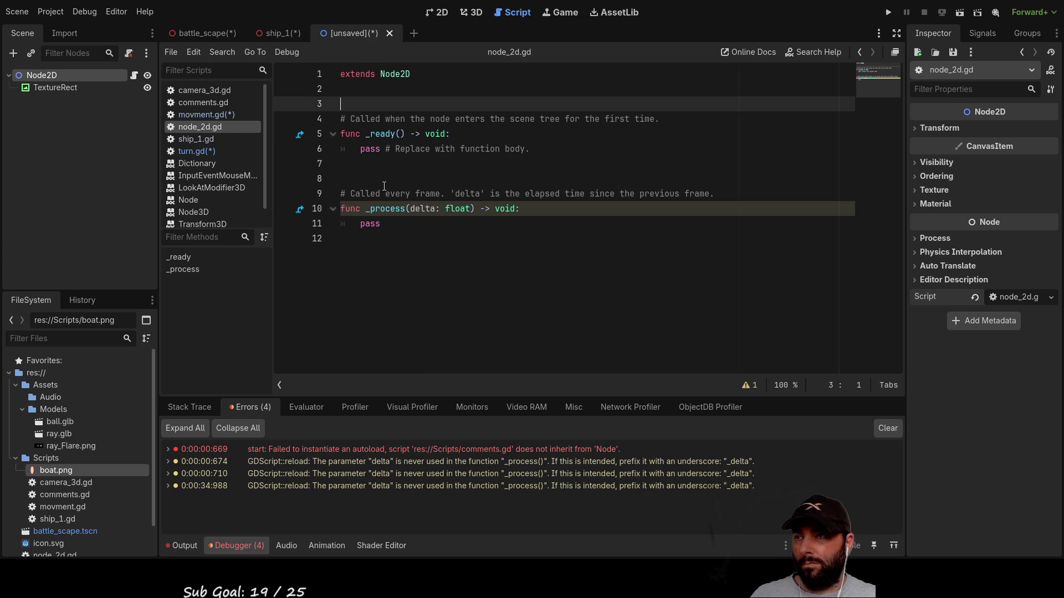
{"action": "key", "text": "Return"}
{"action": "key", "text": "Return"}
{"action": "key", "text": "Return"}
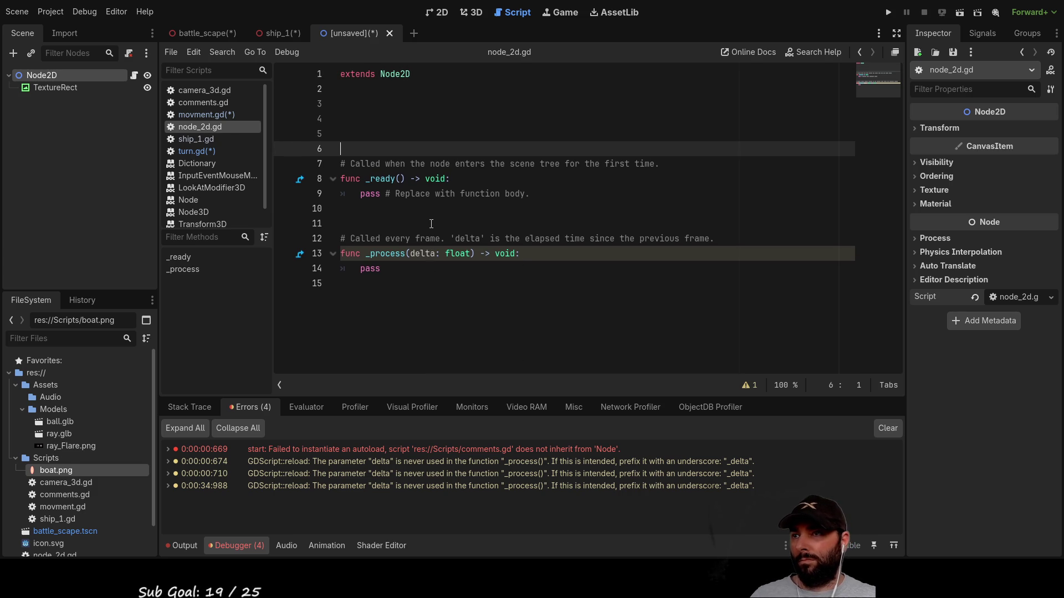
{"action": "key", "text": "Down"}
{"action": "key", "text": "Down"}
{"action": "key", "text": "Down"}
{"action": "key", "text": "Down"}
{"action": "key", "text": "Return"}
{"action": "key", "text": "Return"}
{"action": "key", "text": "Return"}
{"action": "key", "text": "Up"}
{"action": "key", "text": "Up"}
{"action": "key", "text": "Up"}
{"action": "key", "text": "Tab"}
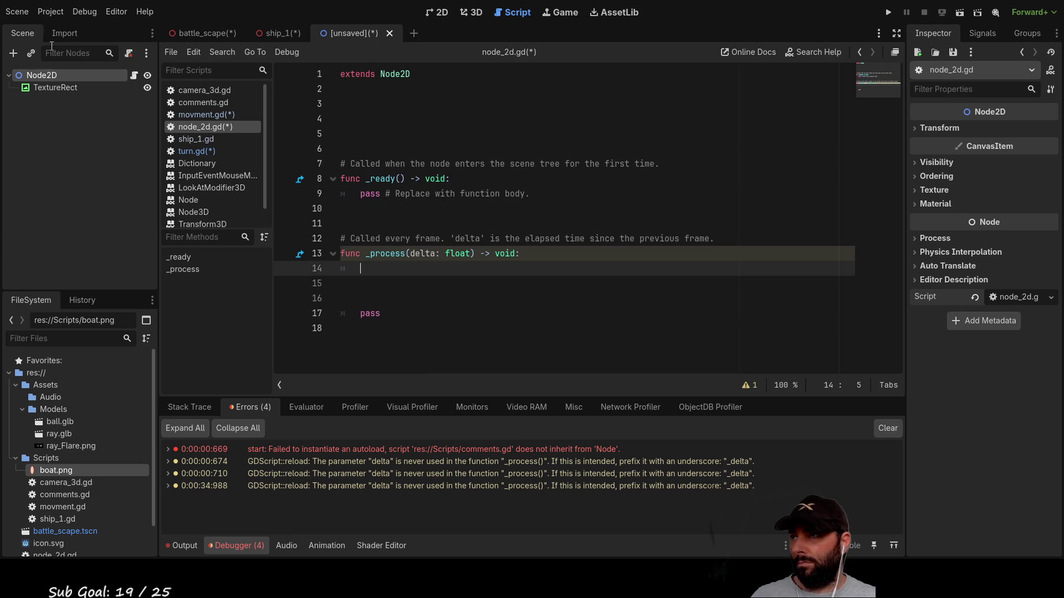
Write $TextureRect.rotation on line 14 of _process
{"action": "mouse_move", "coordinate": [51, 86]}
{"action": "left_mouse_down"}
{"action": "mouse_move", "coordinate": [427, 277]}
{"action": "mouse_move", "coordinate": [370, 272]}
{"action": "left_mouse_up"}
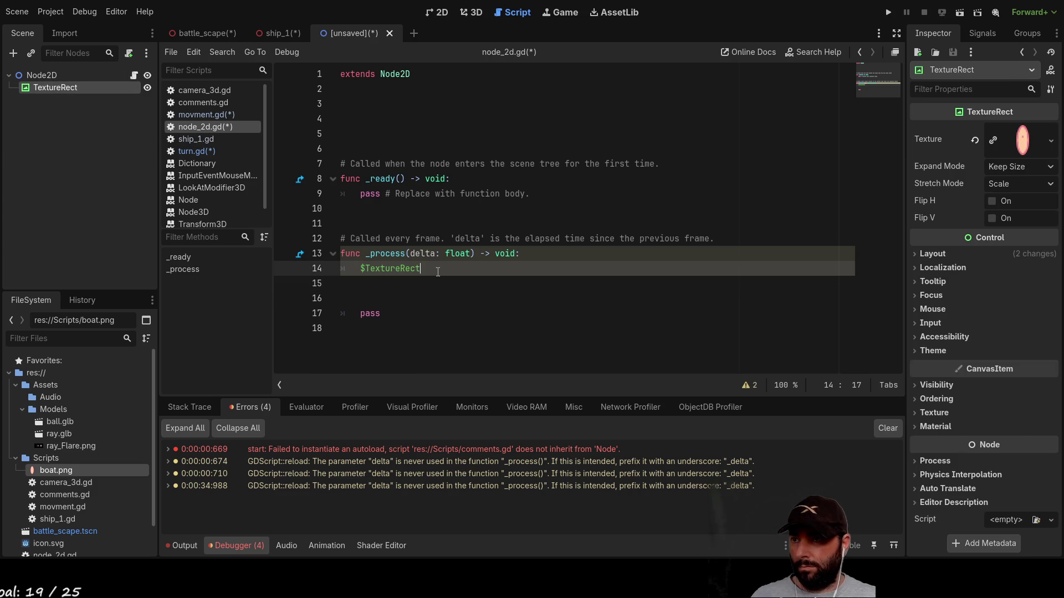
{"action": "type", "text": ".ro"}
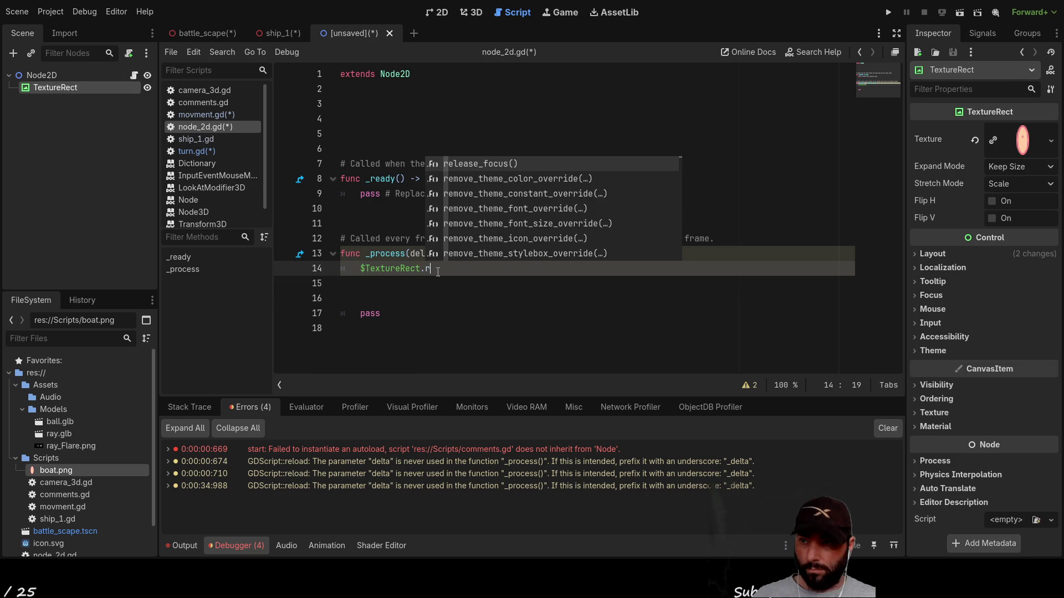
{"action": "key", "text": "Return"}
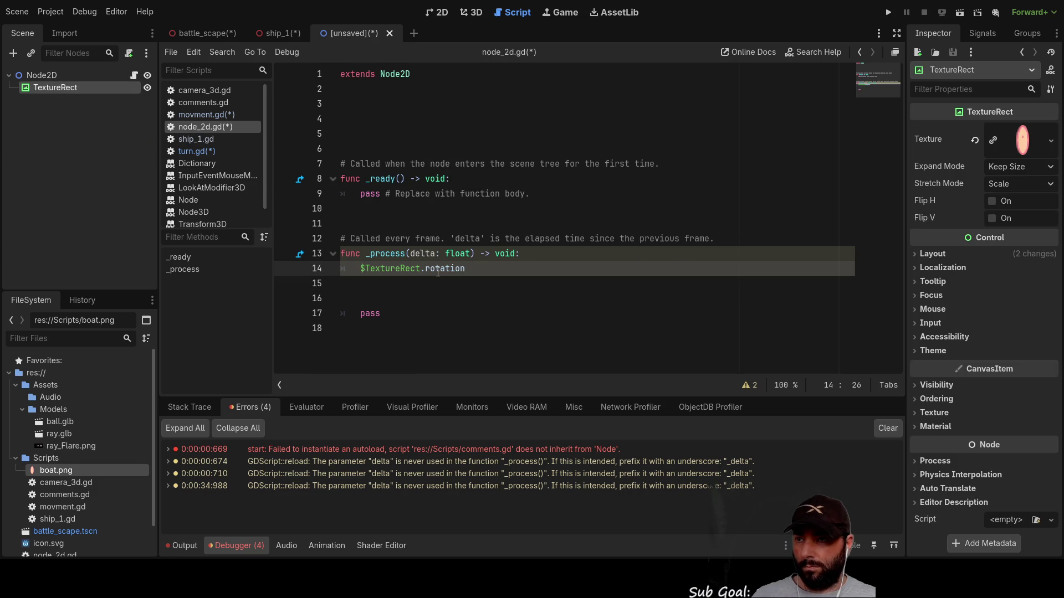
{"action": "type", "text": " ="}
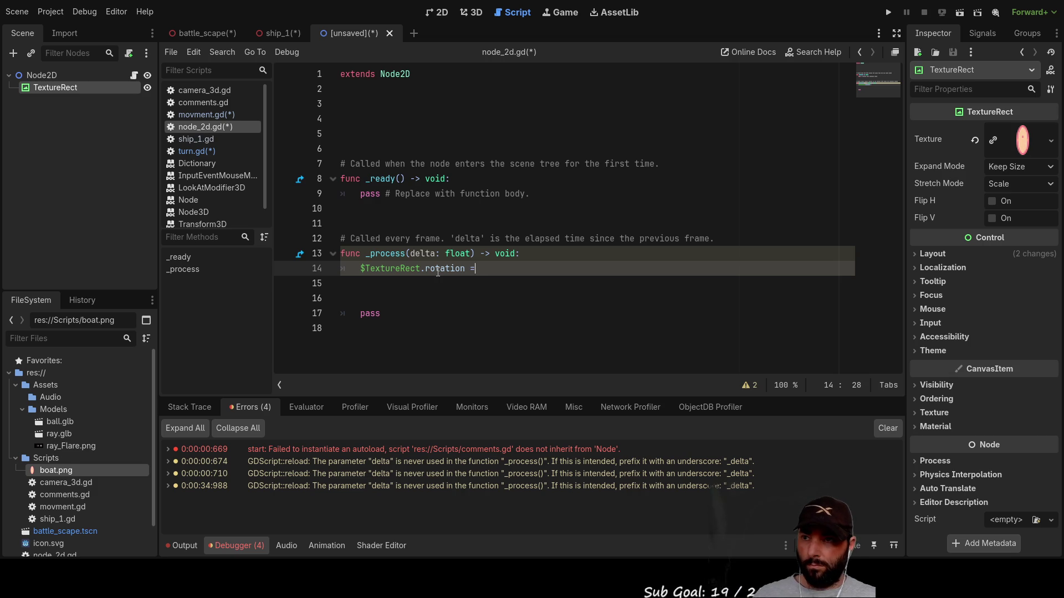
{"action": "key", "text": "BackSpace"}
{"action": "key", "text": "BackSpace"}
{"action": "key", "text": "BackSpace"}
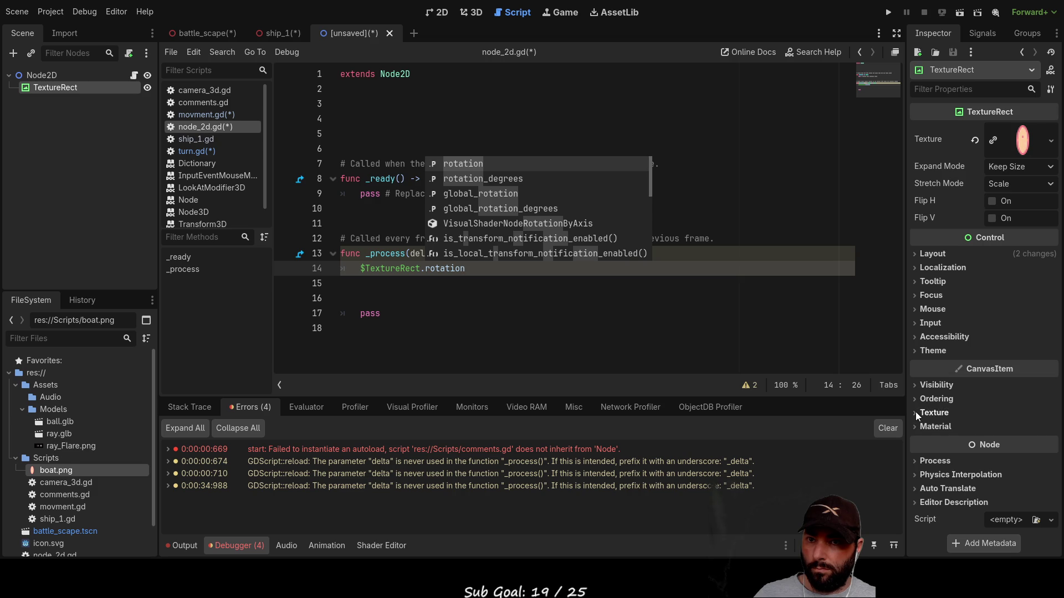
Inspect the TextureRect's Layout and Localization properties, then delete the TextureRect node
{"action": "left_click", "coordinate": [915, 254]}
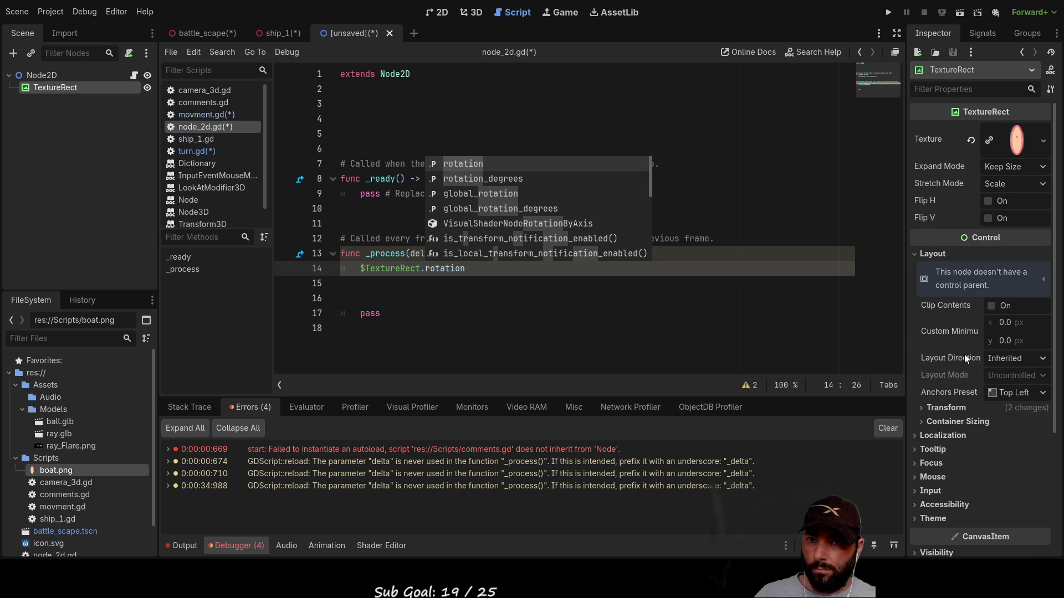
{"action": "left_click", "coordinate": [915, 253]}
{"action": "left_click", "coordinate": [916, 267]}
{"action": "left_click", "coordinate": [915, 267]}
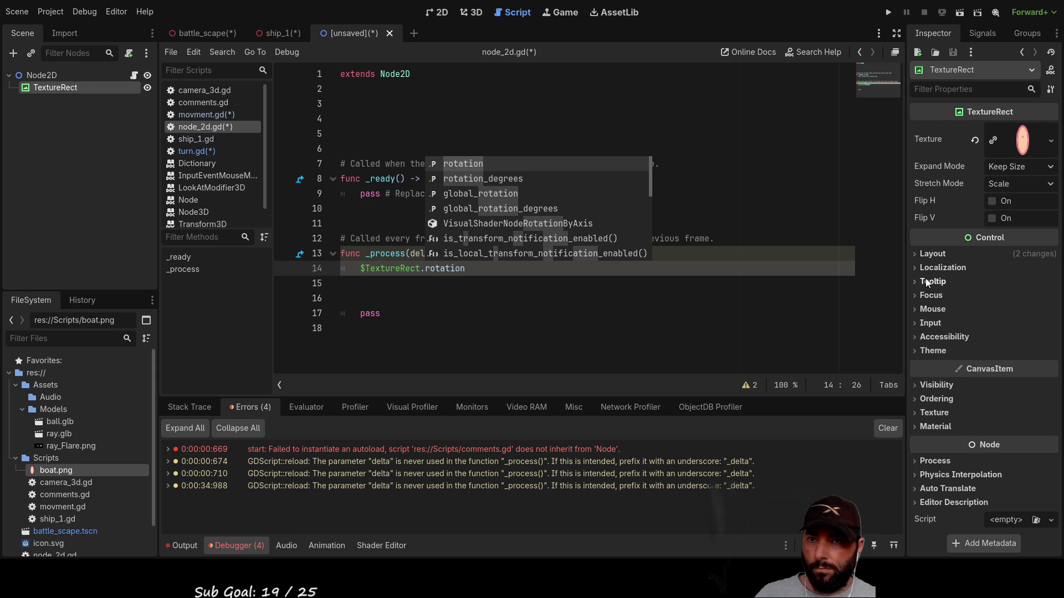
{"action": "left_click", "coordinate": [916, 257]}
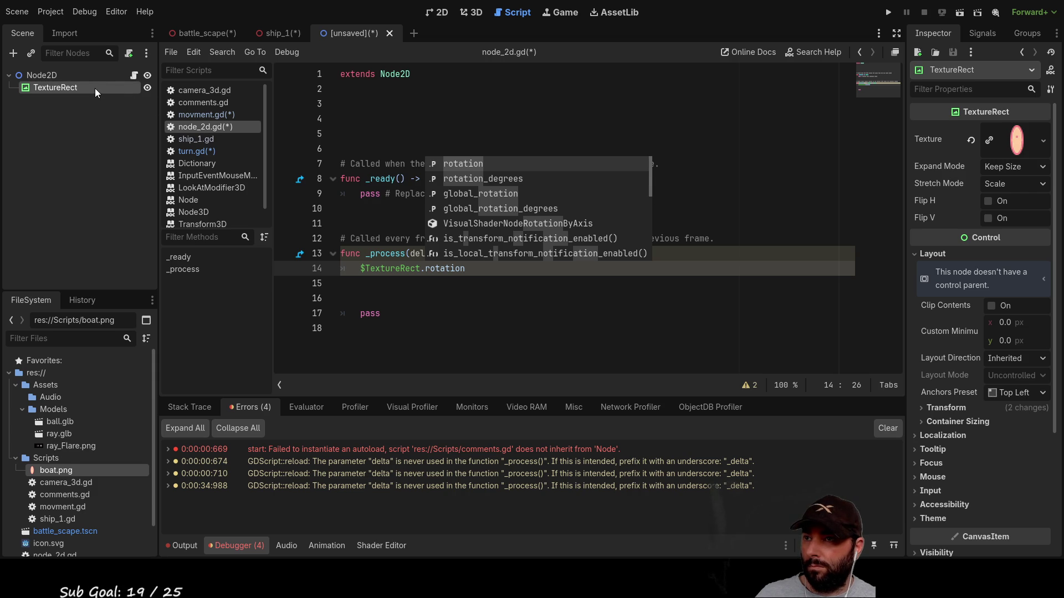
{"action": "left_click", "coordinate": [423, 283]}
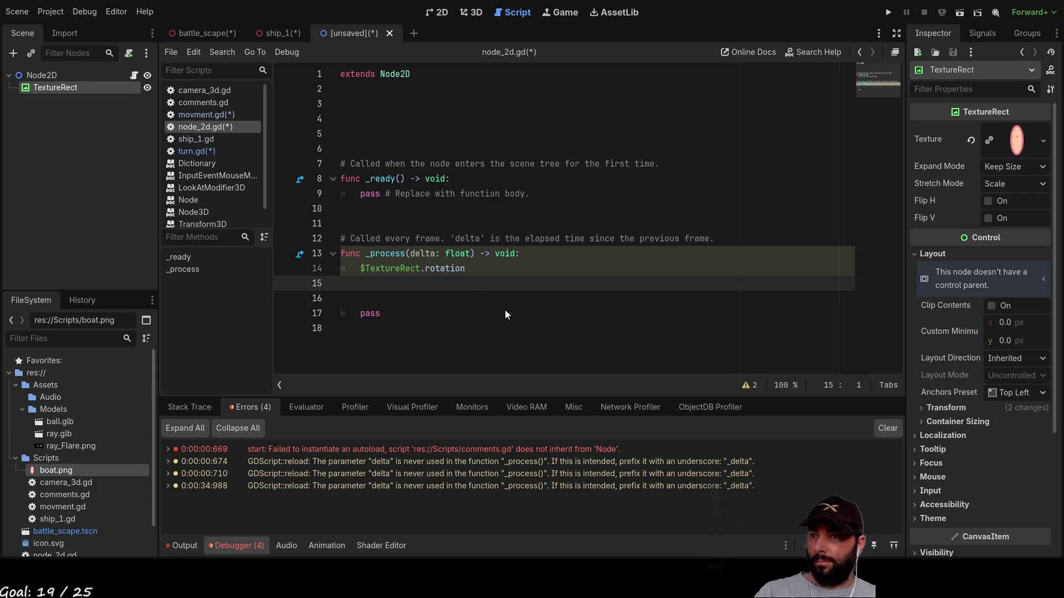
{"action": "key", "text": "Delete"}
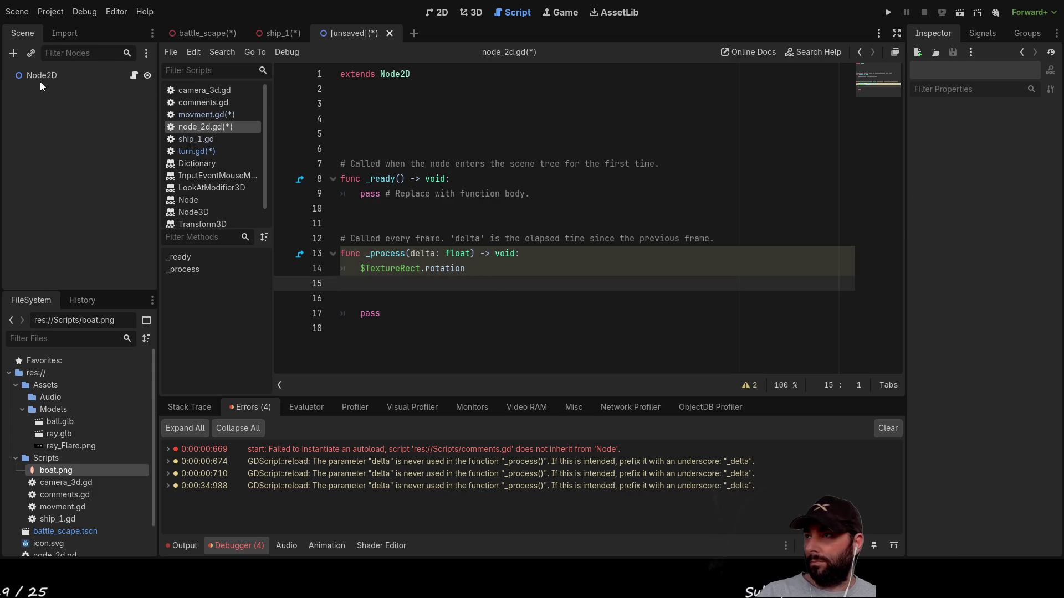
Give the Sprite2D the boat.png texture and drop a $Sprite2D reference onto line 15 of node_2d.gd
{"action": "left_click", "coordinate": [40, 76]}
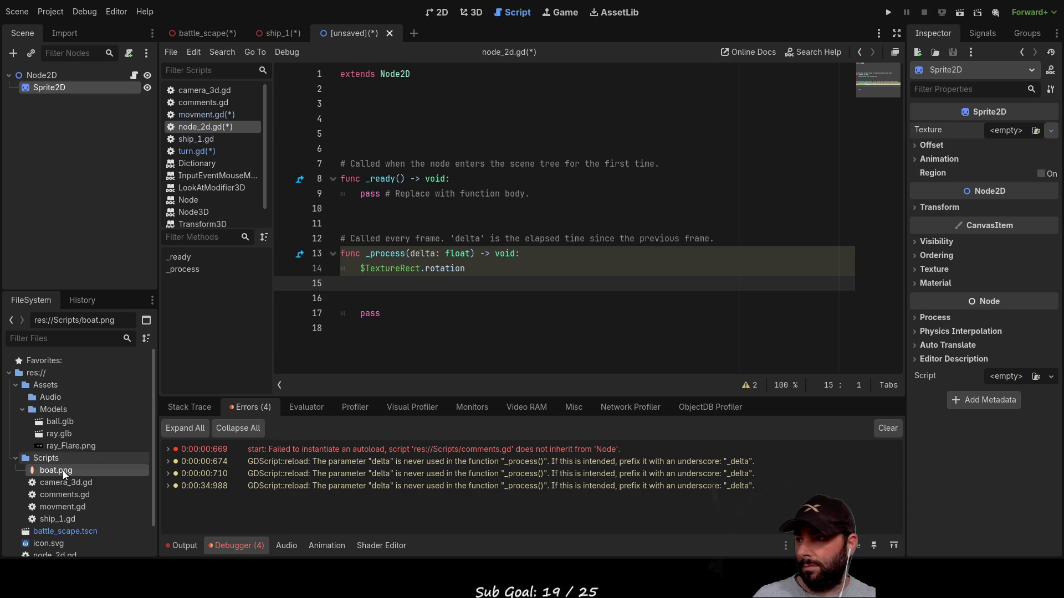
{"action": "mouse_move", "coordinate": [59, 470]}
{"action": "left_mouse_down"}
{"action": "mouse_move", "coordinate": [806, 216]}
{"action": "mouse_move", "coordinate": [1005, 131]}
{"action": "left_mouse_up"}
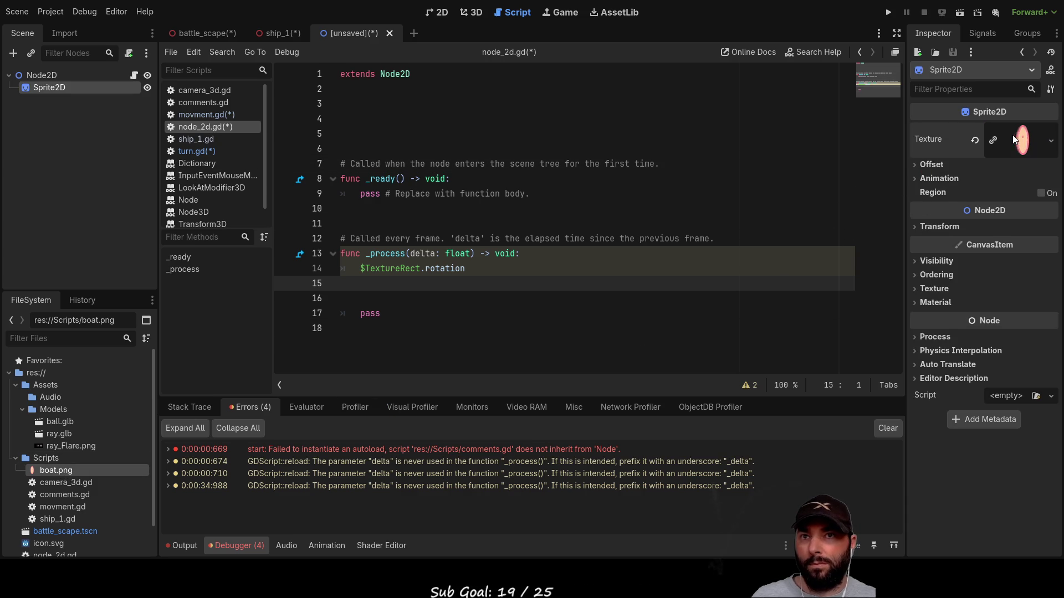
{"action": "left_click", "coordinate": [435, 12]}
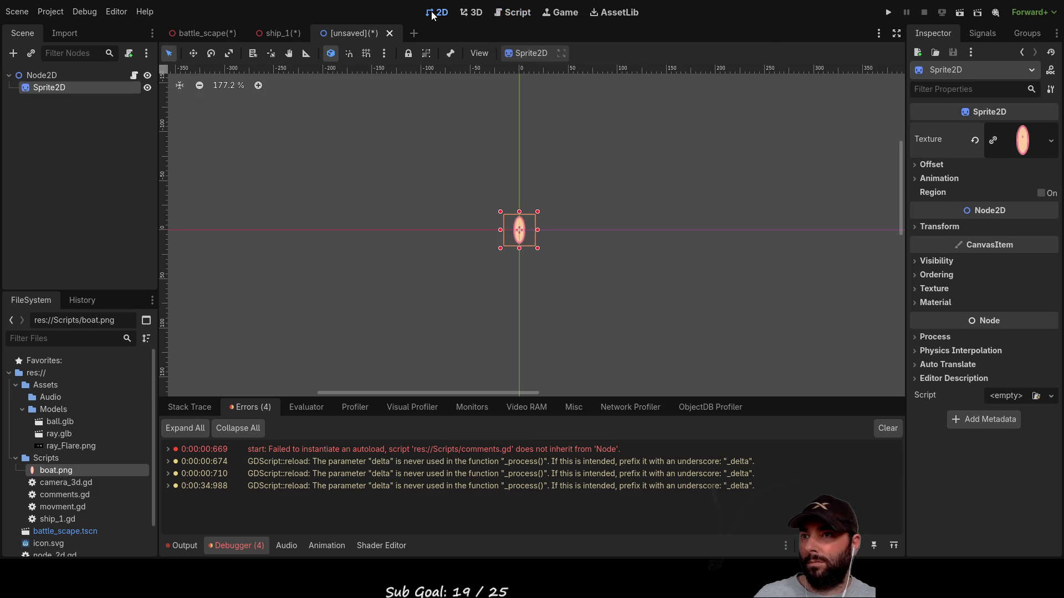
{"action": "left_click", "coordinate": [509, 13]}
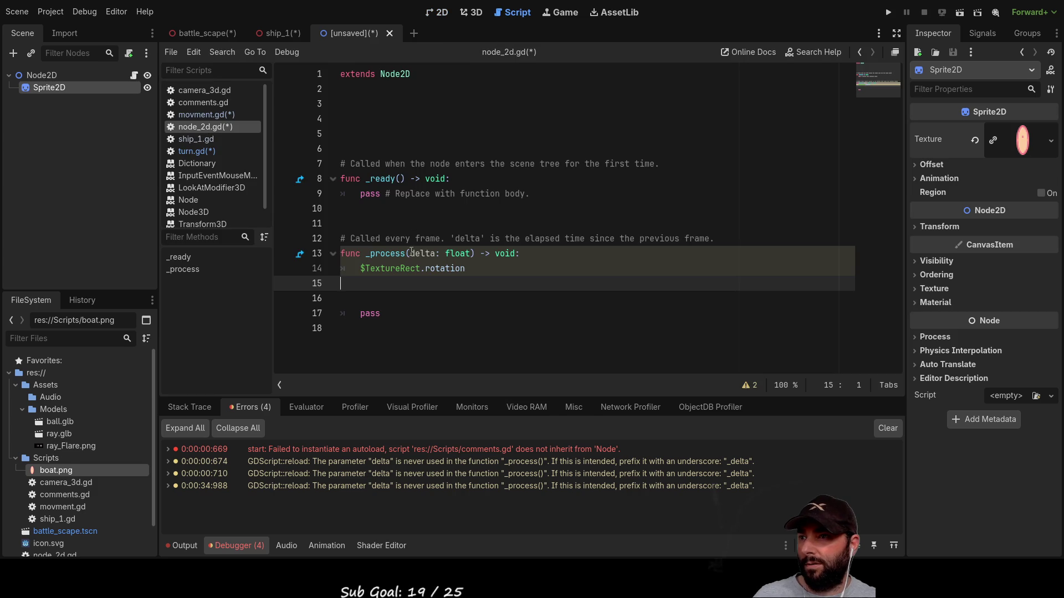
{"action": "mouse_move", "coordinate": [65, 88]}
{"action": "left_mouse_down"}
{"action": "mouse_move", "coordinate": [167, 140]}
{"action": "mouse_move", "coordinate": [371, 287]}
{"action": "mouse_move", "coordinate": [342, 282]}
{"action": "left_mouse_up"}
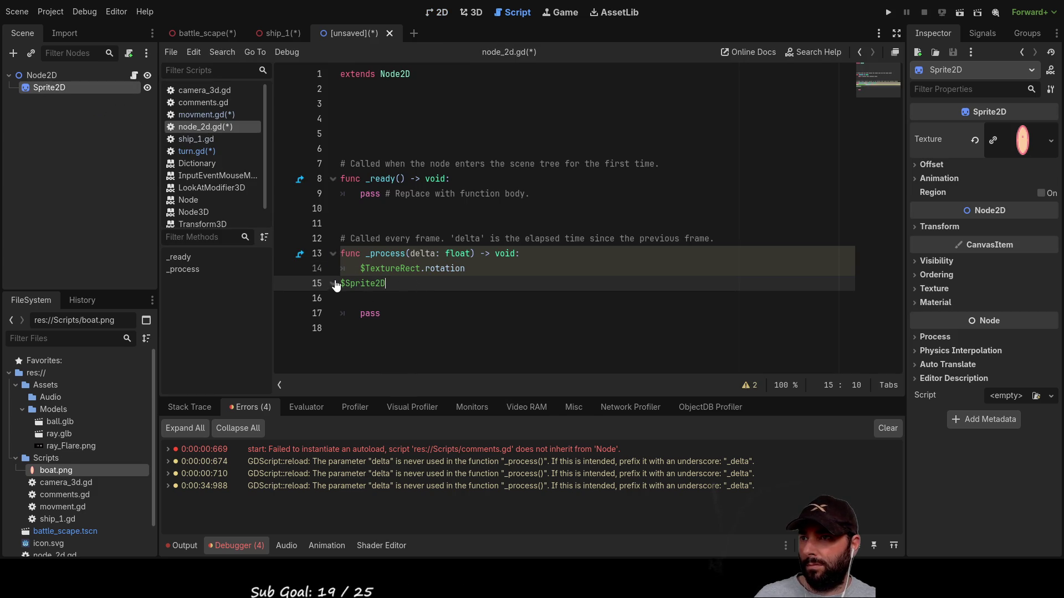
Indent line 15 and extend it to '$Sprite2D.rotation ='
{"action": "left_click", "coordinate": [340, 283]}
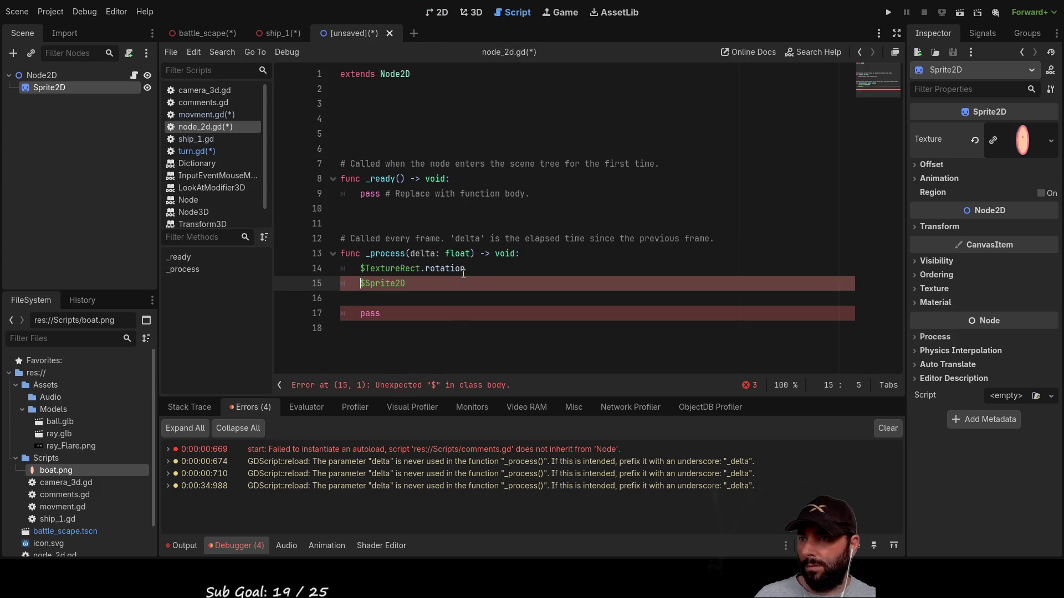
{"action": "key", "text": "Tab"}
{"action": "left_click", "coordinate": [429, 283]}
{"action": "type", "text": ".rot"}
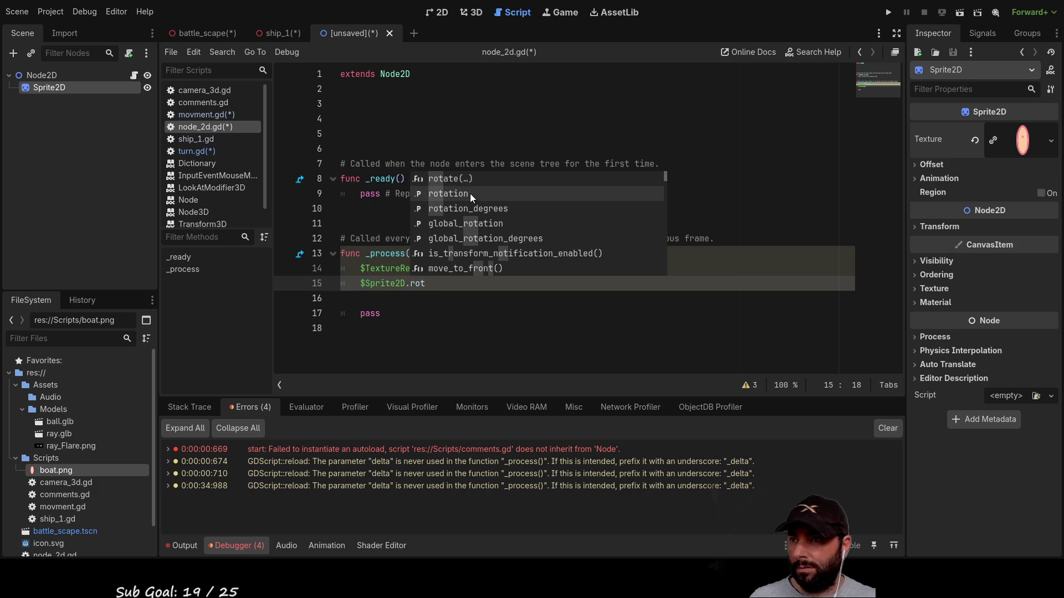
{"action": "left_click", "coordinate": [459, 197]}
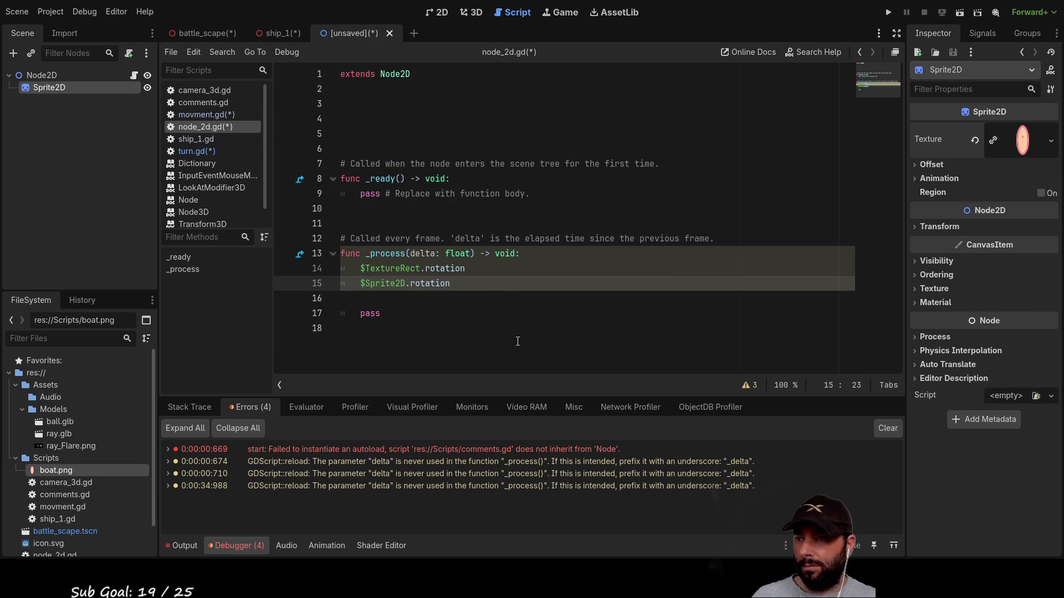
{"action": "type", "text": " ="}
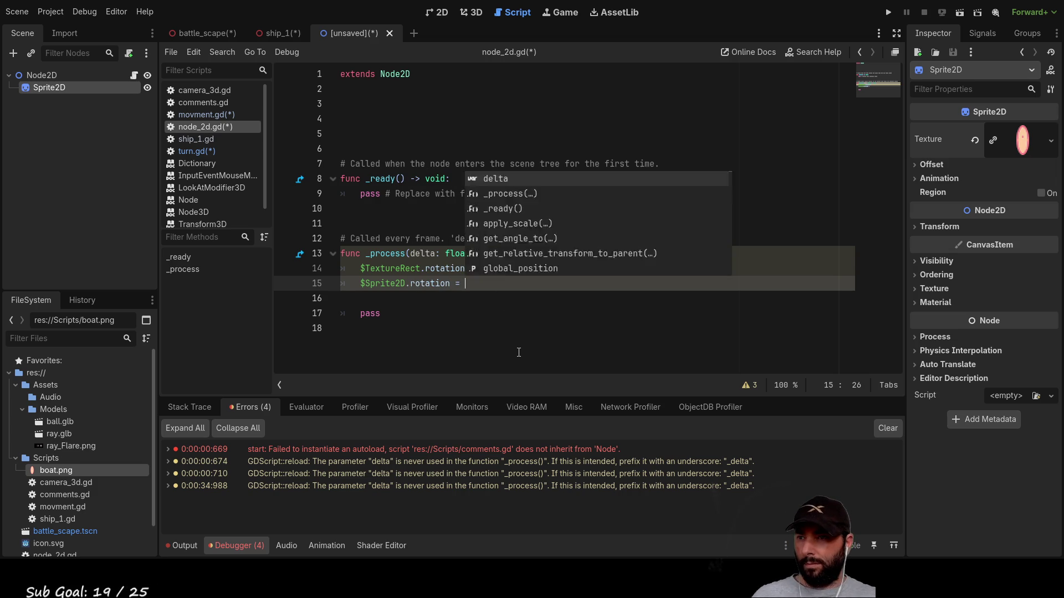
{"action": "key", "text": "Escape"}
{"action": "key", "text": "Down"}
{"action": "key", "text": "Down"}
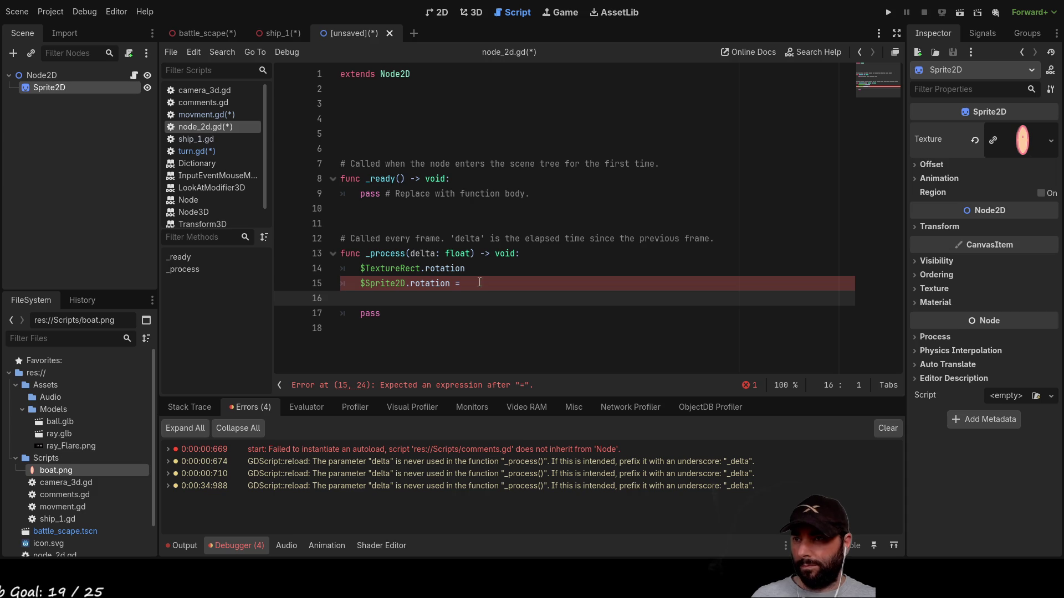
Cut the old $TextureRect.rotation line from _process
{"action": "left_click_drag", "start_coordinate": [484, 270], "coordinate": [313, 276]}
{"action": "key", "text": "ctrl+x"}
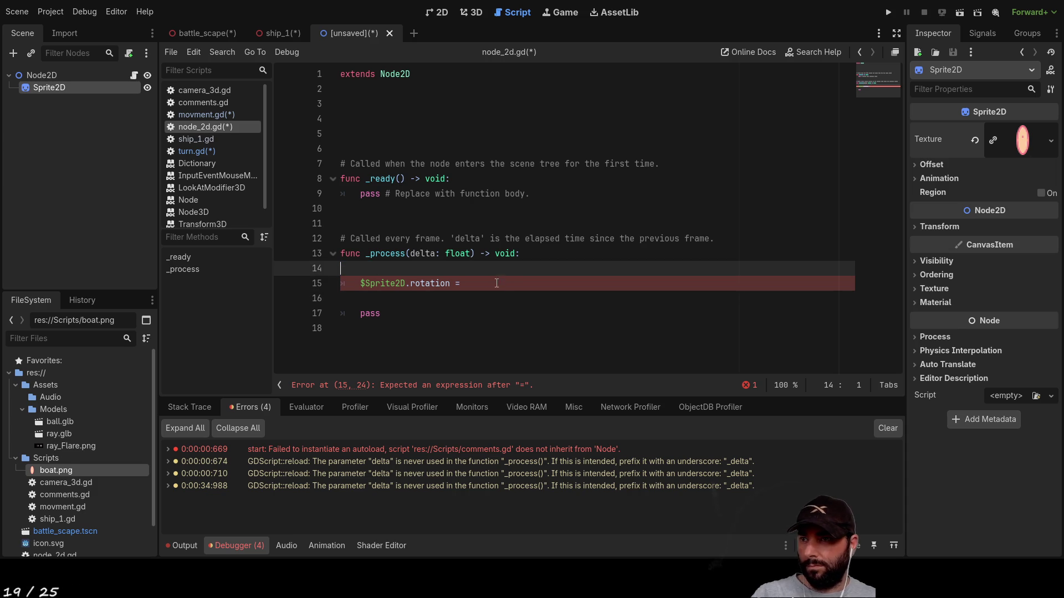
{"action": "left_click", "coordinate": [484, 288]}
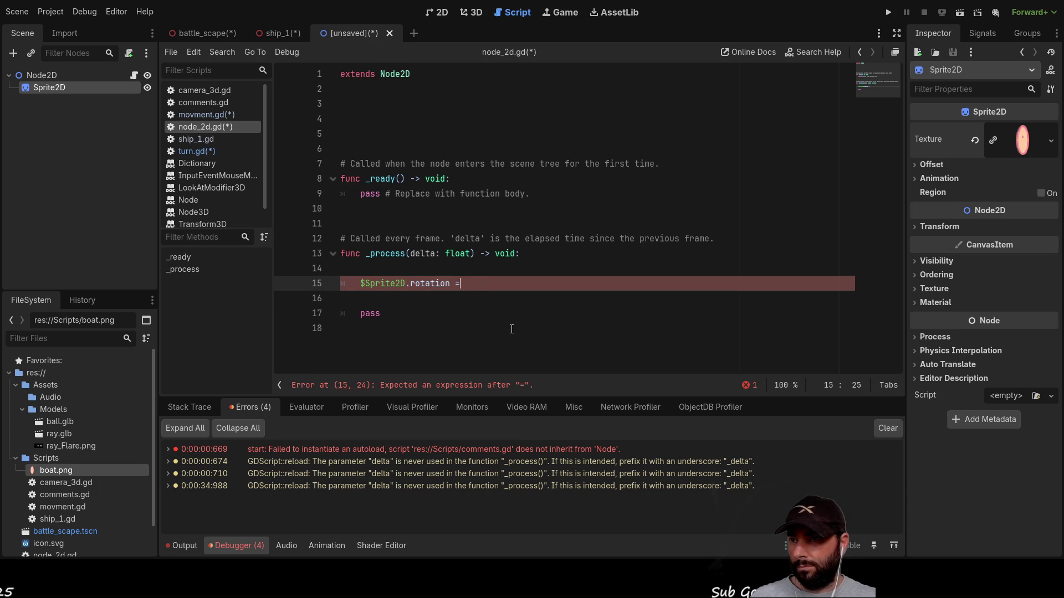
{"action": "key", "text": "ctrl+space"}
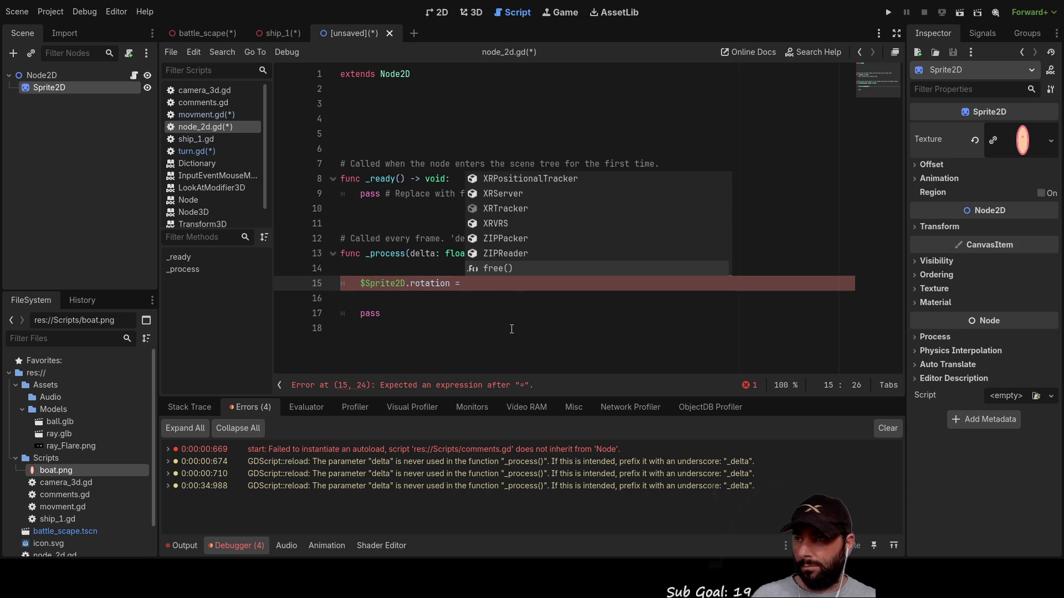
{"action": "left_click", "coordinate": [353, 110]}
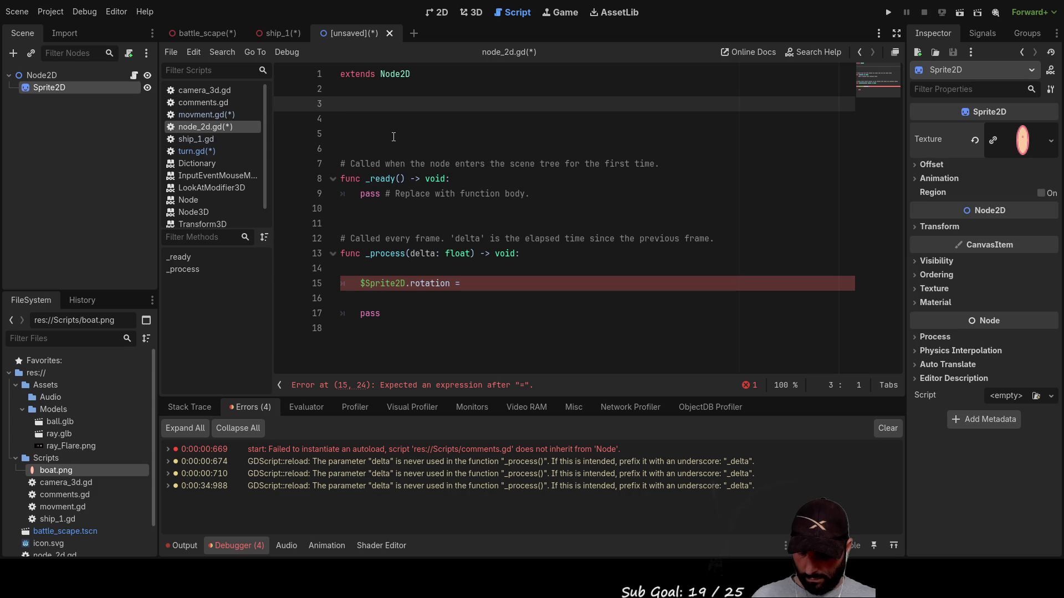
Start the unfinished 'var turnrate =' line in node_2d.gd, then show the boat sprite in the 2D view
{"action": "type", "text": "varturnra"}
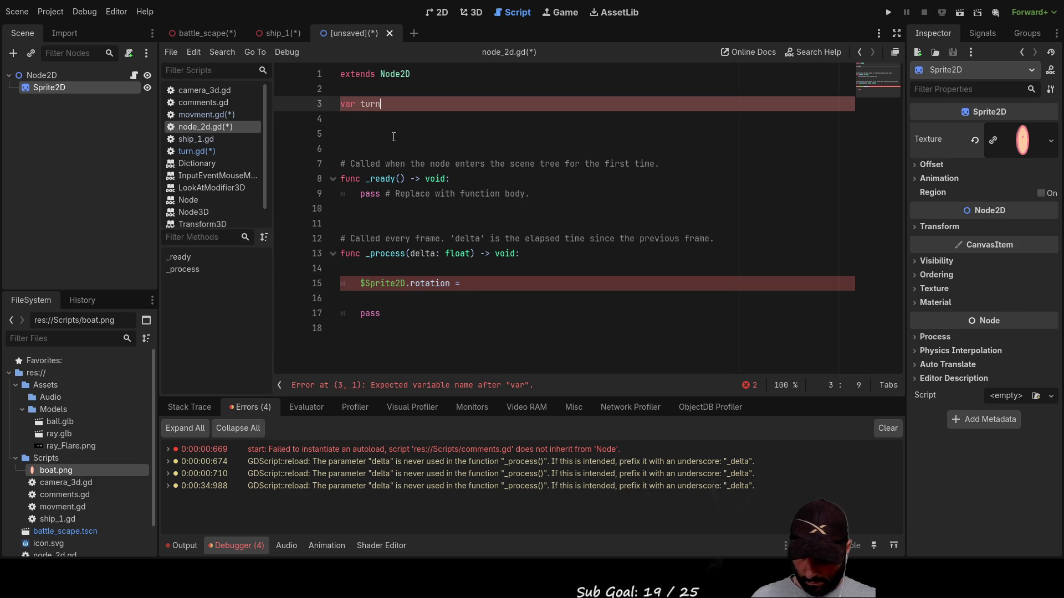
{"action": "type", "text": "te"}
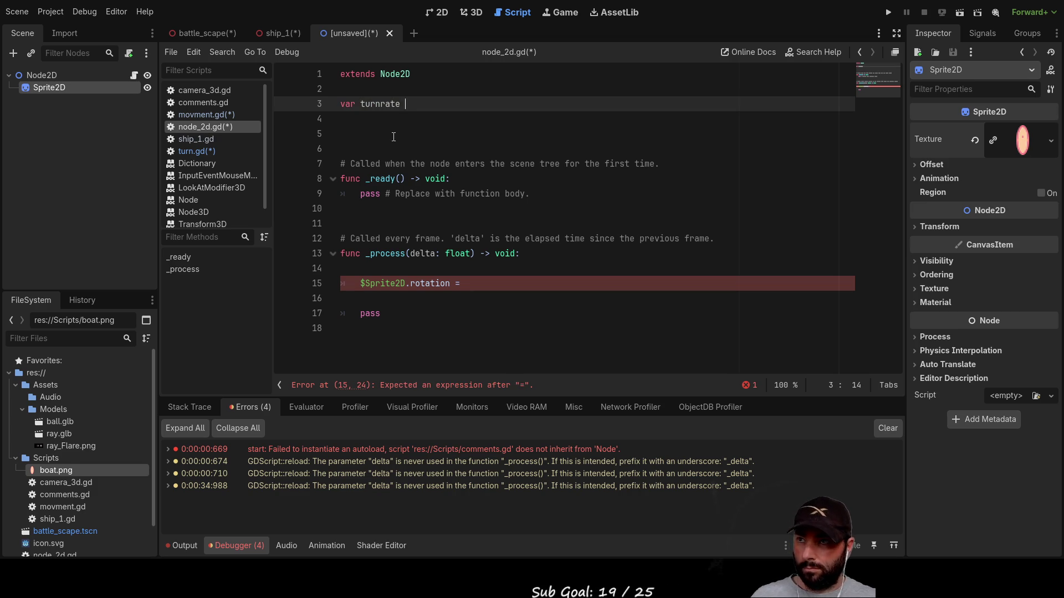
{"action": "type", "text": " ="}
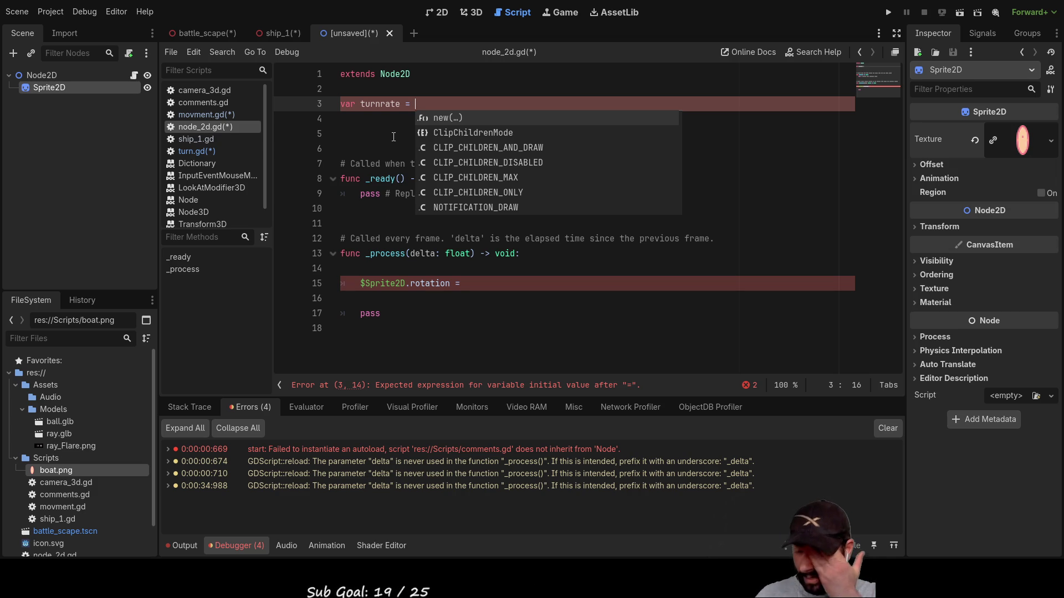
{"action": "left_click", "coordinate": [443, 16]}
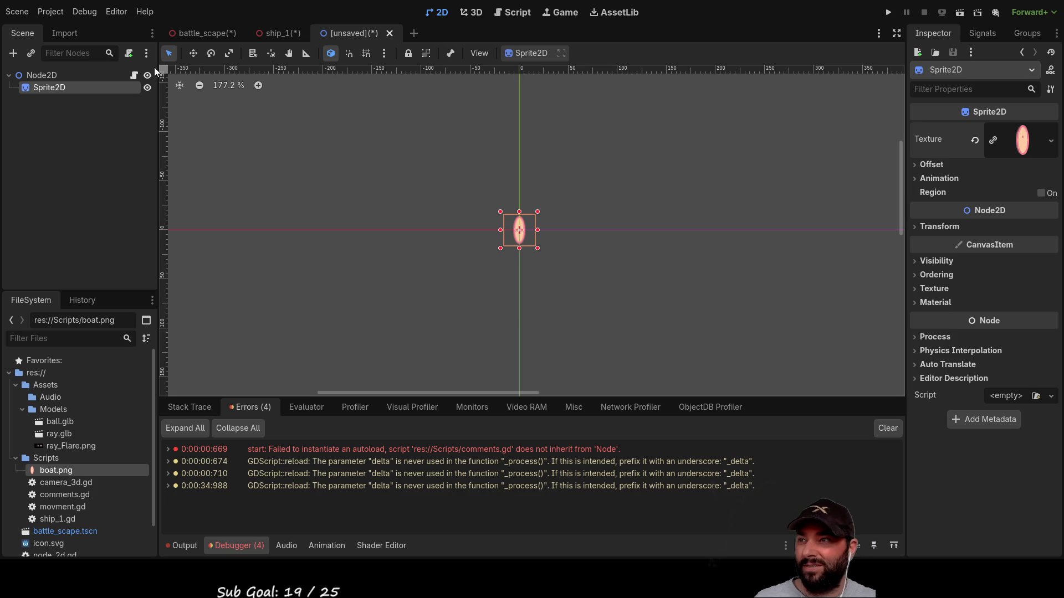
In the battle_scape scene, orbit and zoom the 3D view to inspect the Turn node from the left
{"action": "left_click", "coordinate": [203, 33]}
{"action": "mouse_move", "coordinate": [533, 159]}
{"action": "left_mouse_down"}
{"action": "mouse_move", "coordinate": [616, 218]}
{"action": "mouse_move", "coordinate": [677, 158]}
{"action": "mouse_move", "coordinate": [735, 156]}
{"action": "mouse_move", "coordinate": [471, 175]}
{"action": "left_mouse_up"}
{"action": "mouse_move", "coordinate": [328, 195]}
{"action": "left_mouse_down"}
{"action": "mouse_move", "coordinate": [574, 165]}
{"action": "mouse_move", "coordinate": [664, 177]}
{"action": "mouse_move", "coordinate": [582, 226]}
{"action": "mouse_move", "coordinate": [734, 263]}
{"action": "mouse_move", "coordinate": [618, 225]}
{"action": "mouse_move", "coordinate": [509, 222]}
{"action": "mouse_move", "coordinate": [593, 245]}
{"action": "mouse_move", "coordinate": [462, 225]}
{"action": "mouse_move", "coordinate": [296, 274]}
{"action": "mouse_move", "coordinate": [580, 276]}
{"action": "left_mouse_up"}
{"action": "scroll", "coordinate": [617, 226], "scroll_direction": "down", "scroll_amount": 3}
{"action": "scroll", "coordinate": [547, 235], "scroll_direction": "down", "scroll_amount": 5}
{"action": "scroll", "coordinate": [577, 274], "scroll_direction": "up", "scroll_amount": 6}
{"action": "scroll", "coordinate": [529, 252], "scroll_direction": "up", "scroll_amount": 3}
{"action": "left_click_drag", "start_coordinate": [530, 253], "coordinate": [527, 257]}
{"action": "scroll", "coordinate": [527, 257], "scroll_direction": "down", "scroll_amount": 10}
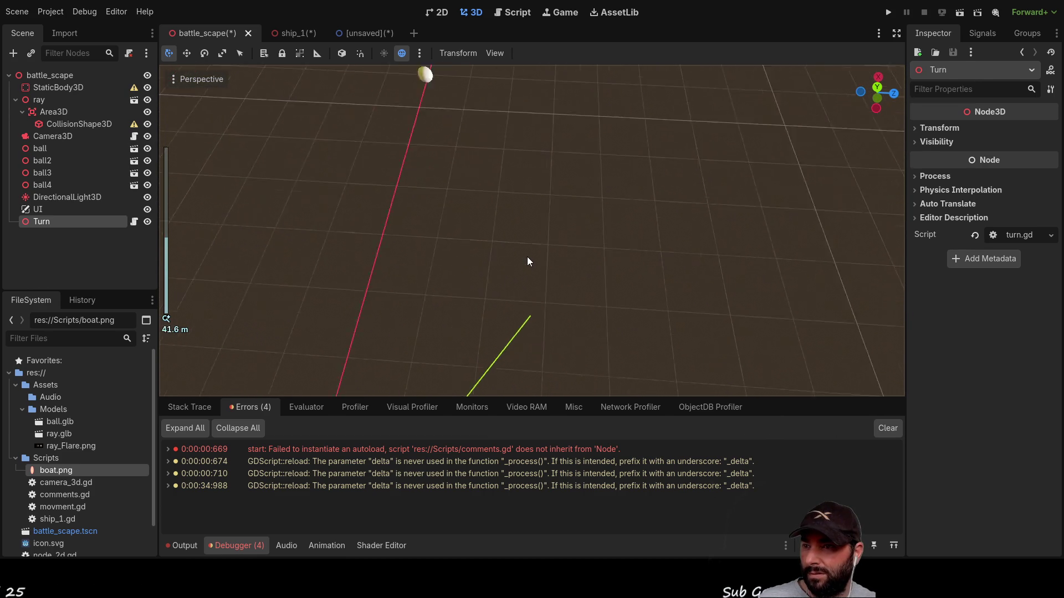
{"action": "mouse_move", "coordinate": [542, 188]}
{"action": "left_mouse_down"}
{"action": "mouse_move", "coordinate": [563, 199]}
{"action": "mouse_move", "coordinate": [580, 132]}
{"action": "mouse_move", "coordinate": [577, 195]}
{"action": "mouse_move", "coordinate": [623, 87]}
{"action": "mouse_move", "coordinate": [782, 96]}
{"action": "mouse_move", "coordinate": [653, 68]}
{"action": "mouse_move", "coordinate": [692, 98]}
{"action": "left_mouse_up"}
{"action": "scroll", "coordinate": [563, 199], "scroll_direction": "up", "scroll_amount": 4}
{"action": "mouse_move", "coordinate": [882, 101]}
{"action": "left_mouse_down"}
{"action": "mouse_move", "coordinate": [555, 228]}
{"action": "mouse_move", "coordinate": [690, 245]}
{"action": "mouse_move", "coordinate": [686, 257]}
{"action": "left_mouse_up"}
{"action": "left_click", "coordinate": [879, 103]}
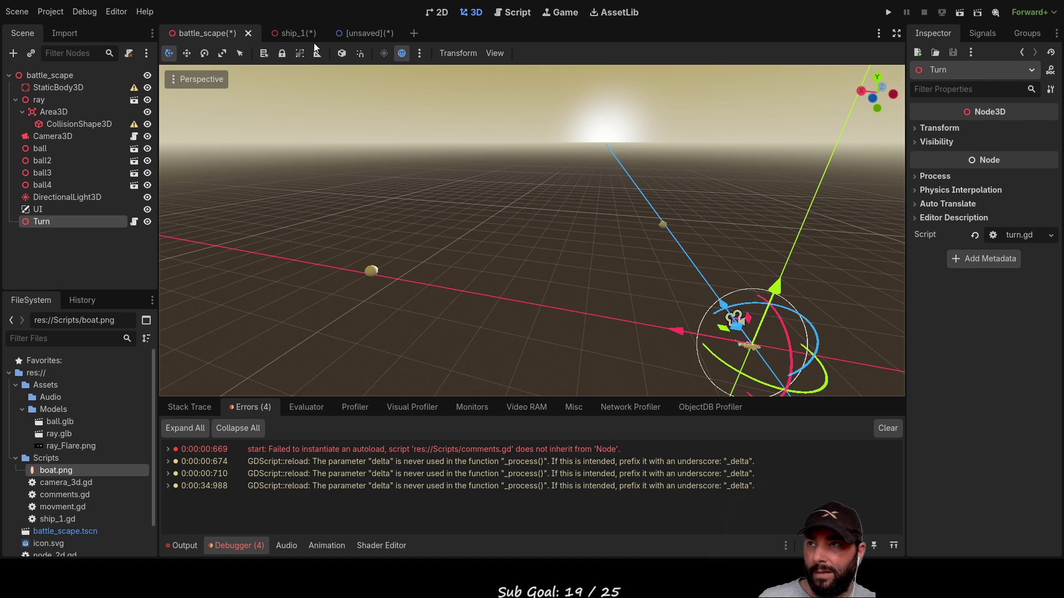
Return to the unsaved new scene's node_2d.gd script
{"action": "left_click", "coordinate": [438, 12]}
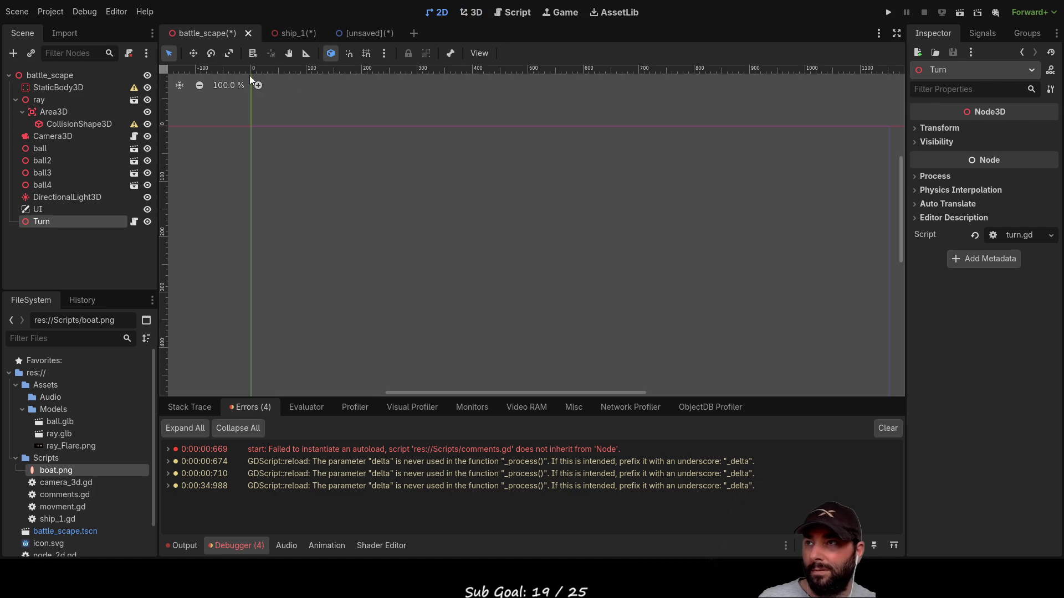
{"action": "left_click", "coordinate": [355, 33]}
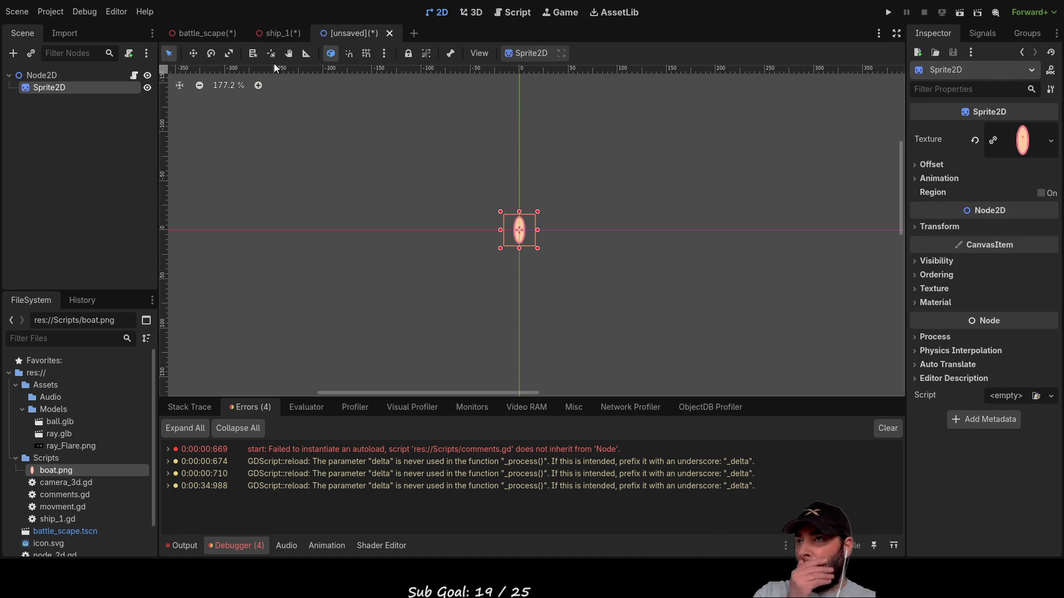
{"action": "left_click", "coordinate": [513, 12]}
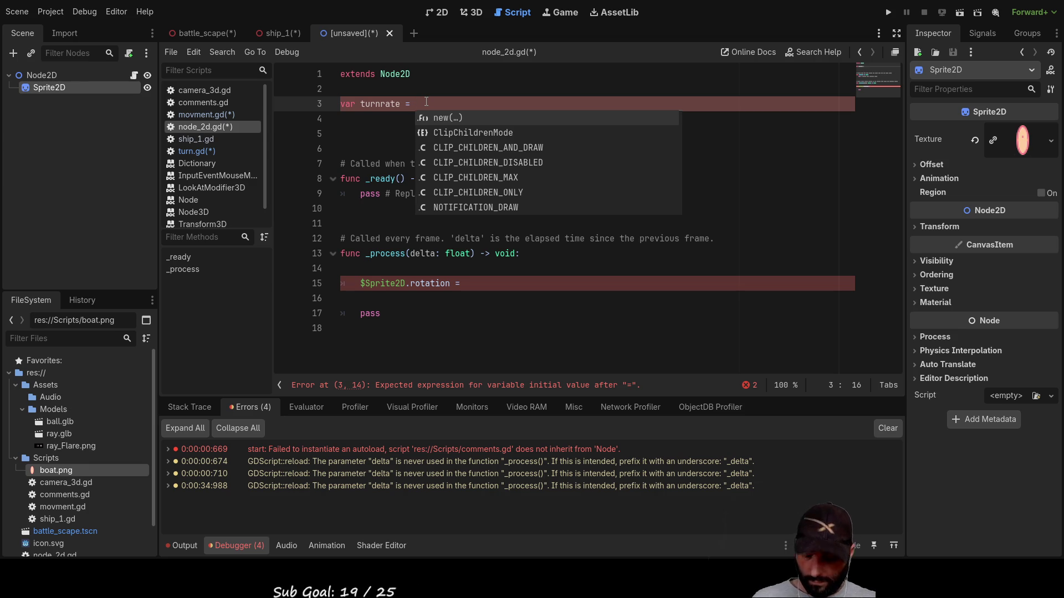
Set 'var turnrate = 30' and move the cursor to the end of the '$Sprite2D.rotation =' line
{"action": "type", "text": "30"}
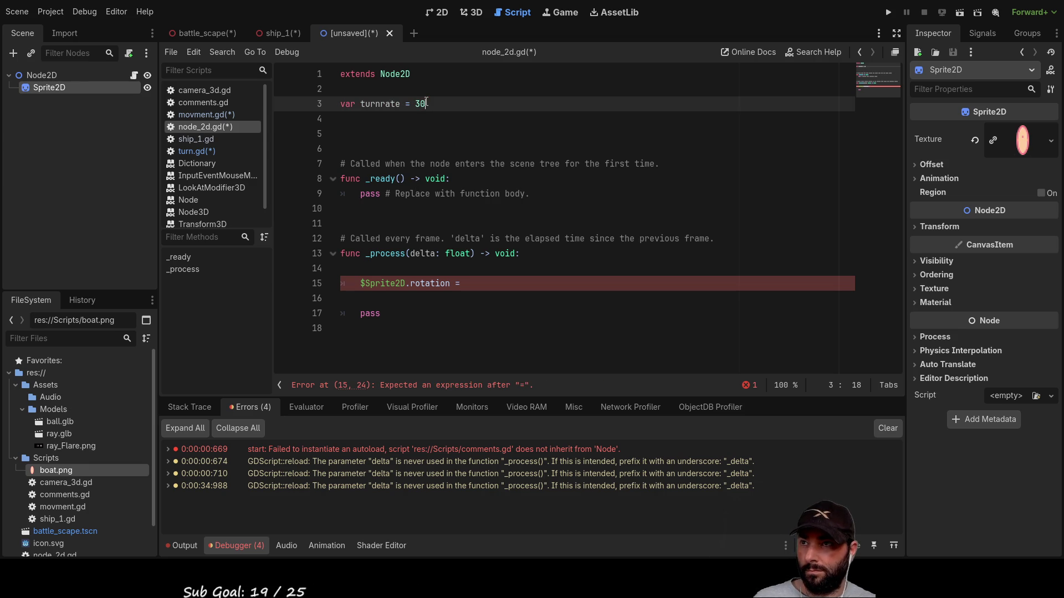
{"action": "key", "text": "Down"}
{"action": "key", "text": "Down"}
{"action": "key", "text": "Down"}
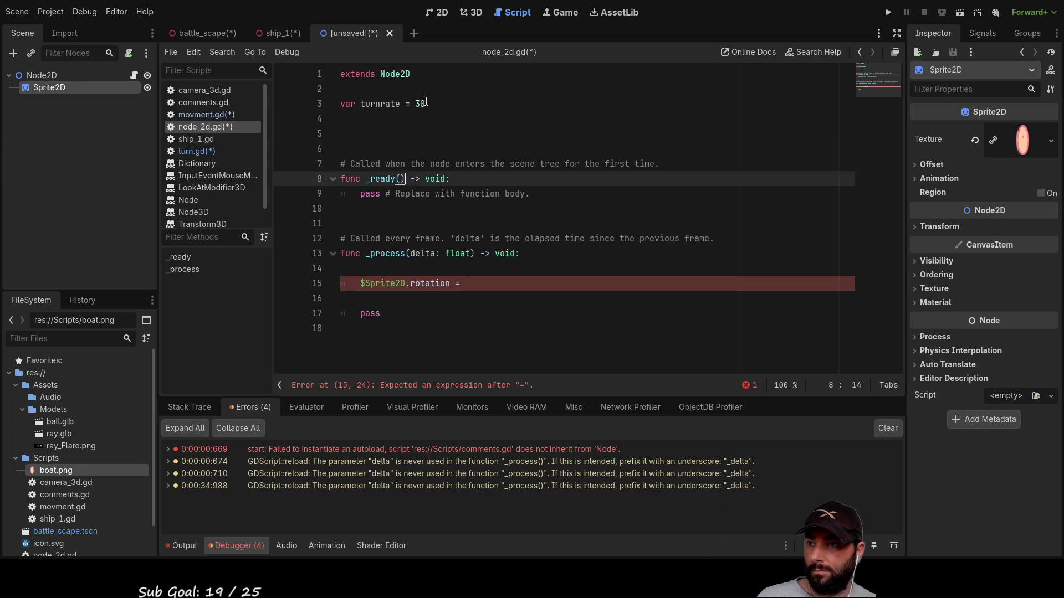
{"action": "key", "text": "Down"}
{"action": "key", "text": "End"}
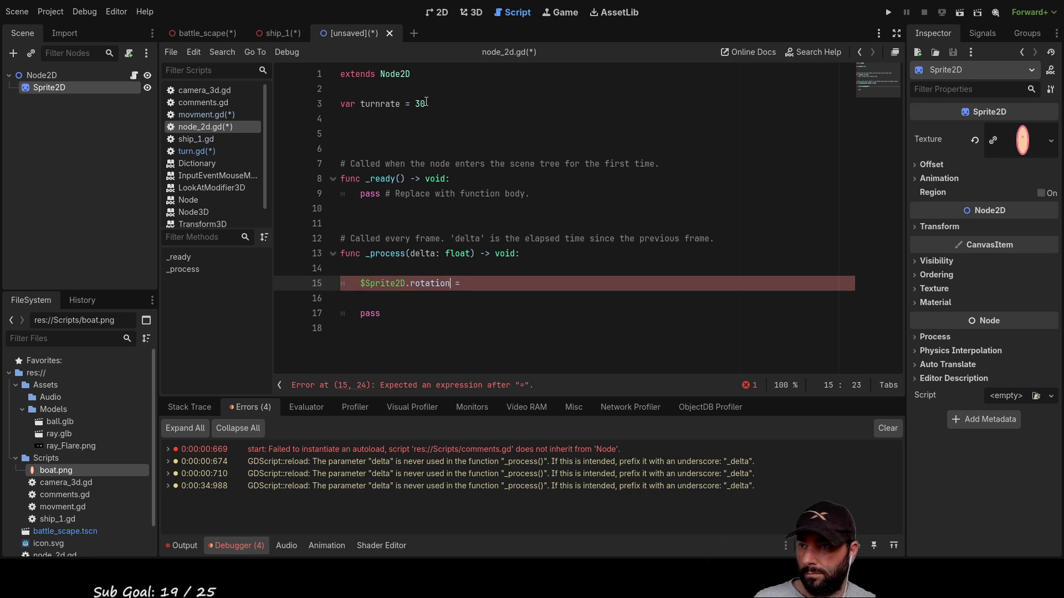